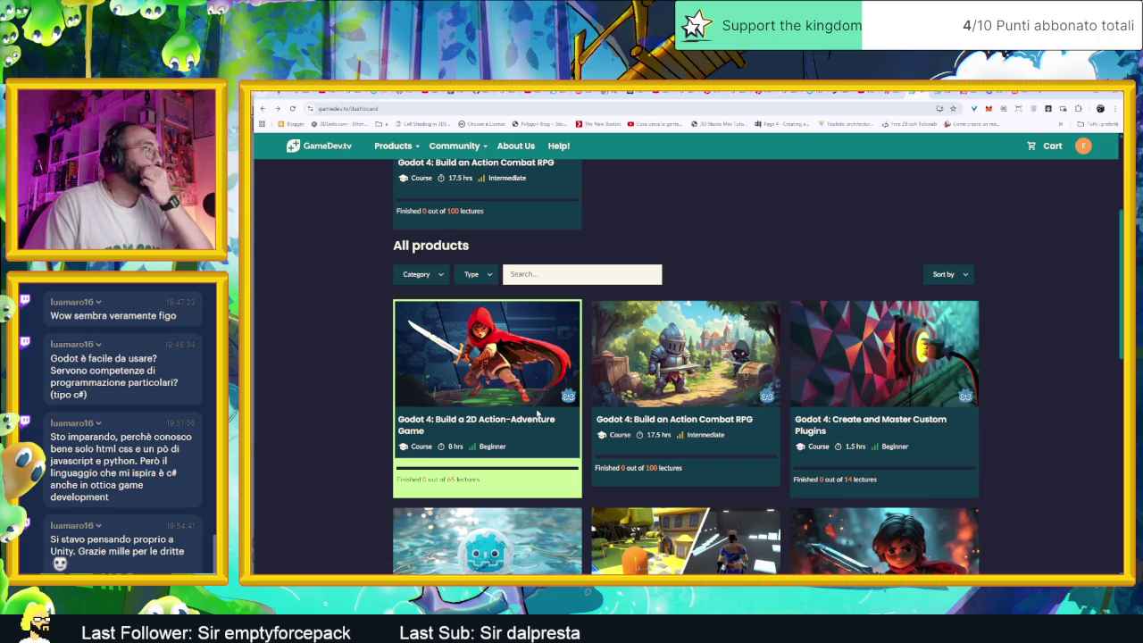
Open the Godot 4 Shaders course, browse its lessons, and return to the course dashboard
{"action": "scroll", "coordinate": [559, 423], "scroll_direction": "down", "scroll_amount": 2}
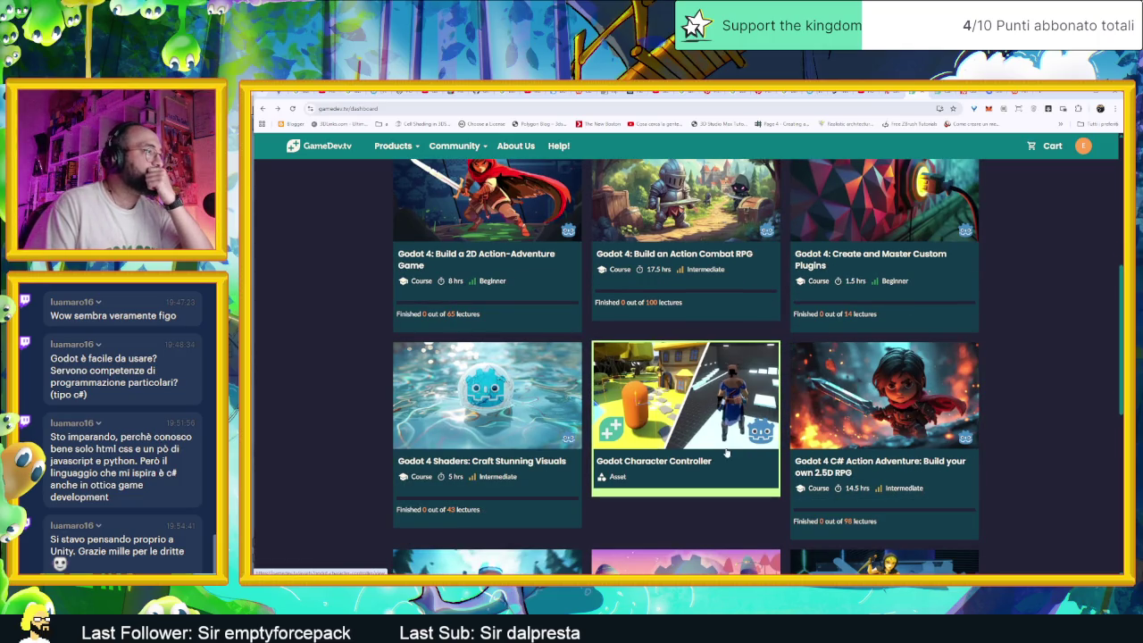
{"action": "scroll", "coordinate": [714, 447], "scroll_direction": "down", "scroll_amount": 1}
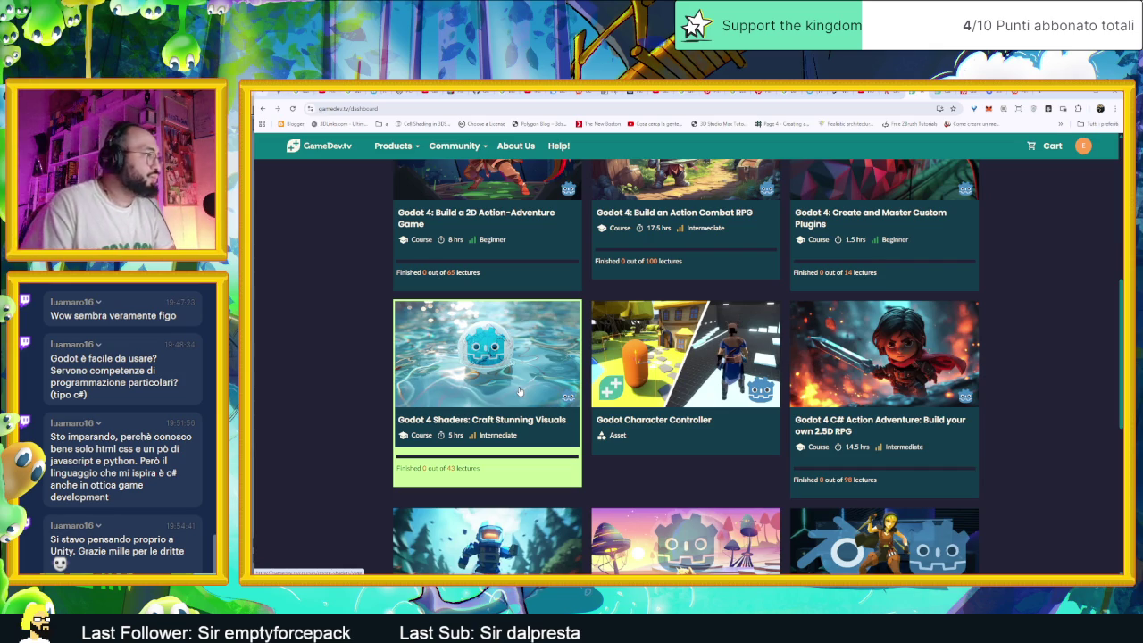
{"action": "left_click", "coordinate": [520, 390]}
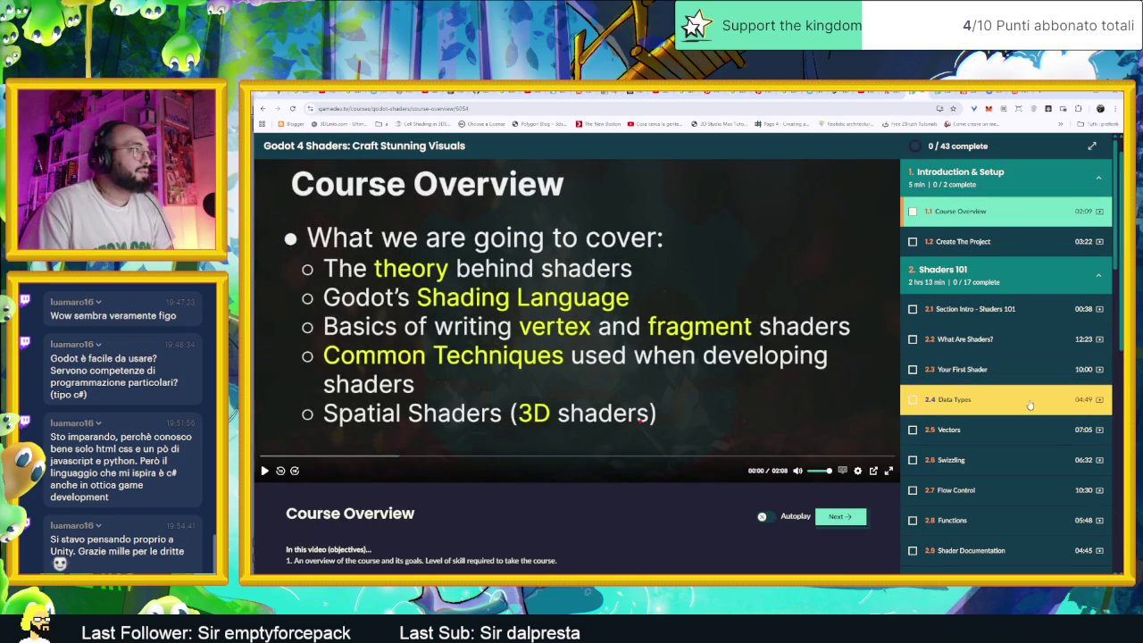
{"action": "scroll", "coordinate": [1027, 410], "scroll_direction": "down", "scroll_amount": 2}
{"action": "scroll", "coordinate": [1018, 424], "scroll_direction": "down", "scroll_amount": 2}
{"action": "scroll", "coordinate": [1012, 438], "scroll_direction": "down", "scroll_amount": 1}
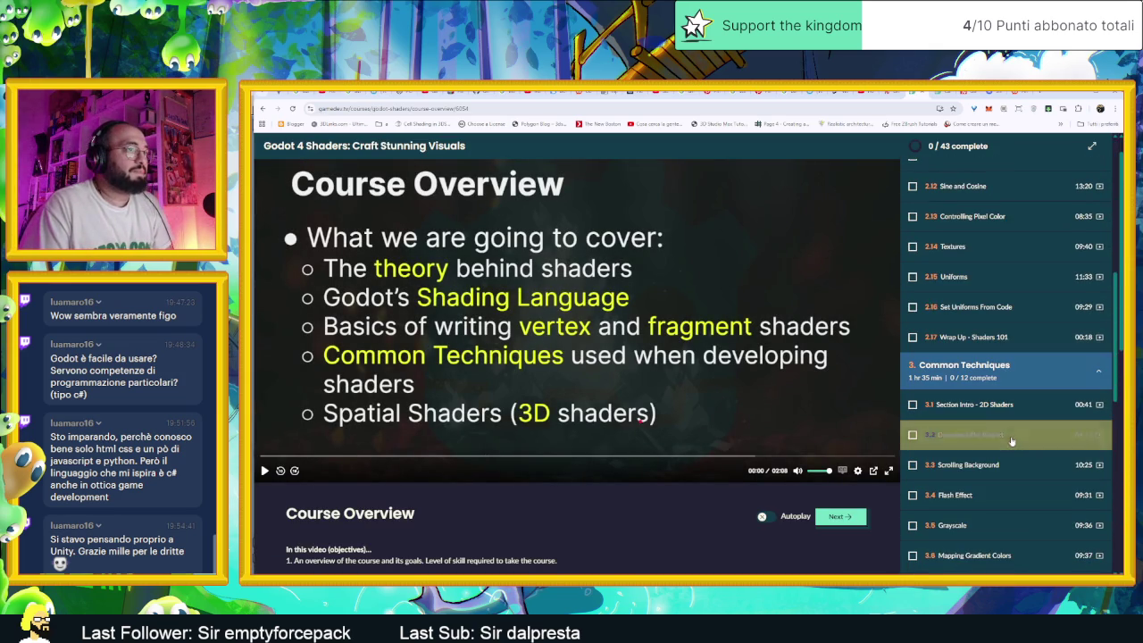
{"action": "scroll", "coordinate": [1010, 440], "scroll_direction": "down", "scroll_amount": 3}
{"action": "scroll", "coordinate": [1009, 439], "scroll_direction": "down", "scroll_amount": 1}
{"action": "scroll", "coordinate": [1007, 441], "scroll_direction": "down", "scroll_amount": 1}
{"action": "scroll", "coordinate": [1007, 441], "scroll_direction": "down", "scroll_amount": 2}
{"action": "scroll", "coordinate": [1005, 442], "scroll_direction": "down", "scroll_amount": 1}
{"action": "scroll", "coordinate": [1001, 445], "scroll_direction": "down", "scroll_amount": 2}
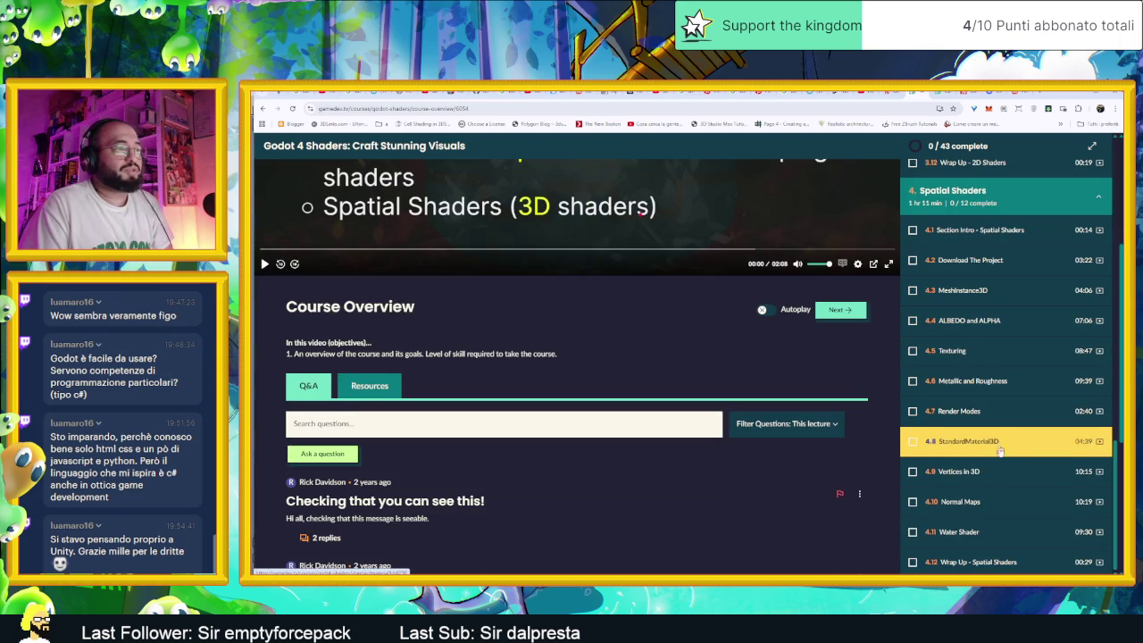
{"action": "scroll", "coordinate": [1004, 473], "scroll_direction": "down", "scroll_amount": 2}
{"action": "scroll", "coordinate": [637, 472], "scroll_direction": "down", "scroll_amount": 2}
{"action": "scroll", "coordinate": [638, 472], "scroll_direction": "up", "scroll_amount": 5}
{"action": "scroll", "coordinate": [622, 442], "scroll_direction": "up", "scroll_amount": 3}
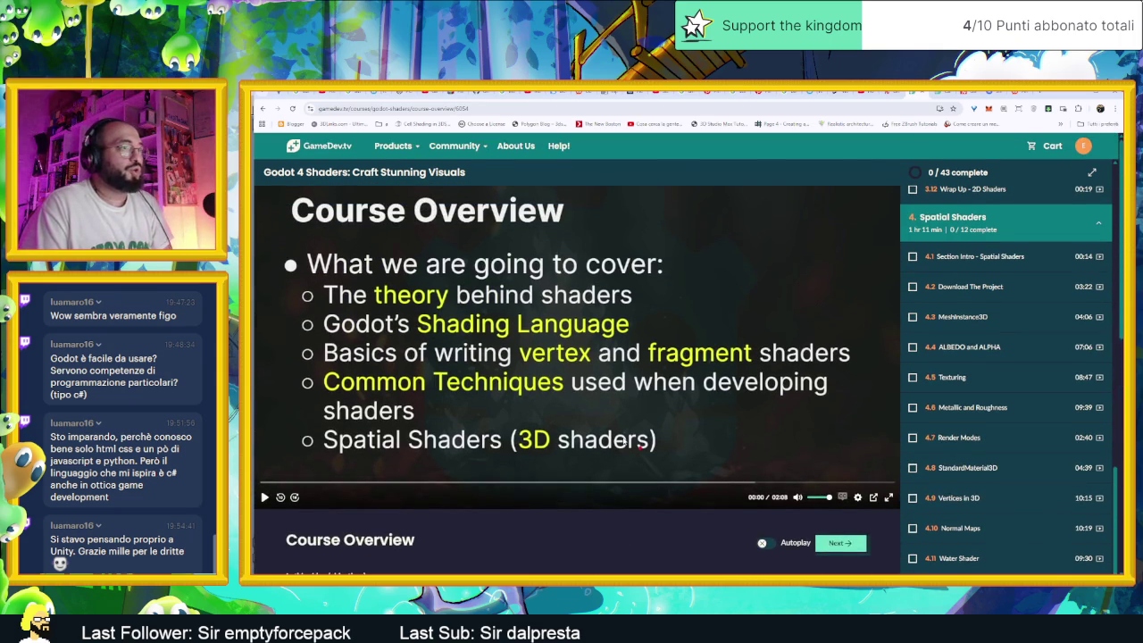
{"action": "key", "text": "alt+Left"}
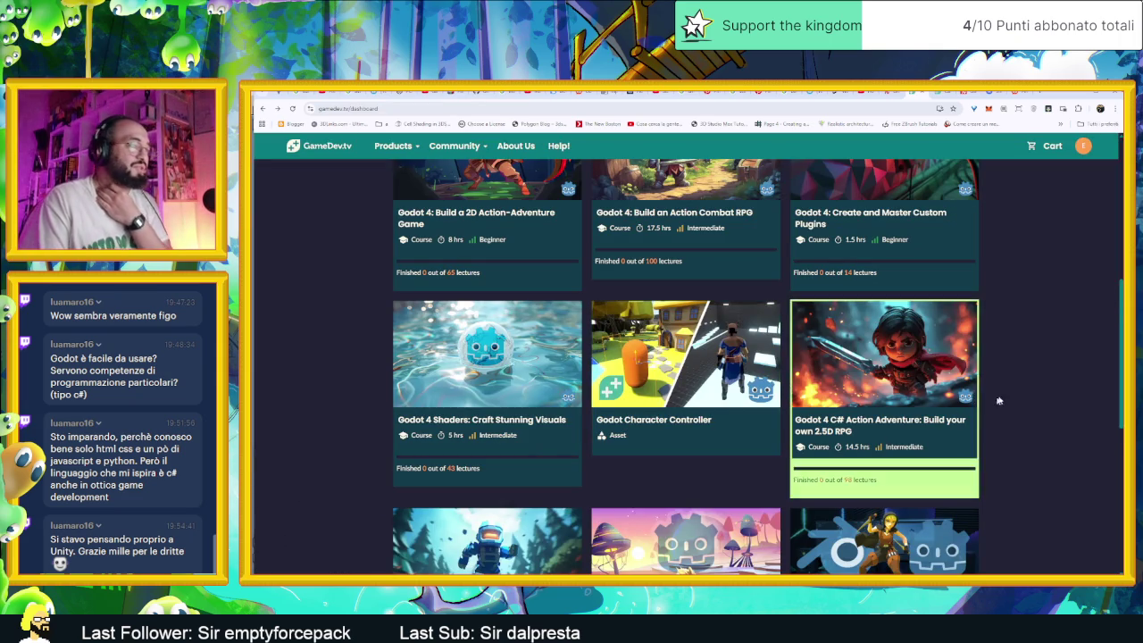
Open the Complete Godot 4 2D course, scroll its lesson sidebar, then switch to Humble Bundle
{"action": "scroll", "coordinate": [986, 401], "scroll_direction": "down", "scroll_amount": 2}
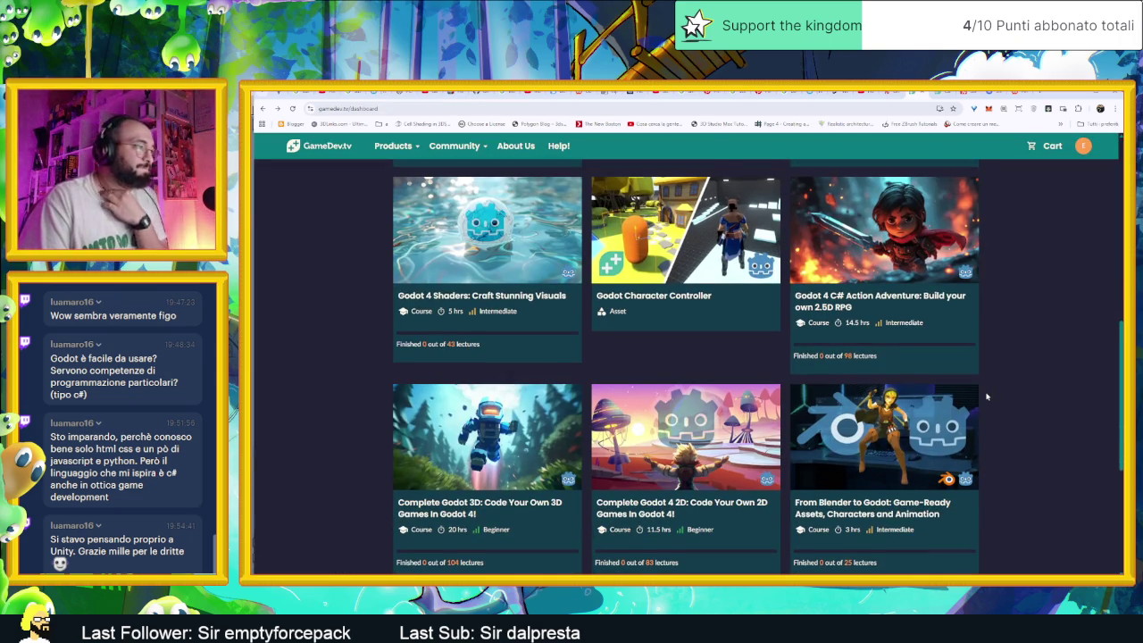
{"action": "scroll", "coordinate": [987, 396], "scroll_direction": "down", "scroll_amount": 1}
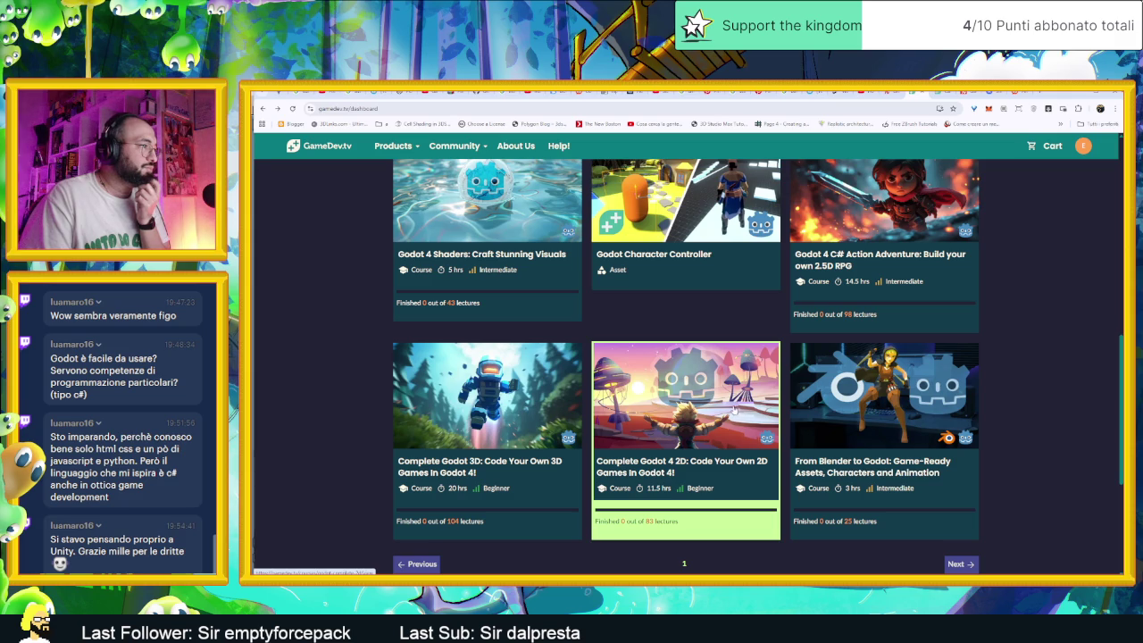
{"action": "left_click", "coordinate": [715, 407]}
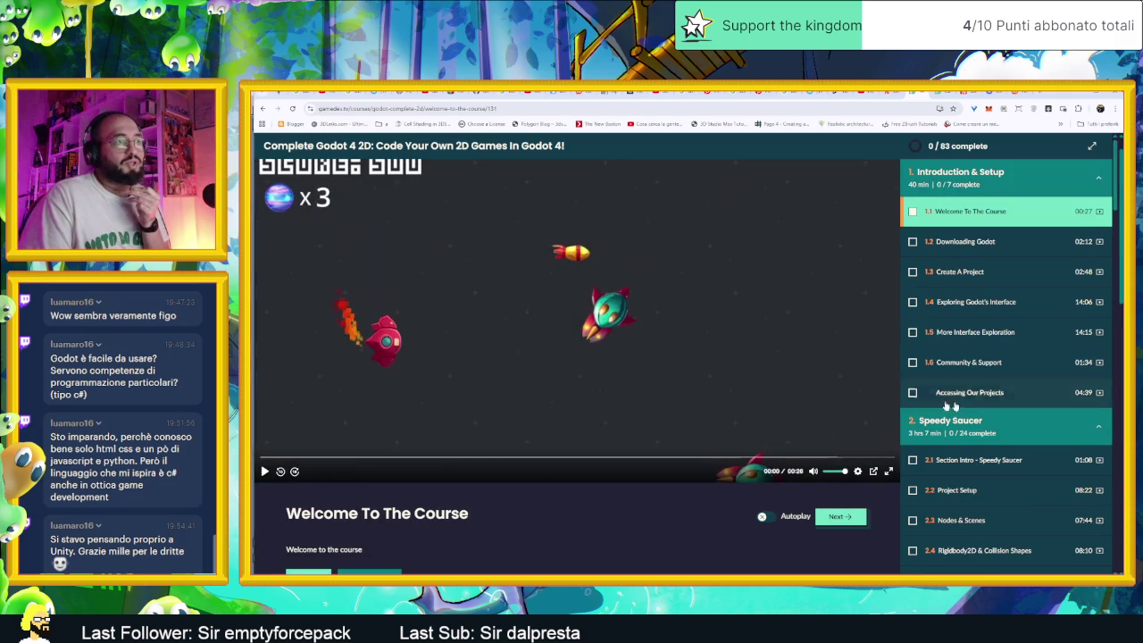
{"action": "scroll", "coordinate": [994, 408], "scroll_direction": "down", "scroll_amount": 2}
{"action": "scroll", "coordinate": [983, 428], "scroll_direction": "down", "scroll_amount": 1}
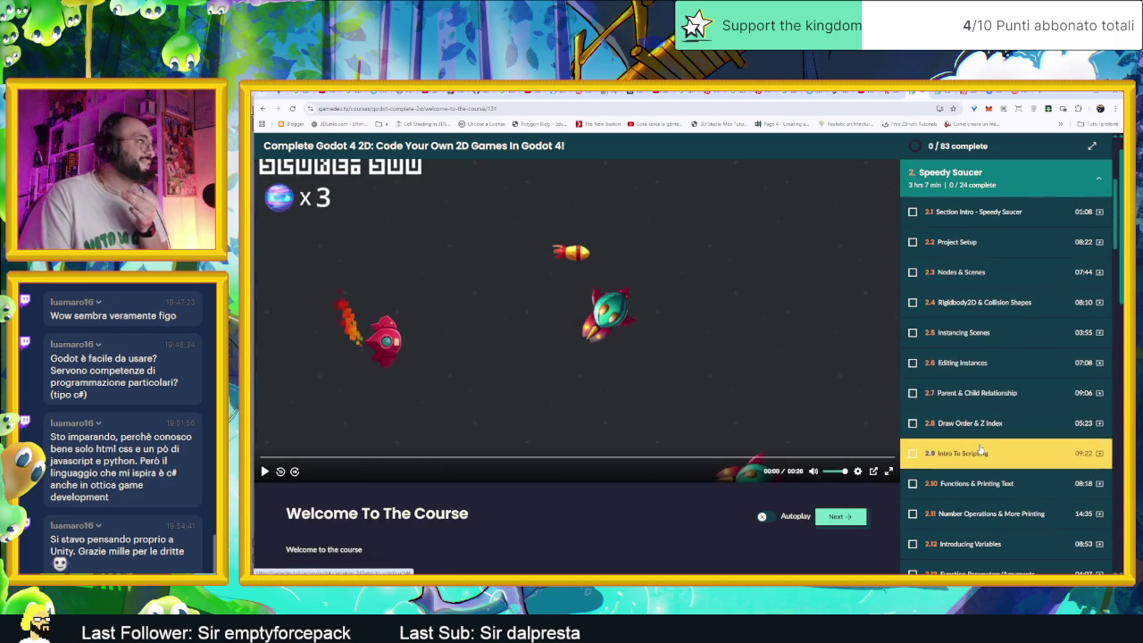
{"action": "scroll", "coordinate": [982, 451], "scroll_direction": "down", "scroll_amount": 1}
{"action": "scroll", "coordinate": [982, 453], "scroll_direction": "down", "scroll_amount": 1}
{"action": "scroll", "coordinate": [985, 455], "scroll_direction": "down", "scroll_amount": 3}
{"action": "scroll", "coordinate": [985, 455], "scroll_direction": "down", "scroll_amount": 2}
{"action": "scroll", "coordinate": [984, 456], "scroll_direction": "down", "scroll_amount": 2}
{"action": "scroll", "coordinate": [985, 455], "scroll_direction": "down", "scroll_amount": 2}
{"action": "scroll", "coordinate": [985, 455], "scroll_direction": "down", "scroll_amount": 2}
{"action": "scroll", "coordinate": [985, 456], "scroll_direction": "down", "scroll_amount": 2}
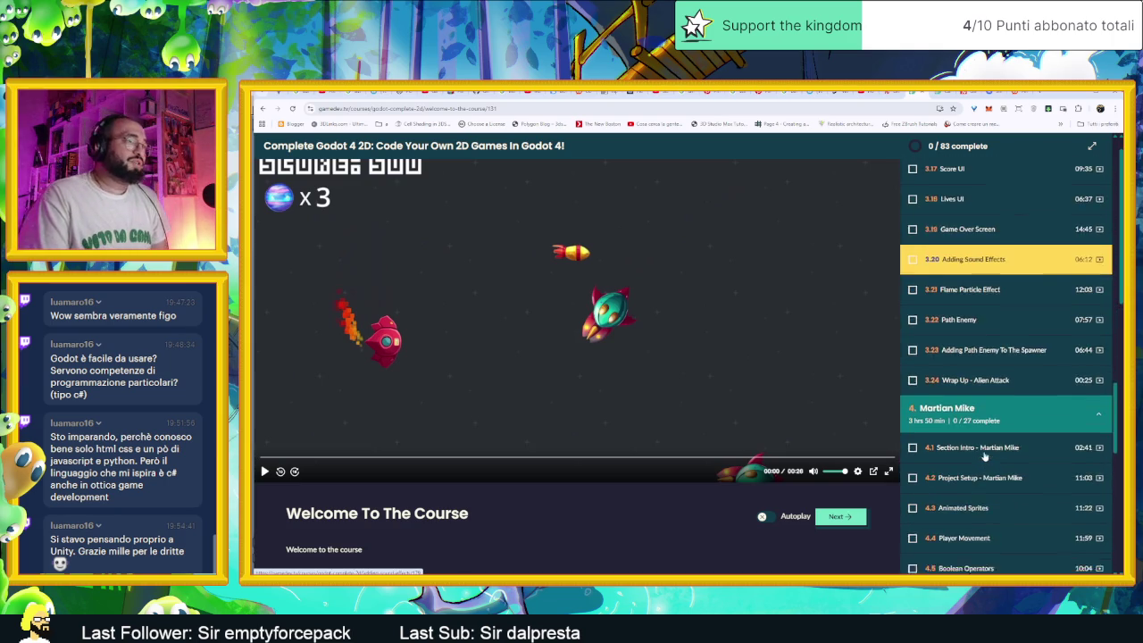
{"action": "scroll", "coordinate": [985, 455], "scroll_direction": "down", "scroll_amount": 2}
{"action": "scroll", "coordinate": [985, 456], "scroll_direction": "down", "scroll_amount": 2}
{"action": "scroll", "coordinate": [985, 458], "scroll_direction": "down", "scroll_amount": 2}
{"action": "scroll", "coordinate": [985, 457], "scroll_direction": "down", "scroll_amount": 2}
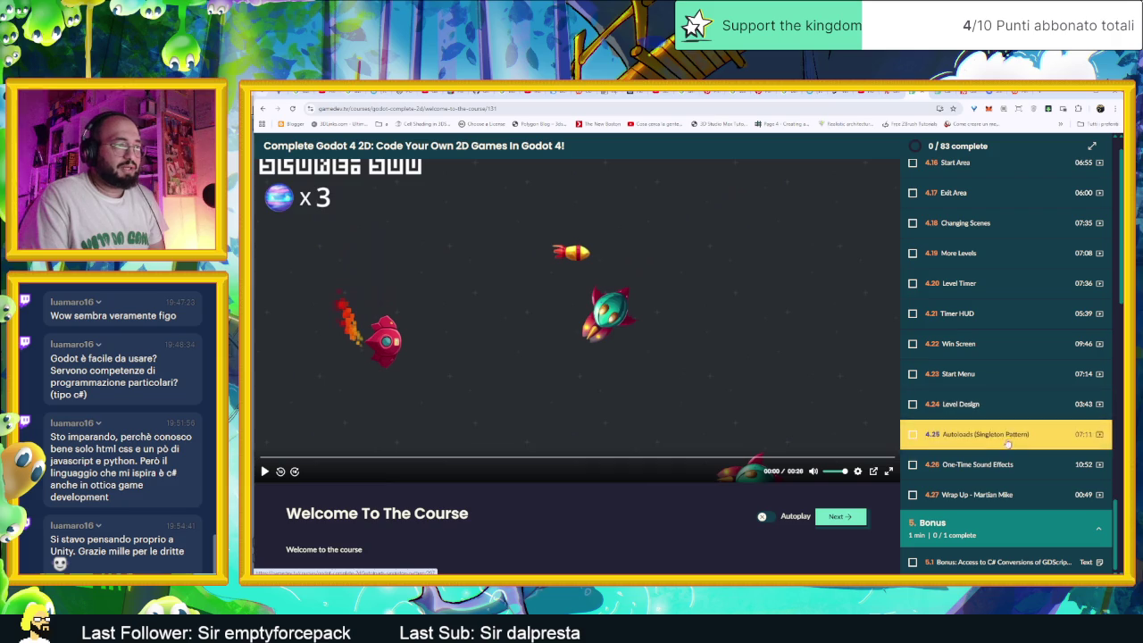
{"action": "scroll", "coordinate": [1006, 474], "scroll_direction": "up", "scroll_amount": 5}
{"action": "scroll", "coordinate": [1000, 447], "scroll_direction": "up", "scroll_amount": 5}
{"action": "left_click", "coordinate": [892, 93]}
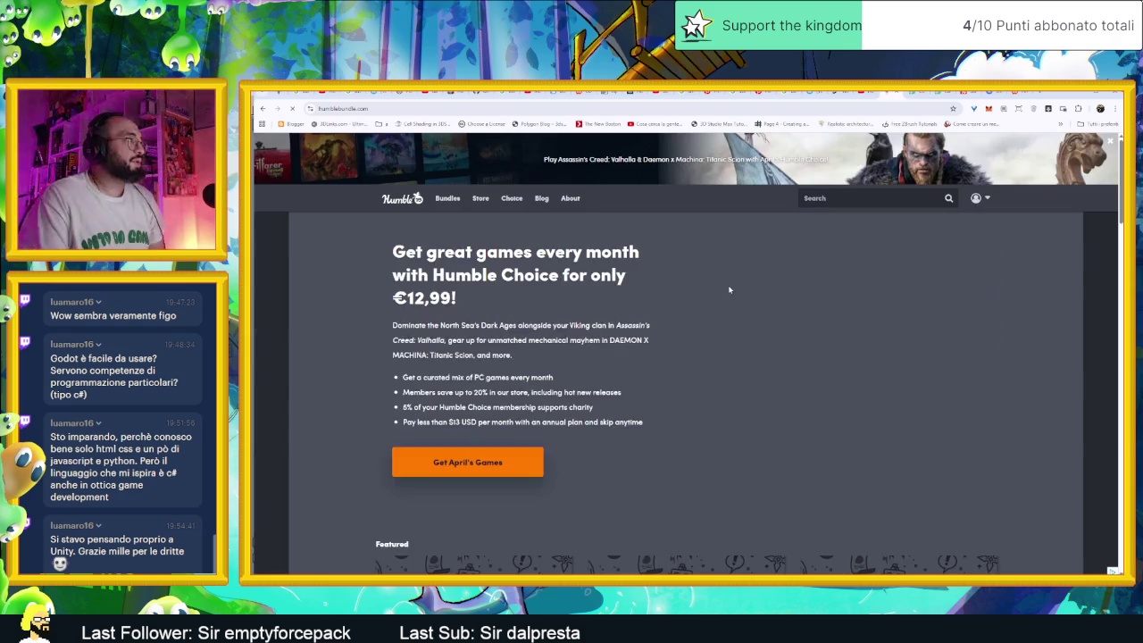
{"action": "mouse_move", "coordinate": [447, 198]}
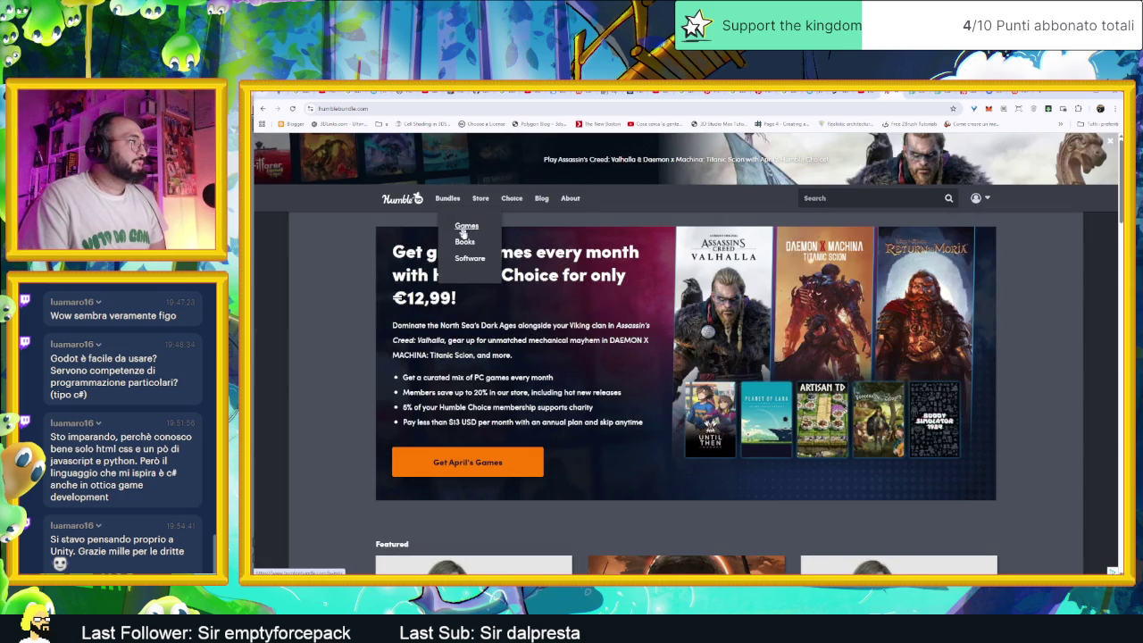
Open the Humble Bundle software bundles listing and find the Learn to Make Games in Godot bundle
{"action": "left_click", "coordinate": [476, 259]}
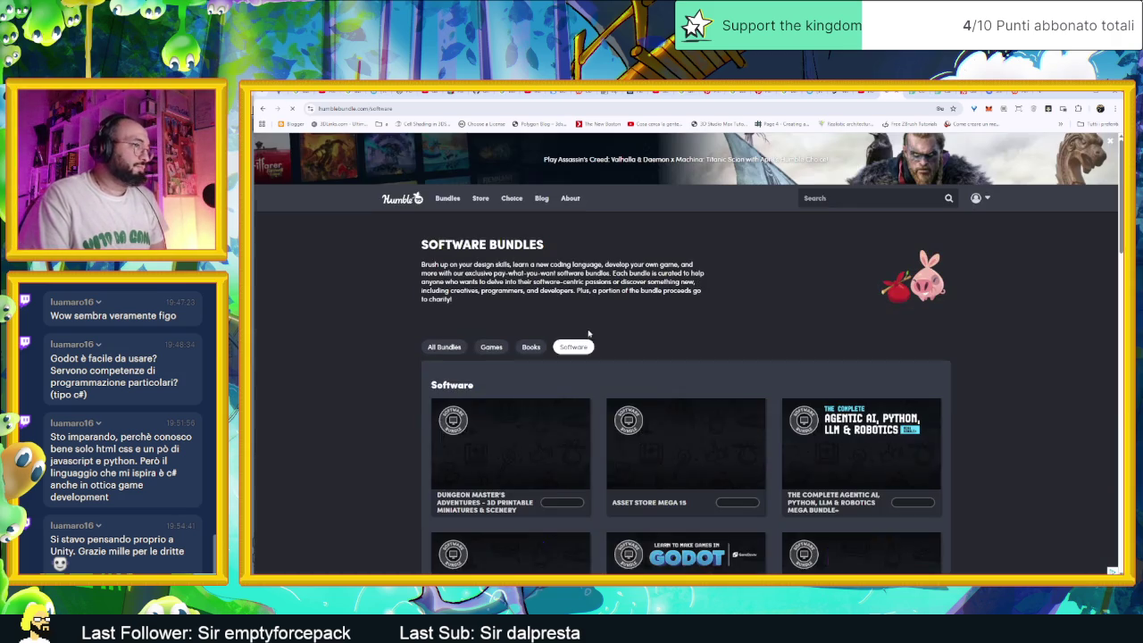
{"action": "scroll", "coordinate": [393, 395], "scroll_direction": "down", "scroll_amount": 1}
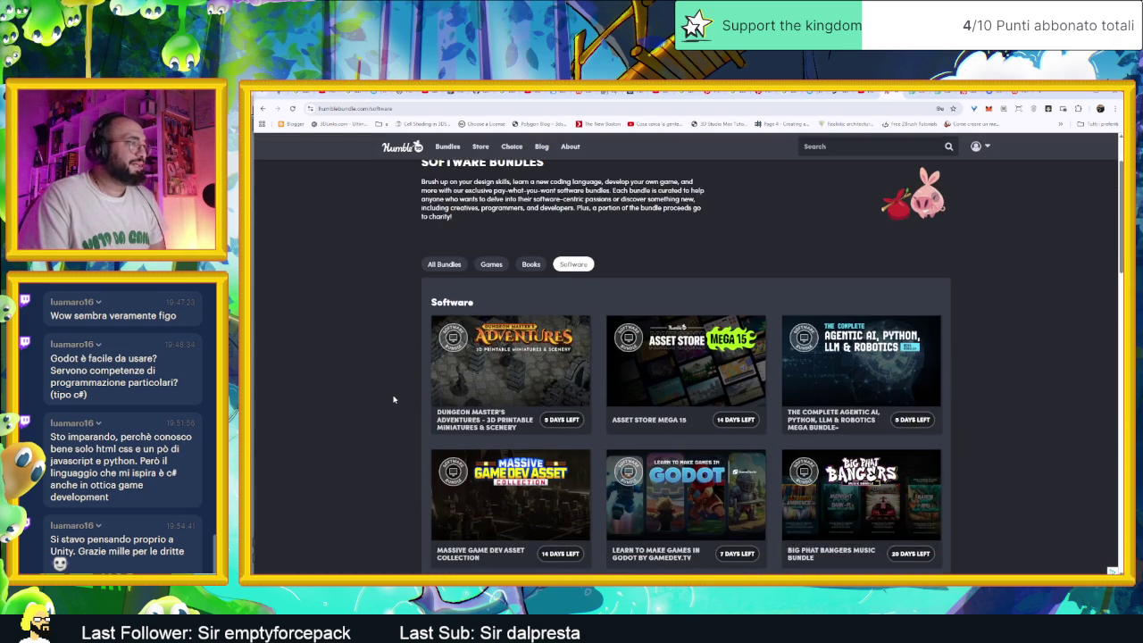
{"action": "scroll", "coordinate": [393, 396], "scroll_direction": "down", "scroll_amount": 1}
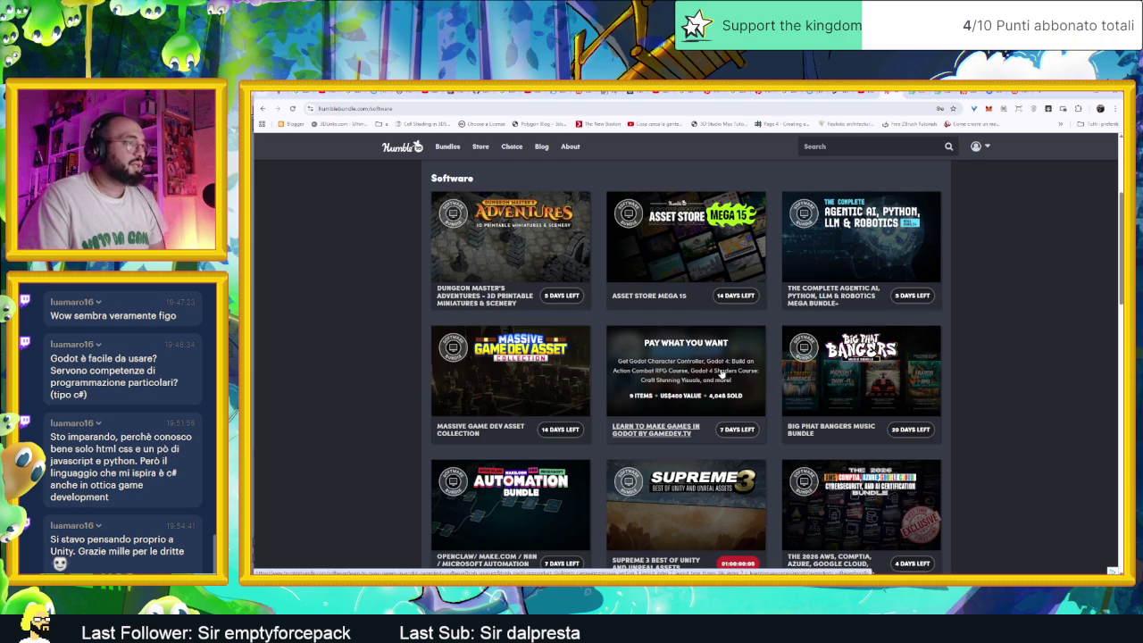
{"action": "scroll", "coordinate": [724, 372], "scroll_direction": "down", "scroll_amount": 3}
{"action": "scroll", "coordinate": [736, 293], "scroll_direction": "up", "scroll_amount": 2}
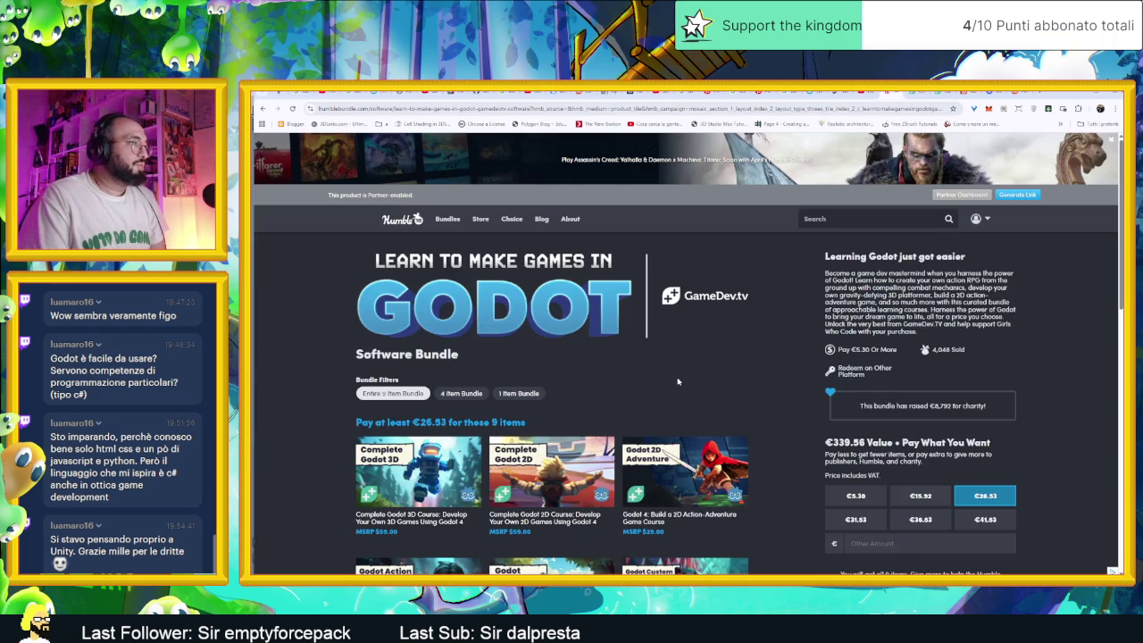
Scroll through the Godot bundle's nine courses, then go back to the software bundles listing
{"action": "scroll", "coordinate": [790, 396], "scroll_direction": "down", "scroll_amount": 3}
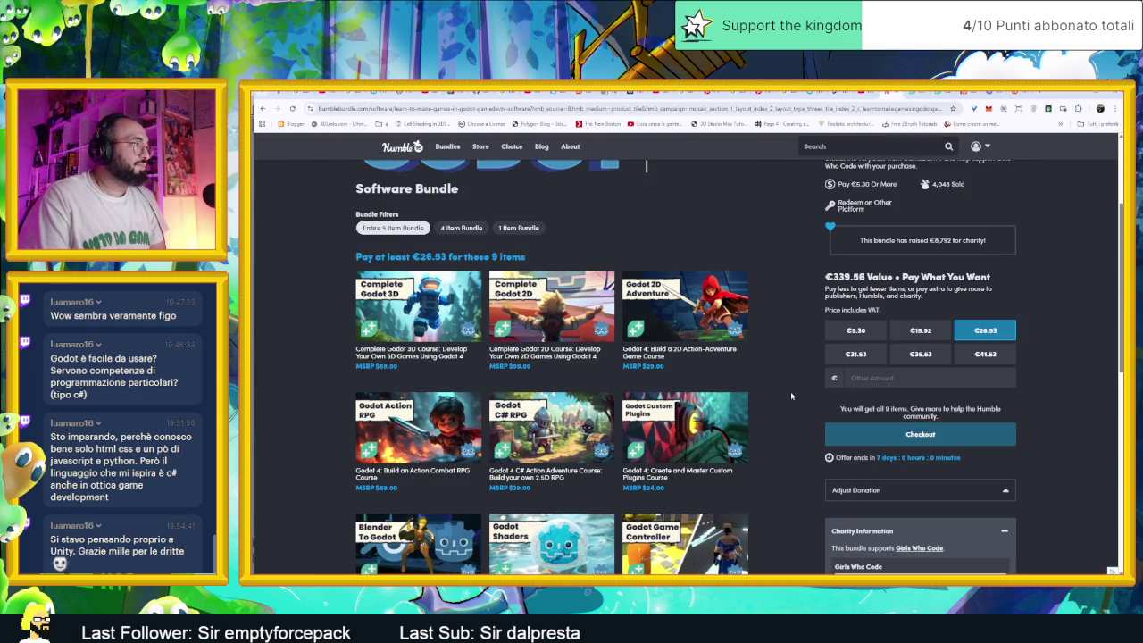
{"action": "scroll", "coordinate": [790, 395], "scroll_direction": "down", "scroll_amount": 2}
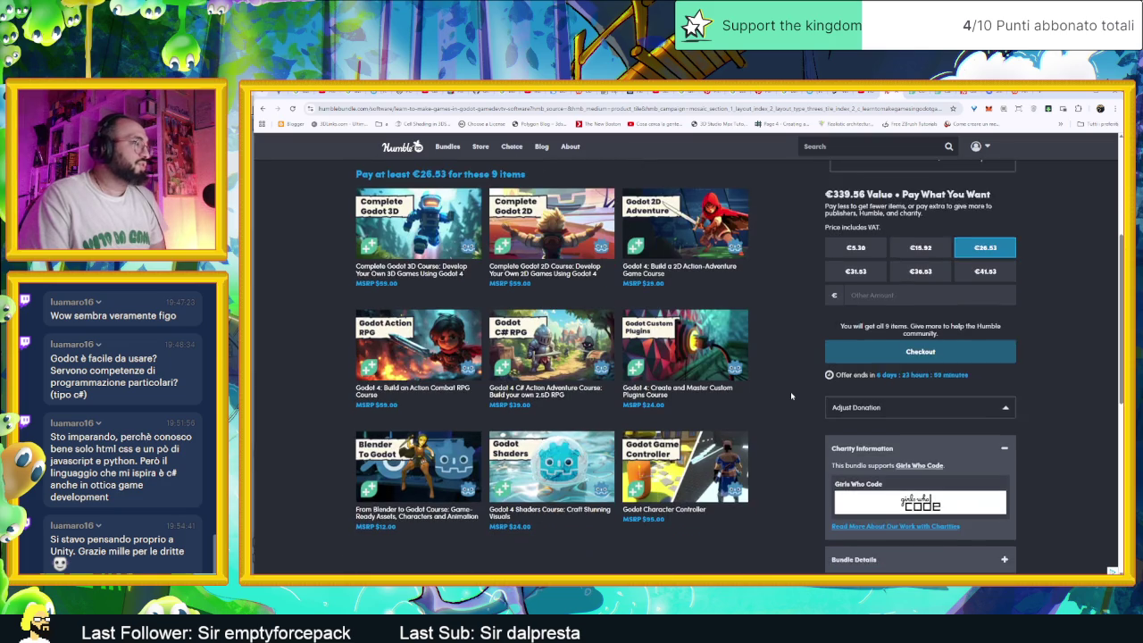
{"action": "scroll", "coordinate": [791, 395], "scroll_direction": "down", "scroll_amount": 1}
{"action": "scroll", "coordinate": [790, 395], "scroll_direction": "up", "scroll_amount": 2}
{"action": "scroll", "coordinate": [790, 395], "scroll_direction": "up", "scroll_amount": 1}
{"action": "scroll", "coordinate": [790, 395], "scroll_direction": "up", "scroll_amount": 1}
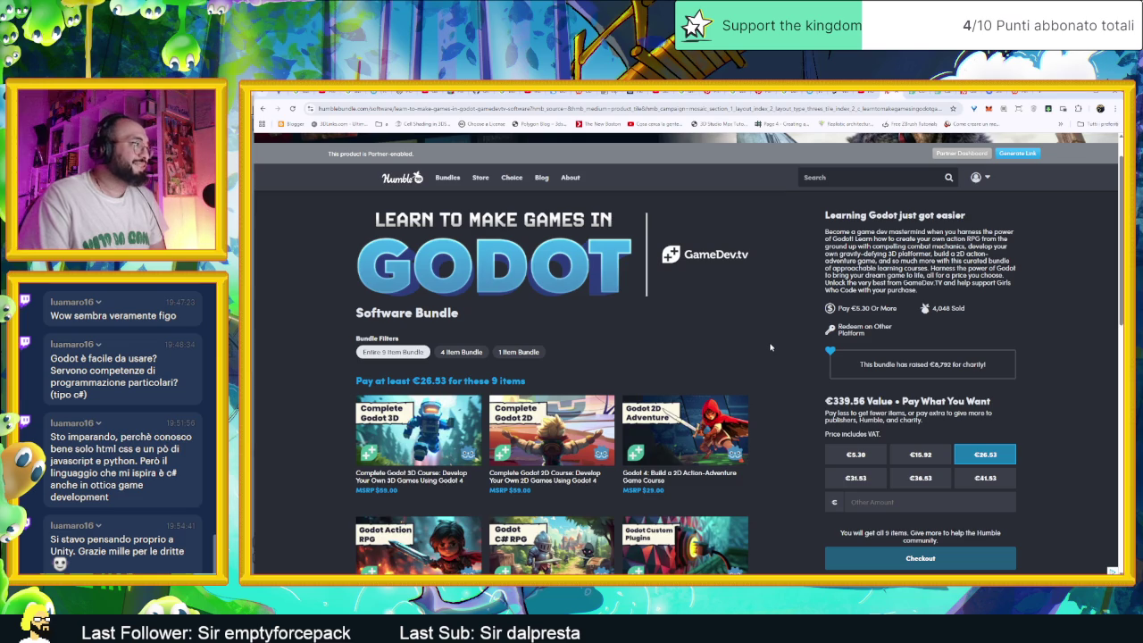
{"action": "key", "text": "alt+Left"}
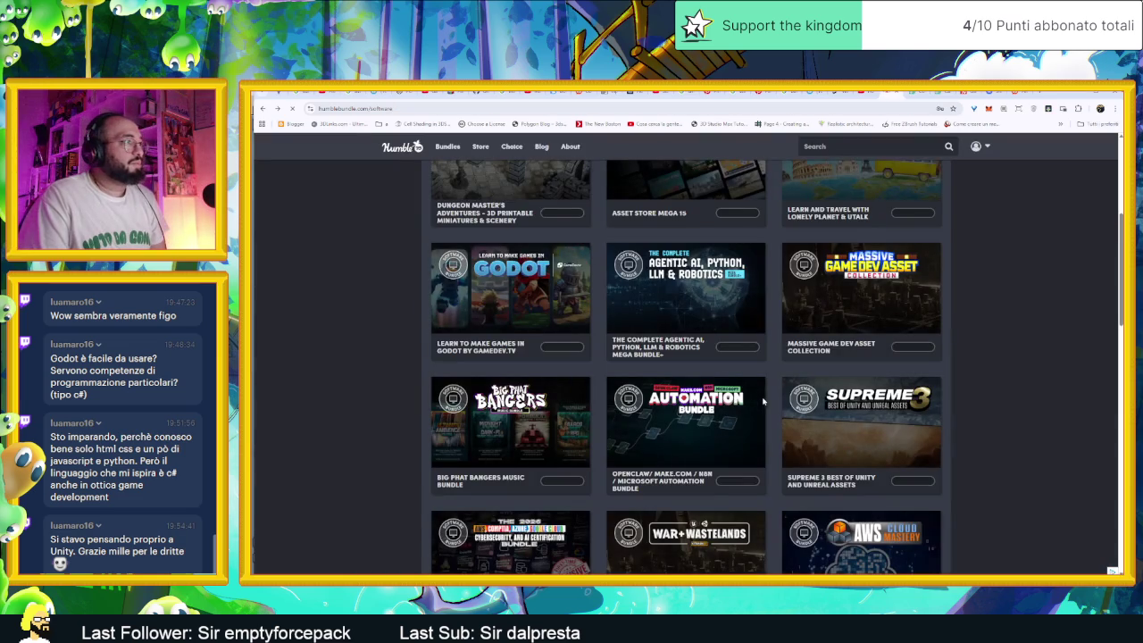
Scroll down the software bundles to the Automation and Supreme 3 row
{"action": "scroll", "coordinate": [566, 369], "scroll_direction": "up", "scroll_amount": 1}
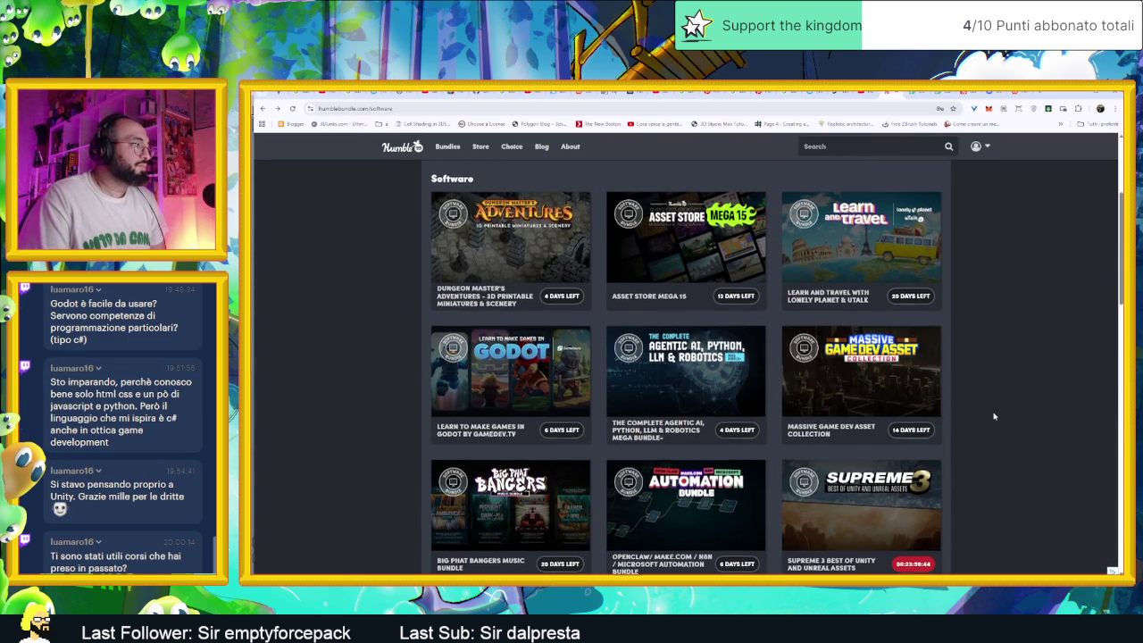
{"action": "scroll", "coordinate": [994, 413], "scroll_direction": "up", "scroll_amount": 1}
{"action": "scroll", "coordinate": [994, 413], "scroll_direction": "down", "scroll_amount": 2}
{"action": "scroll", "coordinate": [996, 421], "scroll_direction": "down", "scroll_amount": 1}
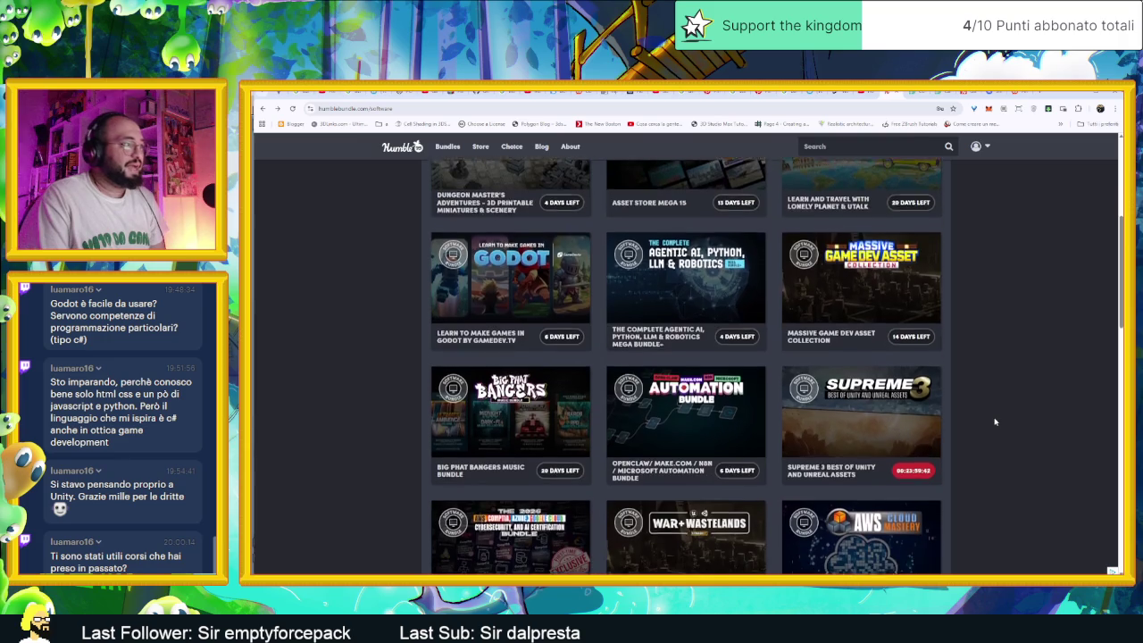
{"action": "scroll", "coordinate": [996, 421], "scroll_direction": "down", "scroll_amount": 1}
{"action": "scroll", "coordinate": [994, 422], "scroll_direction": "down", "scroll_amount": 1}
{"action": "scroll", "coordinate": [992, 422], "scroll_direction": "down", "scroll_amount": 1}
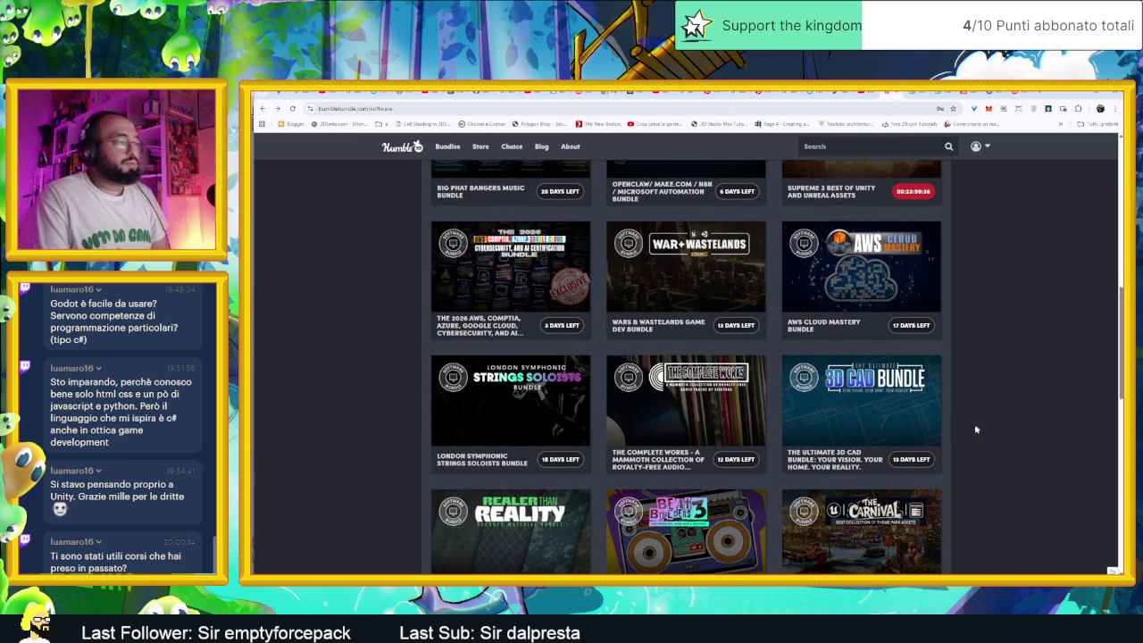
{"action": "scroll", "coordinate": [977, 429], "scroll_direction": "down", "scroll_amount": 1}
{"action": "scroll", "coordinate": [977, 433], "scroll_direction": "down", "scroll_amount": 1}
{"action": "scroll", "coordinate": [976, 442], "scroll_direction": "down", "scroll_amount": 1}
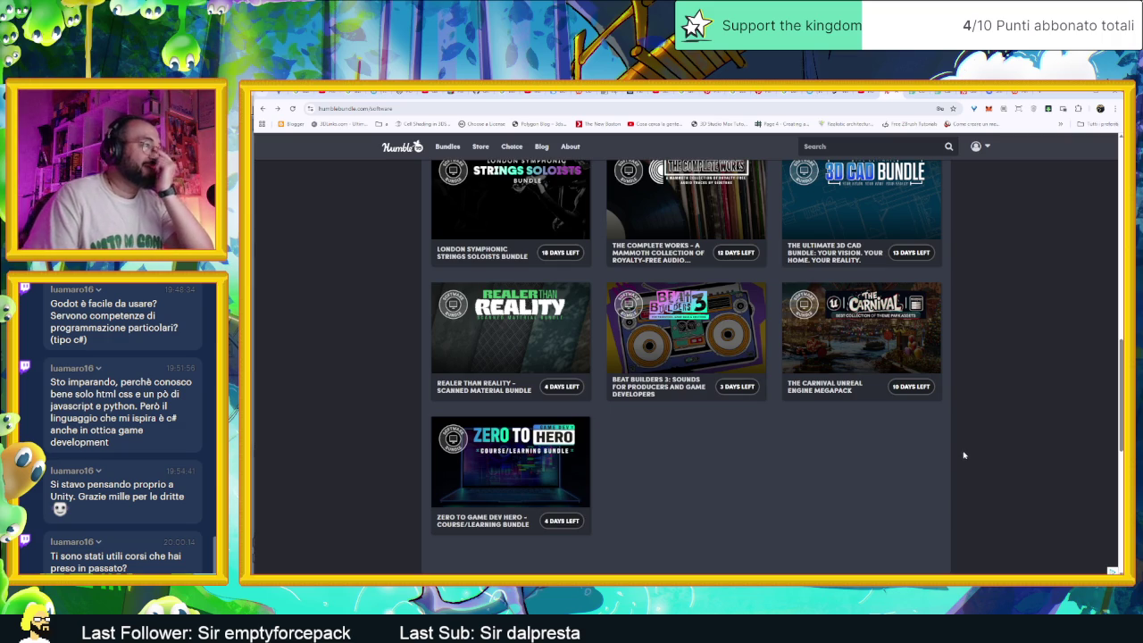
Scroll back through the listing and open the Big Phat Bangers music bundle page
{"action": "scroll", "coordinate": [967, 456], "scroll_direction": "up", "scroll_amount": 2}
{"action": "scroll", "coordinate": [969, 460], "scroll_direction": "up", "scroll_amount": 1}
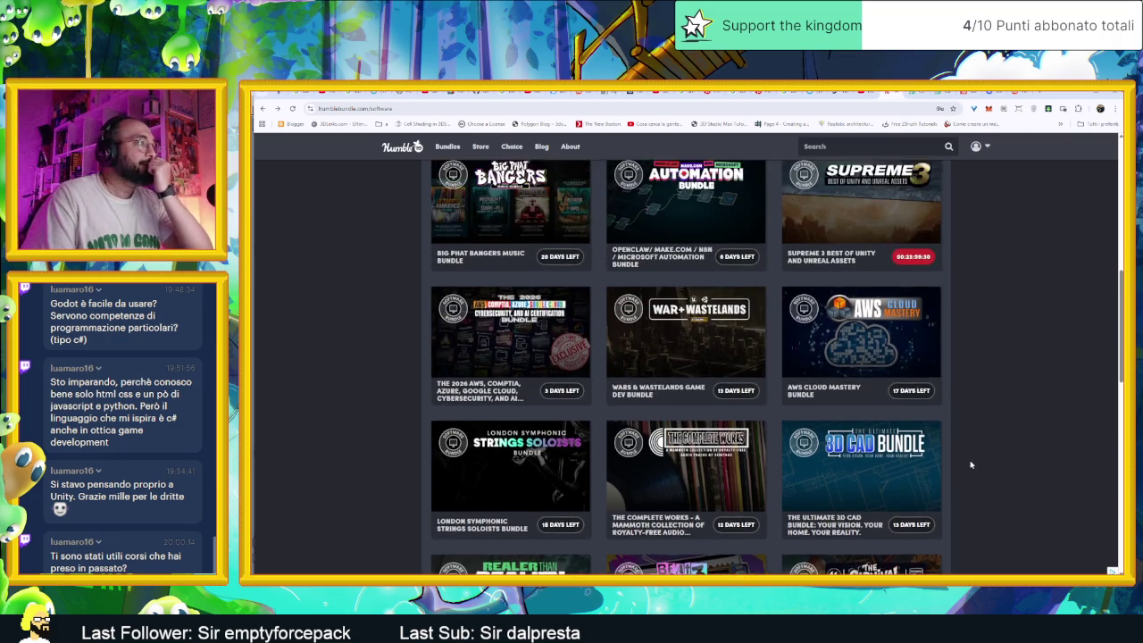
{"action": "scroll", "coordinate": [971, 464], "scroll_direction": "up", "scroll_amount": 1}
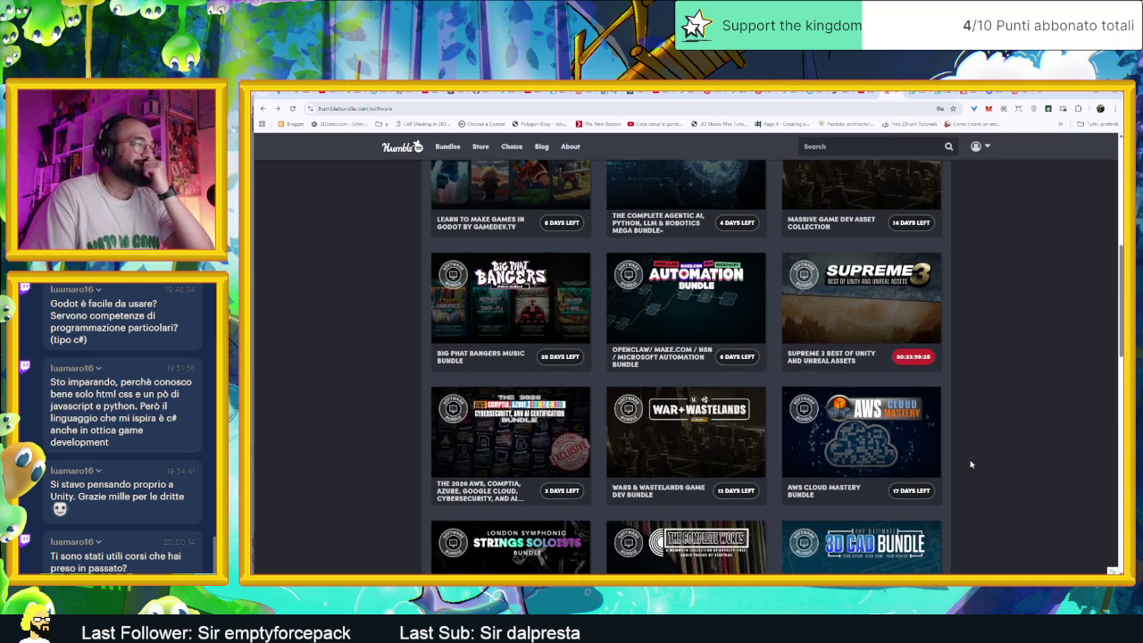
{"action": "scroll", "coordinate": [974, 463], "scroll_direction": "up", "scroll_amount": 1}
{"action": "scroll", "coordinate": [981, 463], "scroll_direction": "up", "scroll_amount": 2}
{"action": "scroll", "coordinate": [969, 432], "scroll_direction": "up", "scroll_amount": 2}
{"action": "scroll", "coordinate": [962, 390], "scroll_direction": "up", "scroll_amount": 1}
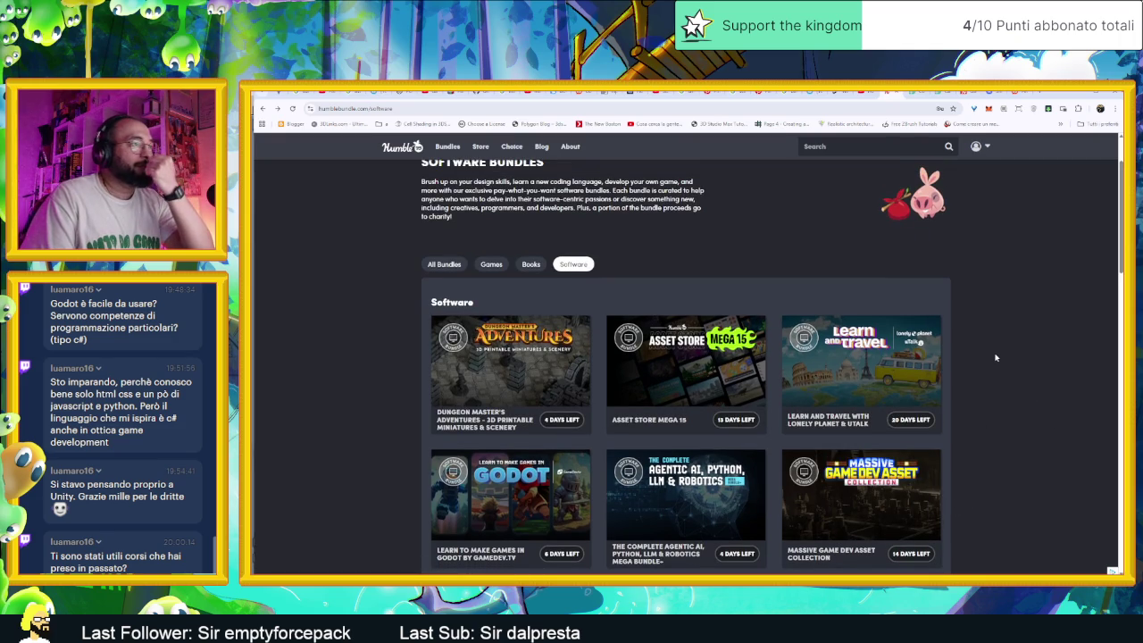
{"action": "scroll", "coordinate": [972, 391], "scroll_direction": "up", "scroll_amount": 1}
{"action": "scroll", "coordinate": [937, 438], "scroll_direction": "down", "scroll_amount": 1}
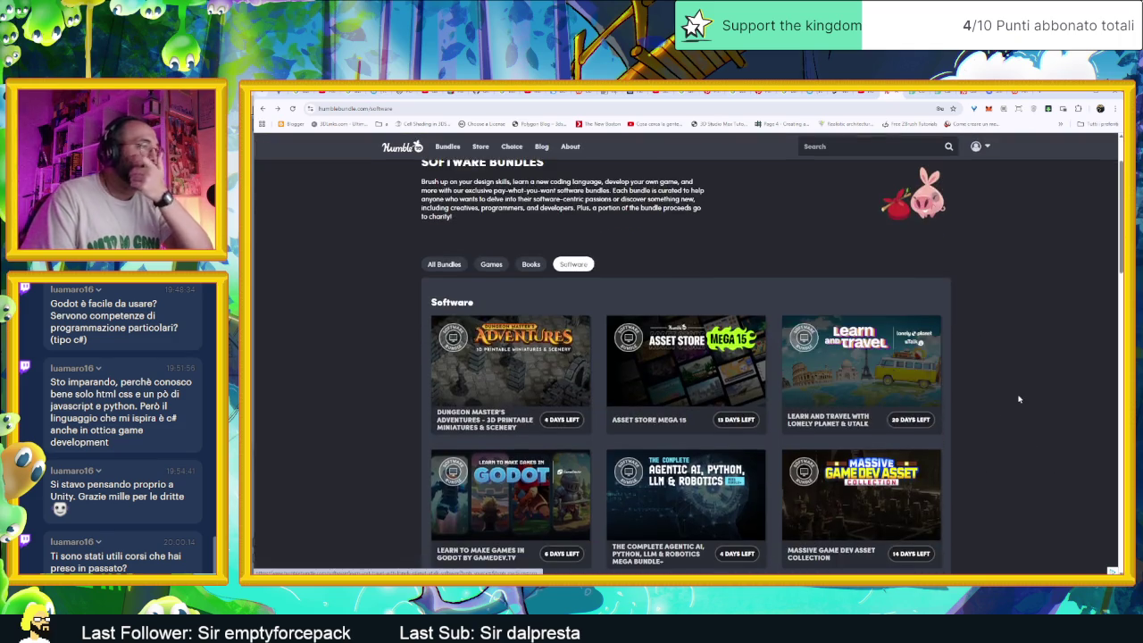
{"action": "scroll", "coordinate": [1009, 402], "scroll_direction": "down", "scroll_amount": 2}
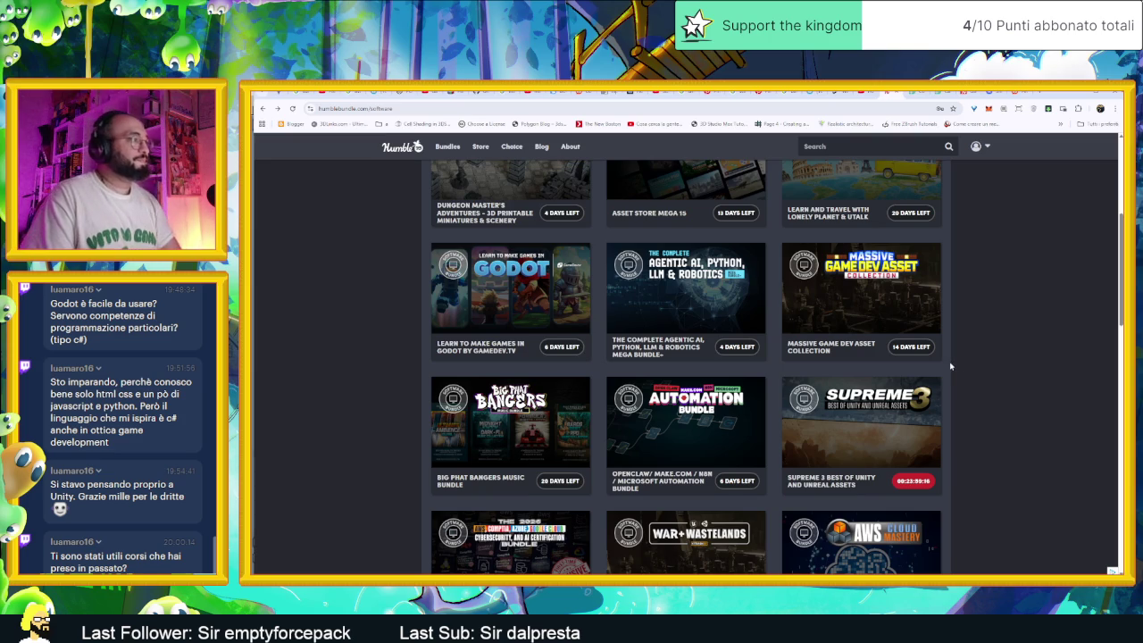
{"action": "left_click", "coordinate": [705, 432]}
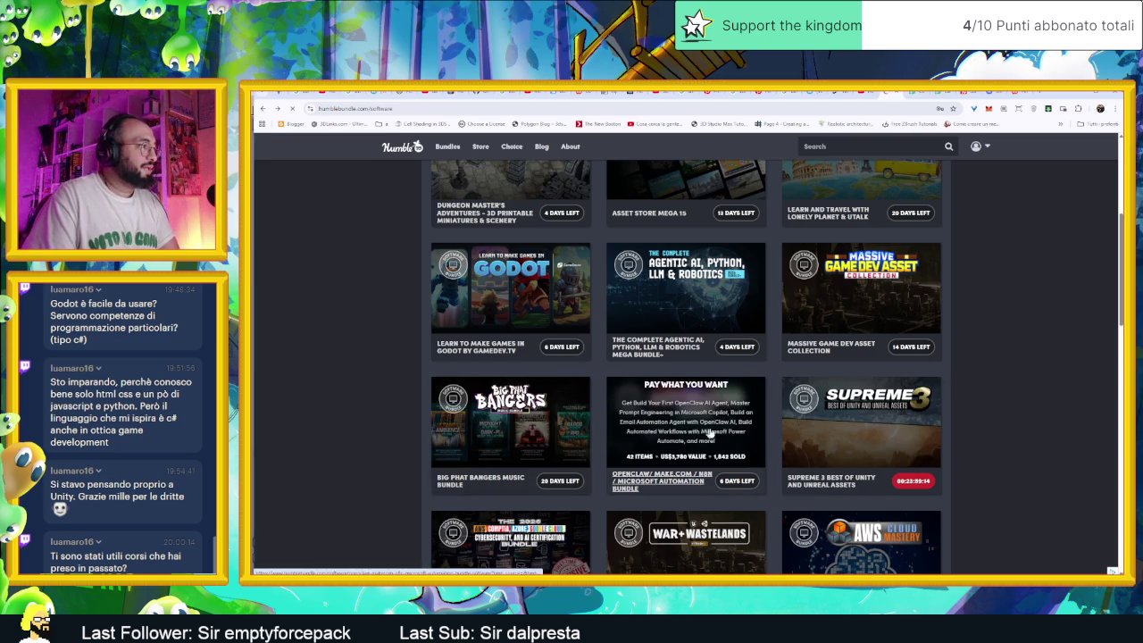
Scroll through the 66-item Big Phat Bangers music bundle's items and pricing
{"action": "scroll", "coordinate": [749, 432], "scroll_direction": "down", "scroll_amount": 2}
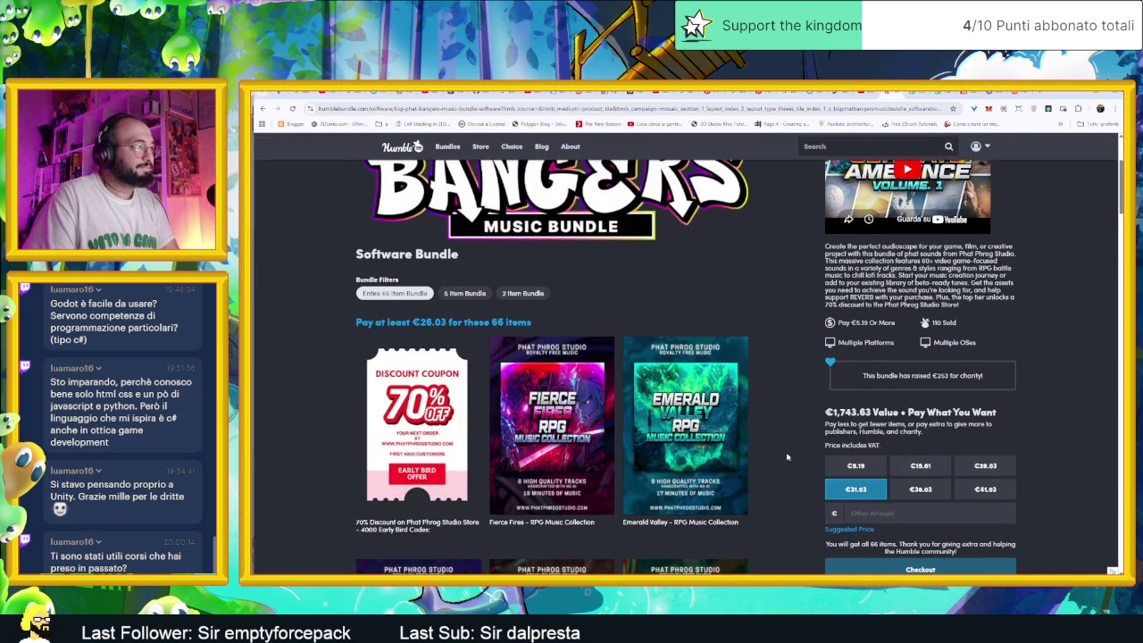
{"action": "scroll", "coordinate": [786, 457], "scroll_direction": "down", "scroll_amount": 1}
{"action": "scroll", "coordinate": [784, 459], "scroll_direction": "up", "scroll_amount": 2}
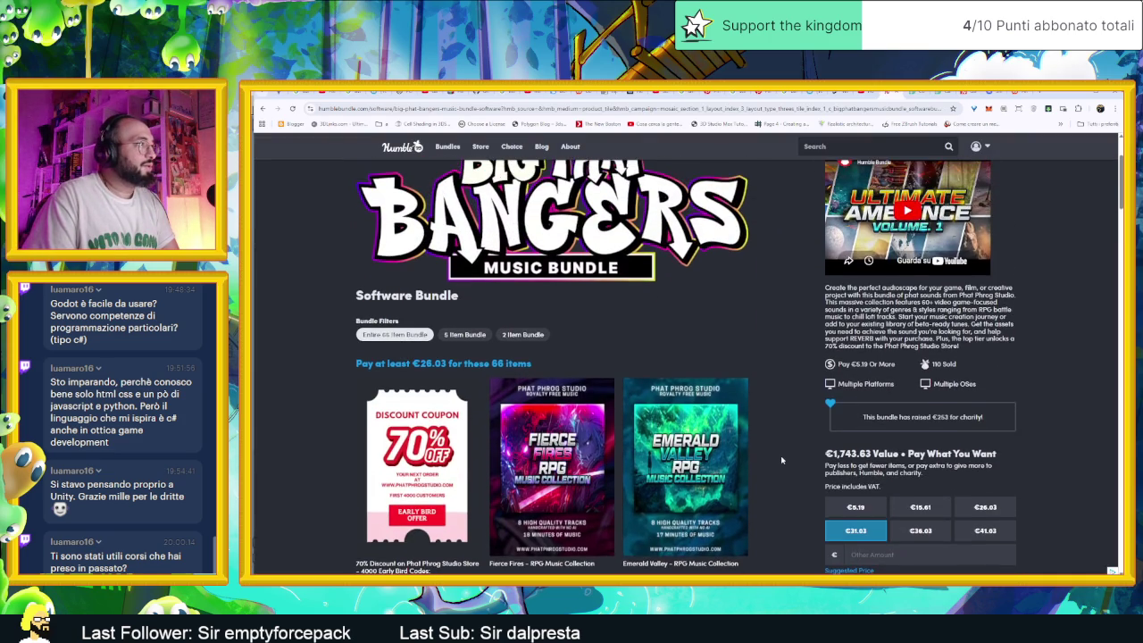
{"action": "scroll", "coordinate": [781, 460], "scroll_direction": "up", "scroll_amount": 1}
{"action": "scroll", "coordinate": [781, 460], "scroll_direction": "down", "scroll_amount": 1}
{"action": "scroll", "coordinate": [780, 461], "scroll_direction": "down", "scroll_amount": 4}
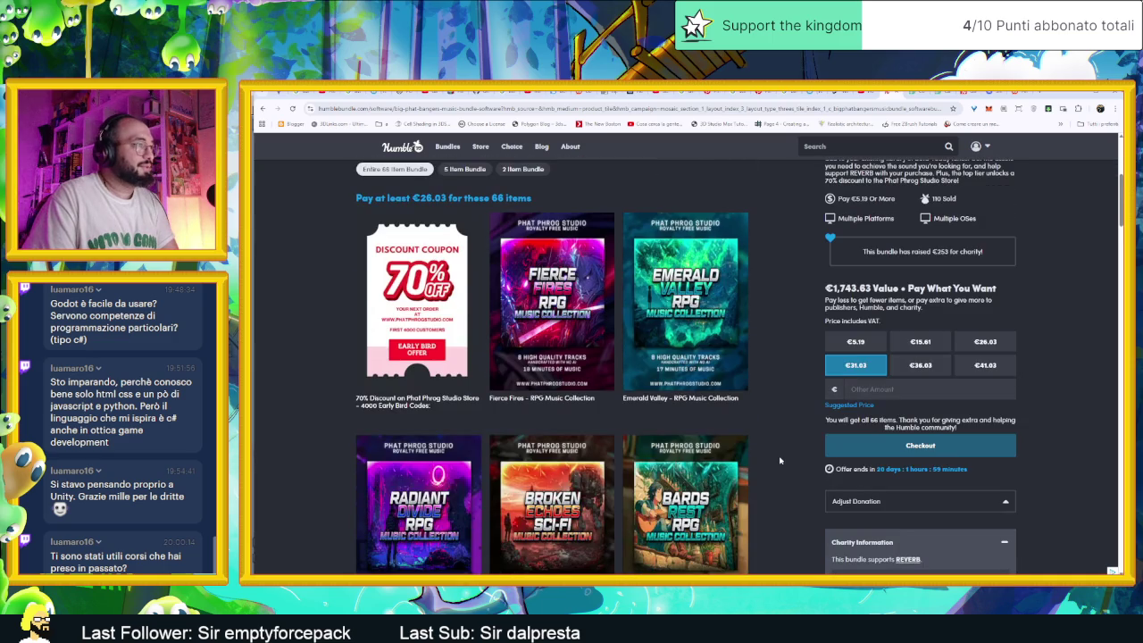
{"action": "scroll", "coordinate": [779, 461], "scroll_direction": "up", "scroll_amount": 4}
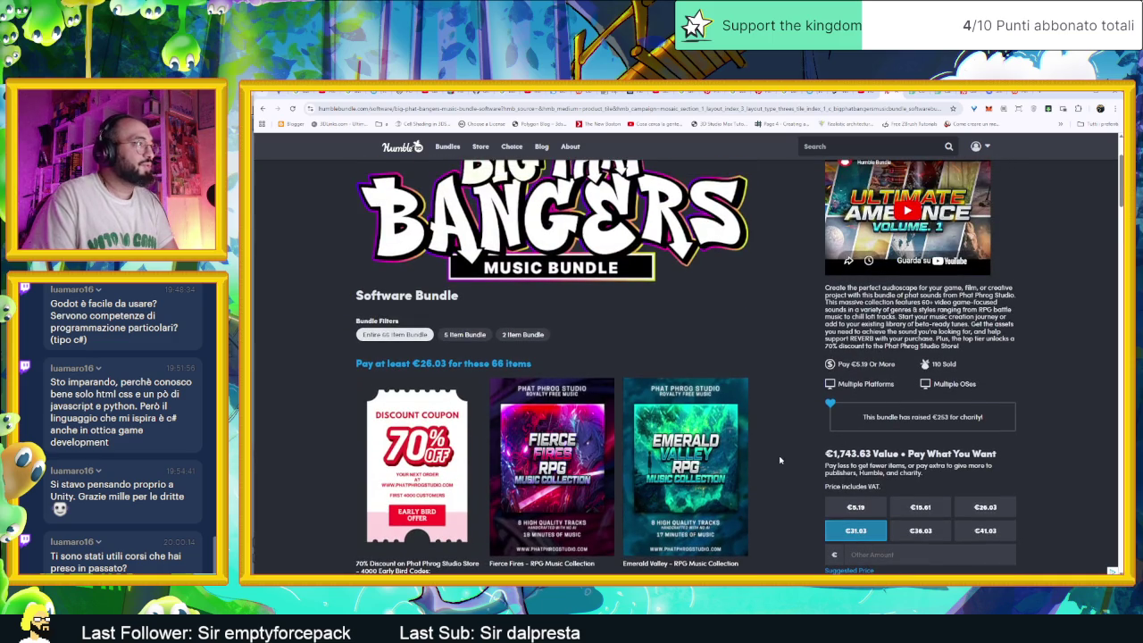
{"action": "scroll", "coordinate": [779, 459], "scroll_direction": "down", "scroll_amount": 1}
{"action": "scroll", "coordinate": [772, 461], "scroll_direction": "down", "scroll_amount": 3}
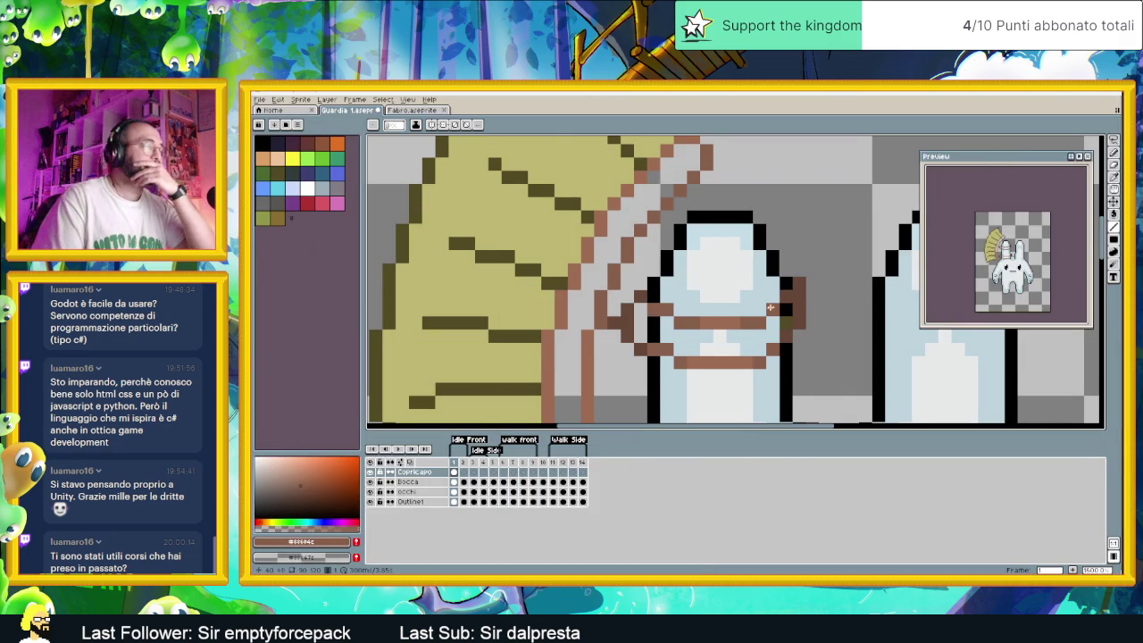
{"action": "scroll", "coordinate": [759, 303], "scroll_direction": "down", "scroll_amount": 1}
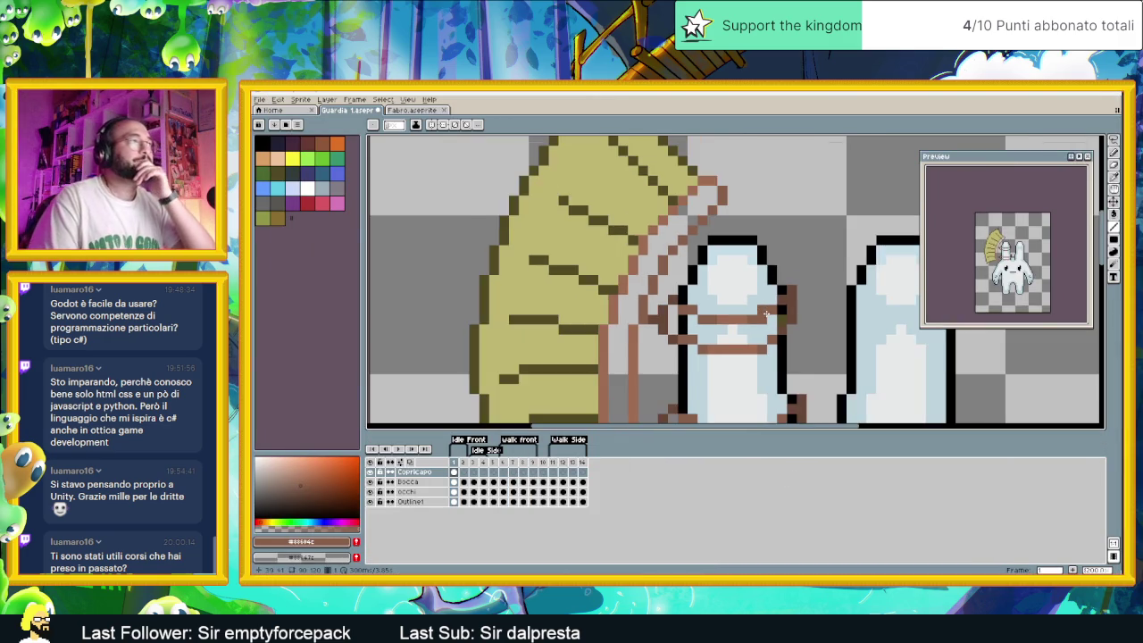
Draw a darker brown line down the edge of the straw headdress
{"action": "scroll", "coordinate": [759, 303], "scroll_direction": "down", "scroll_amount": 1}
{"action": "scroll", "coordinate": [755, 297], "scroll_direction": "up", "scroll_amount": 1}
{"action": "scroll", "coordinate": [719, 364], "scroll_direction": "up", "scroll_amount": 1}
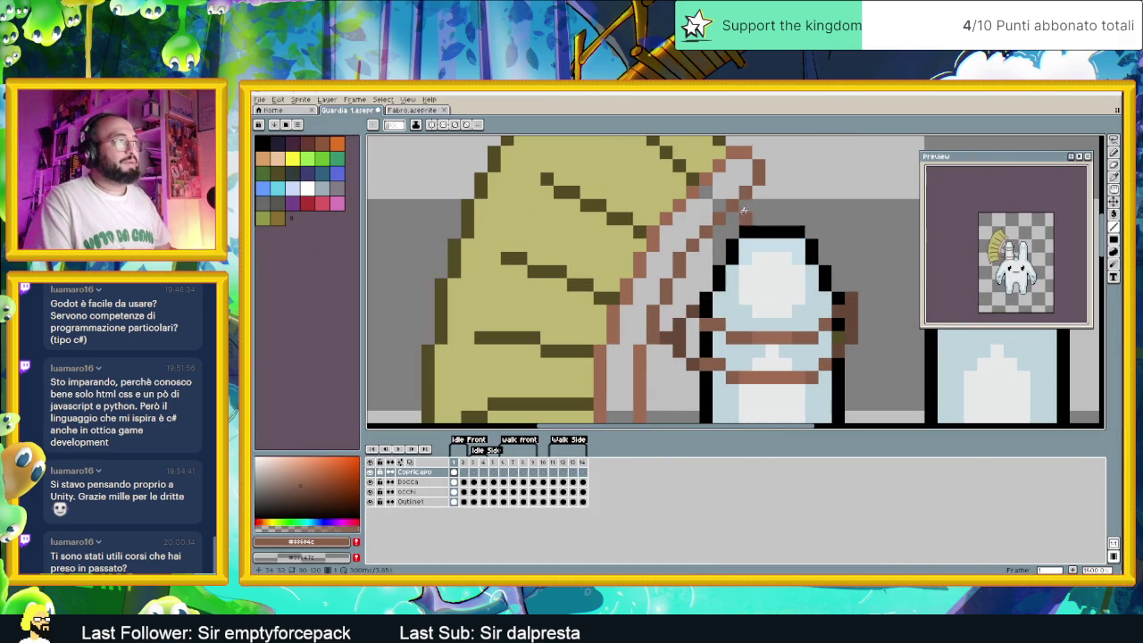
{"action": "scroll", "coordinate": [719, 364], "scroll_direction": "up", "scroll_amount": 1}
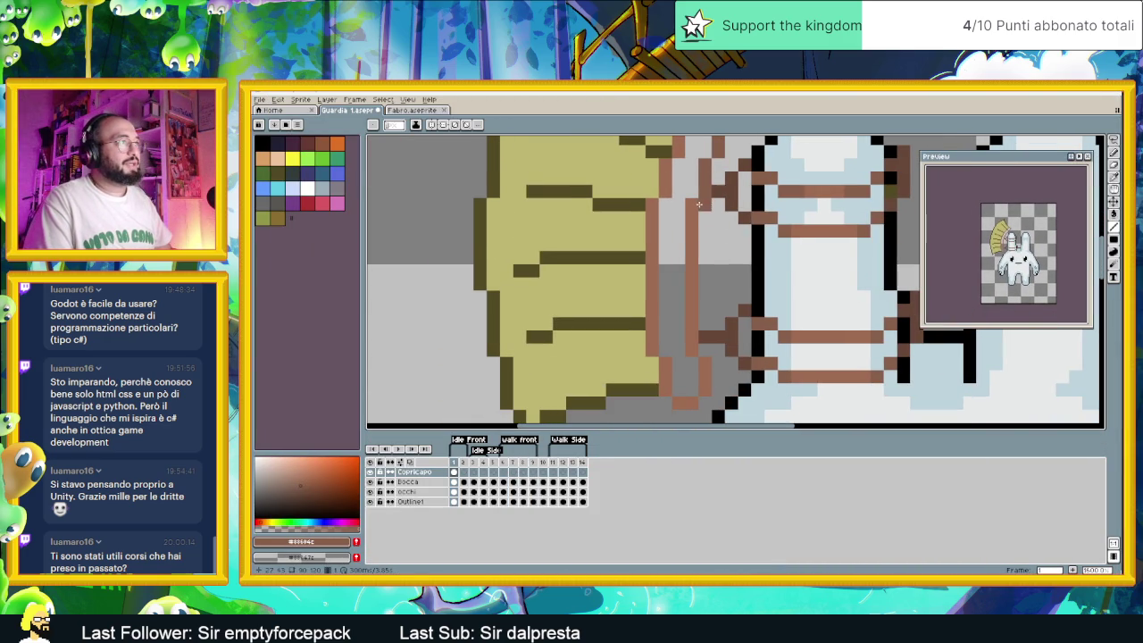
{"action": "left_click_drag", "start_coordinate": [693, 211], "coordinate": [696, 335]}
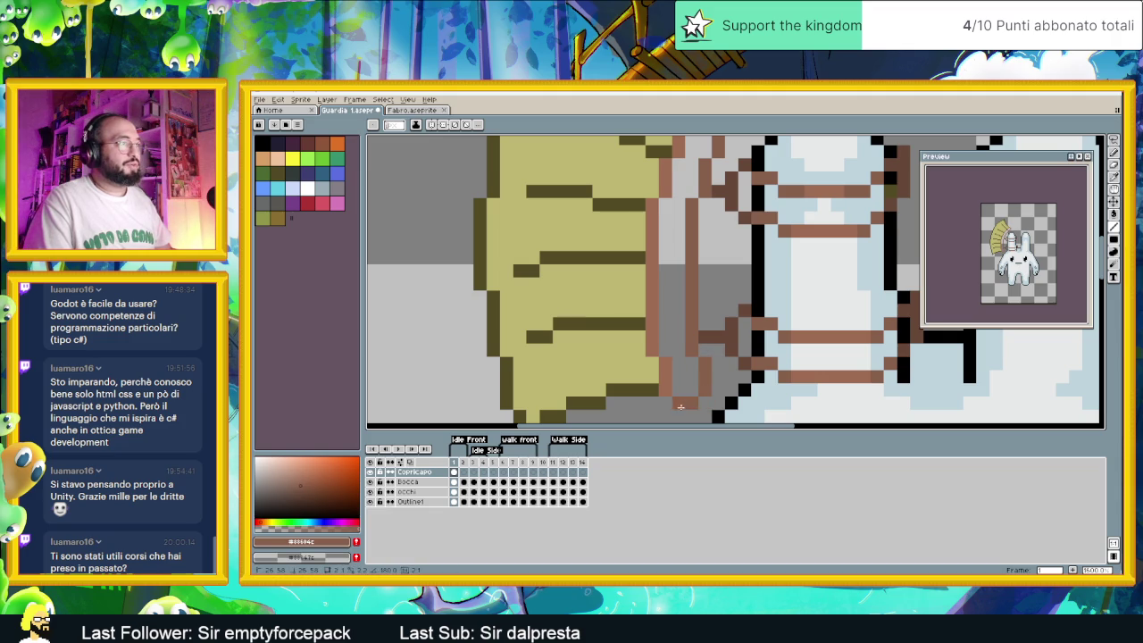
Frame the headdress straps and touch up strap pixels beside the ear
{"action": "scroll", "coordinate": [742, 356], "scroll_direction": "down", "scroll_amount": 2}
{"action": "scroll", "coordinate": [714, 366], "scroll_direction": "up", "scroll_amount": 2}
{"action": "scroll", "coordinate": [697, 371], "scroll_direction": "up", "scroll_amount": 1}
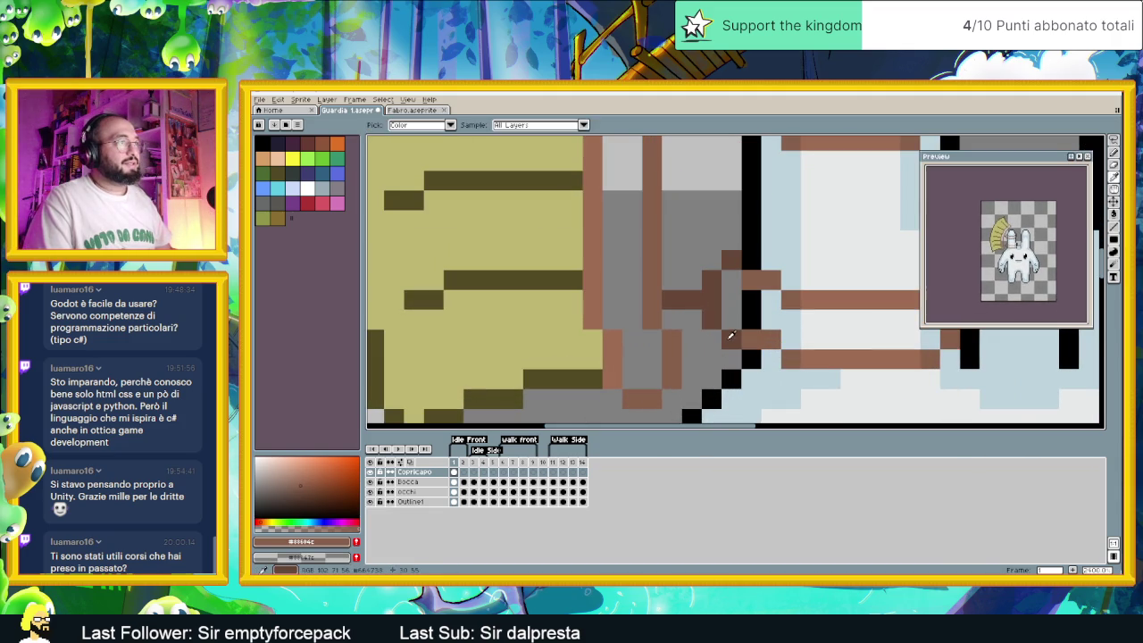
{"action": "scroll", "coordinate": [706, 331], "scroll_direction": "down", "scroll_amount": 2}
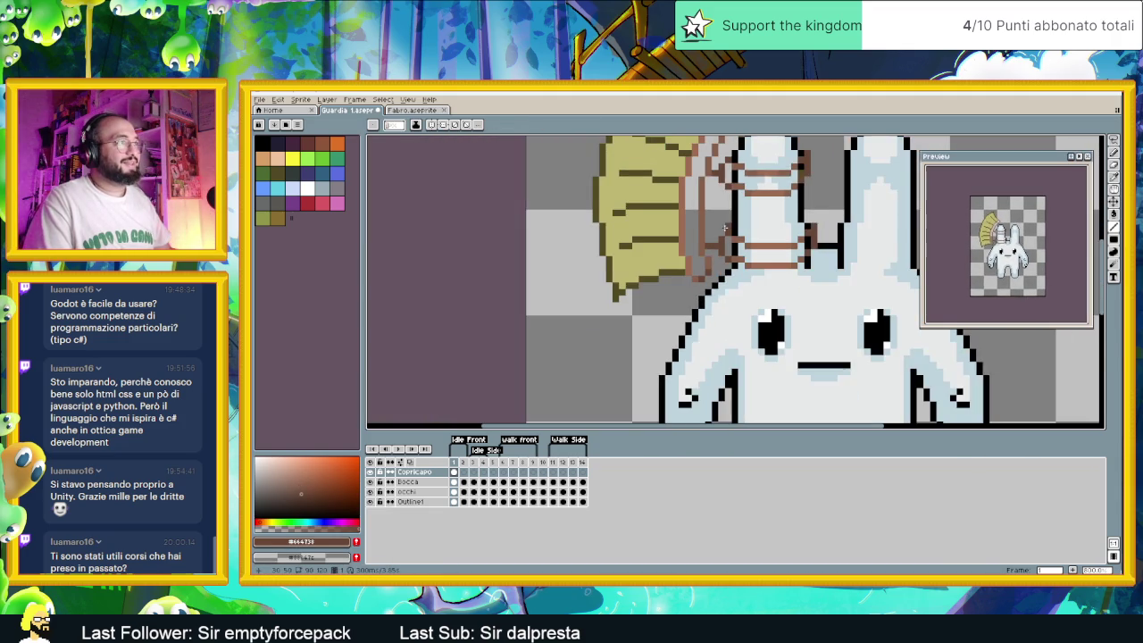
{"action": "scroll", "coordinate": [719, 286], "scroll_direction": "down", "scroll_amount": 1}
{"action": "left_click_drag", "start_coordinate": [719, 286], "coordinate": [698, 321]}
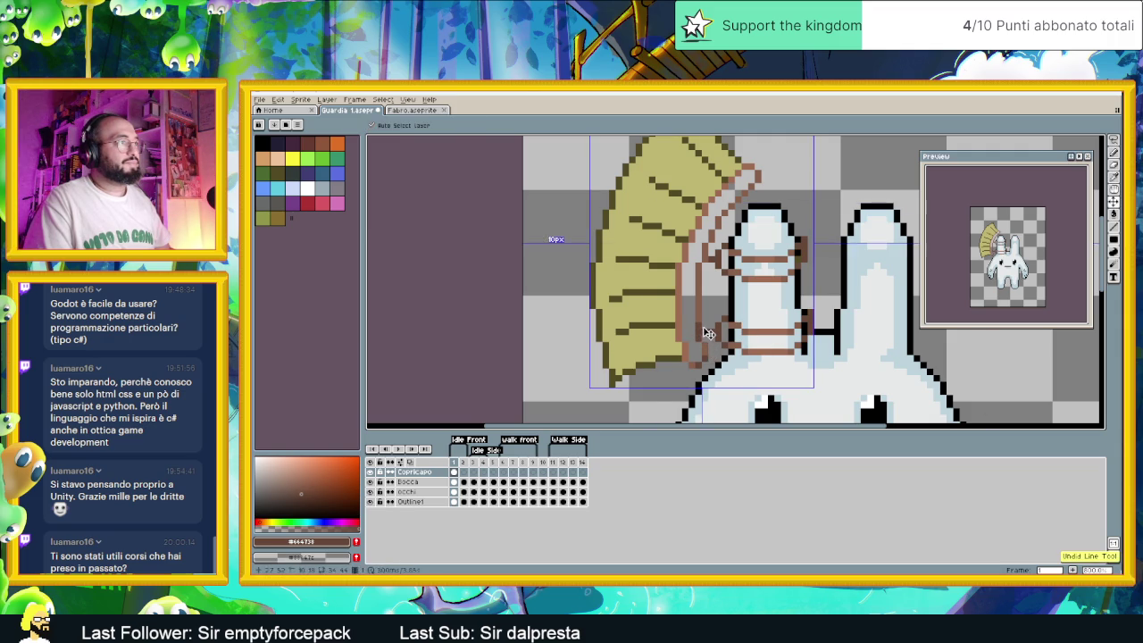
{"action": "left_click", "coordinate": [700, 343]}
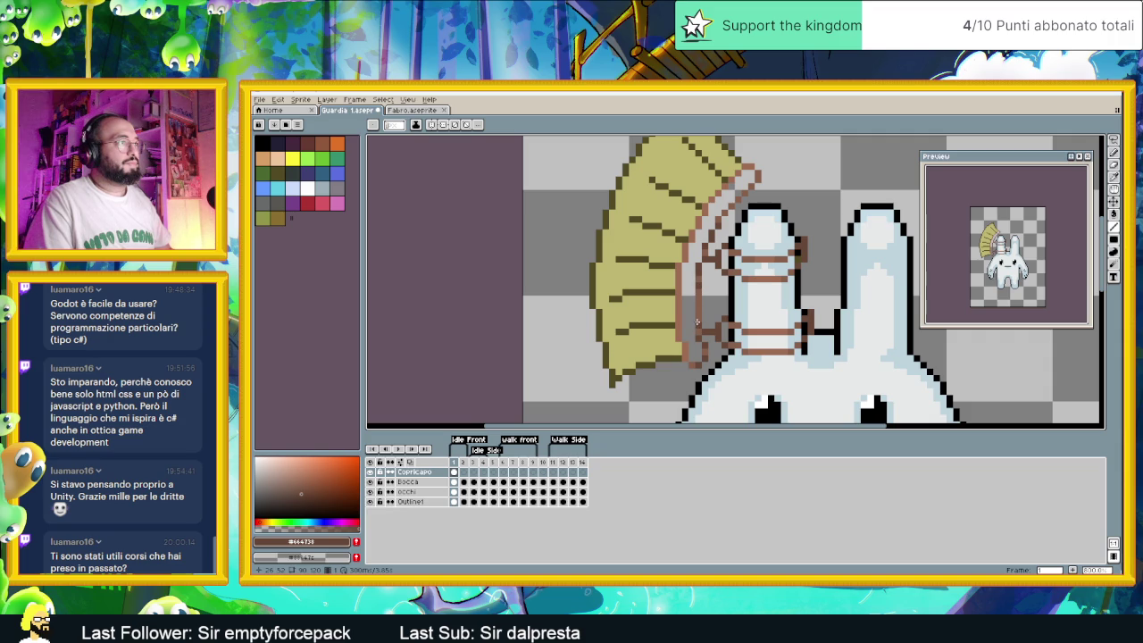
Reposition the view so the bunny sits higher, then switch to the Fabro sprite
{"action": "scroll", "coordinate": [698, 318], "scroll_direction": "down", "scroll_amount": 1}
{"action": "scroll", "coordinate": [706, 286], "scroll_direction": "up", "scroll_amount": 1}
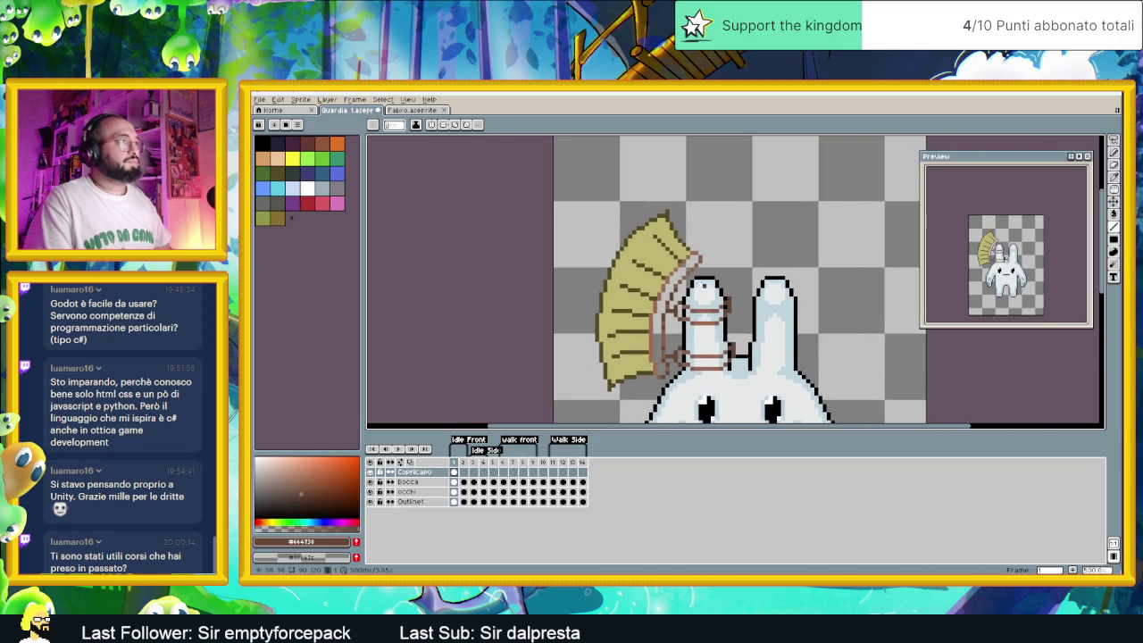
{"action": "scroll", "coordinate": [714, 251], "scroll_direction": "up", "scroll_amount": 1}
{"action": "scroll", "coordinate": [713, 250], "scroll_direction": "up", "scroll_amount": 1}
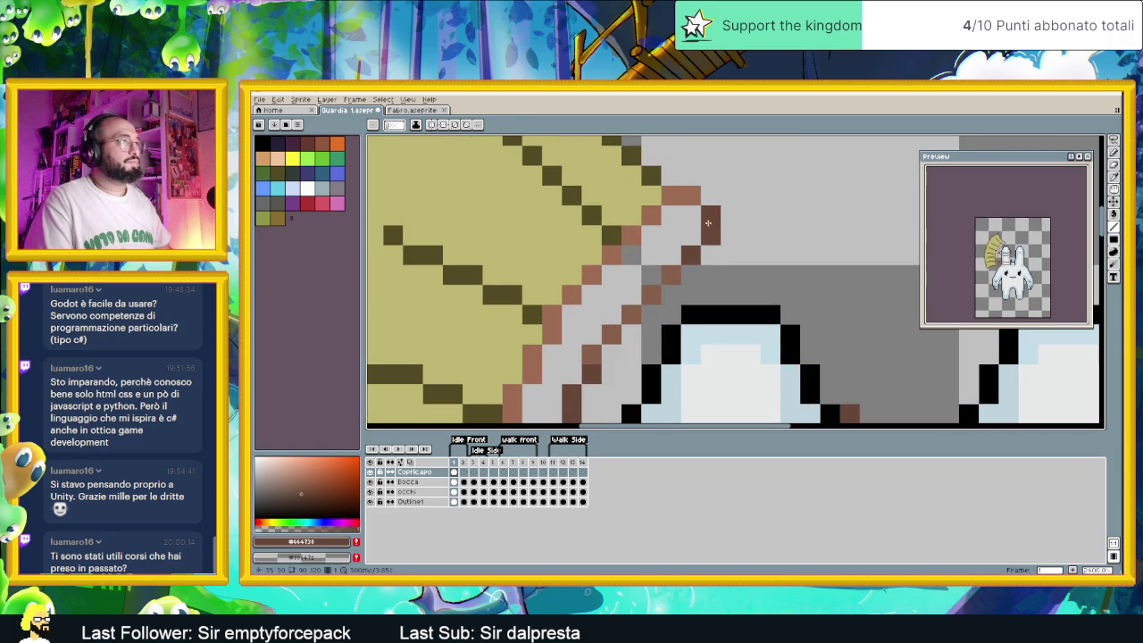
{"action": "scroll", "coordinate": [706, 217], "scroll_direction": "down", "scroll_amount": 3}
{"action": "left_click_drag", "start_coordinate": [733, 334], "coordinate": [737, 279]}
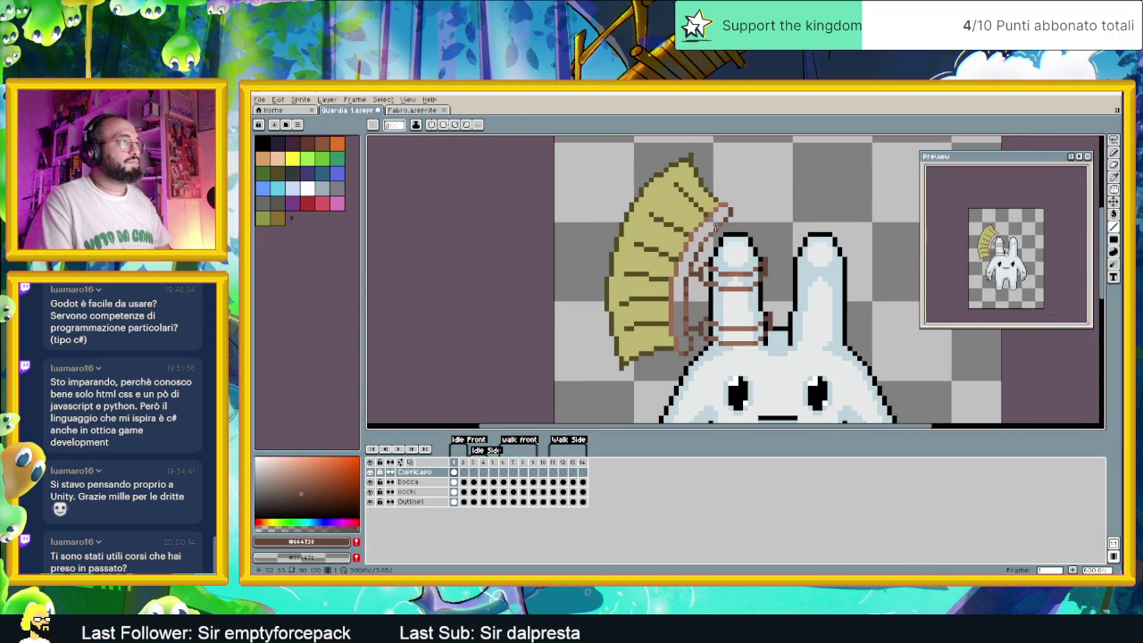
{"action": "scroll", "coordinate": [706, 364], "scroll_direction": "up", "scroll_amount": 1}
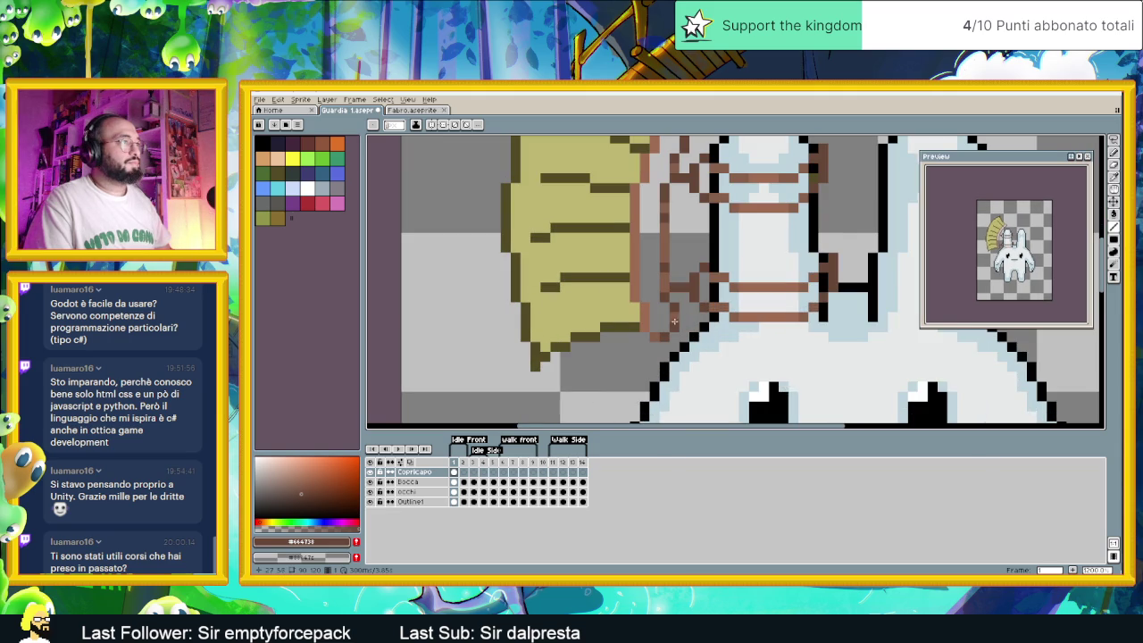
{"action": "scroll", "coordinate": [744, 309], "scroll_direction": "down", "scroll_amount": 2}
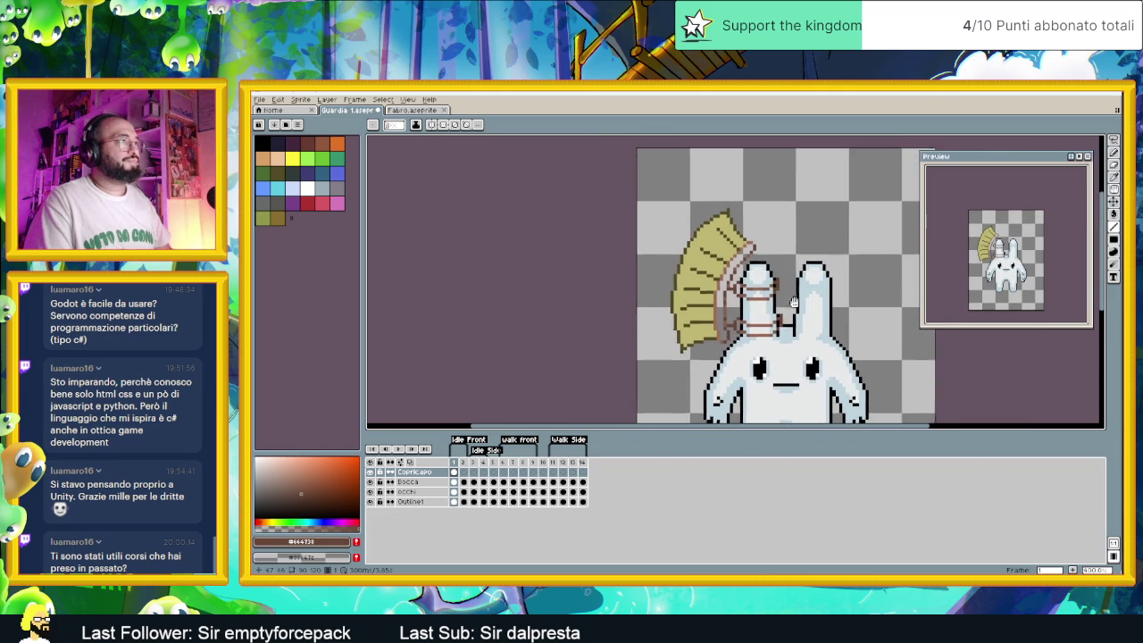
{"action": "scroll", "coordinate": [803, 313], "scroll_direction": "up", "scroll_amount": 1}
{"action": "scroll", "coordinate": [819, 324], "scroll_direction": "up", "scroll_amount": 1}
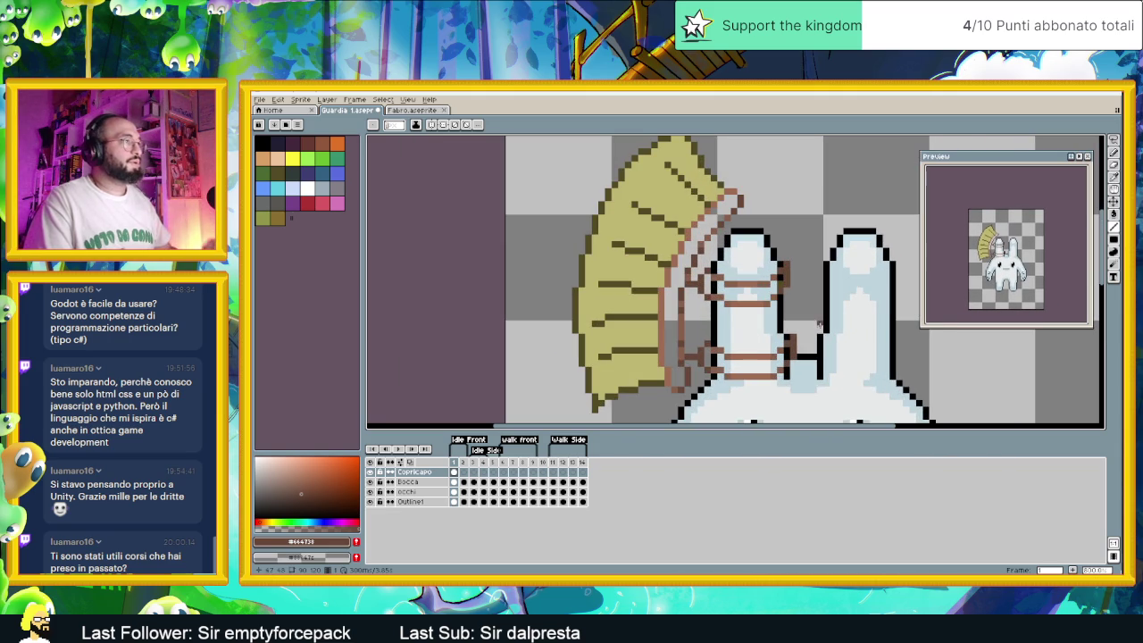
{"action": "key", "text": "ctrl+Tab"}
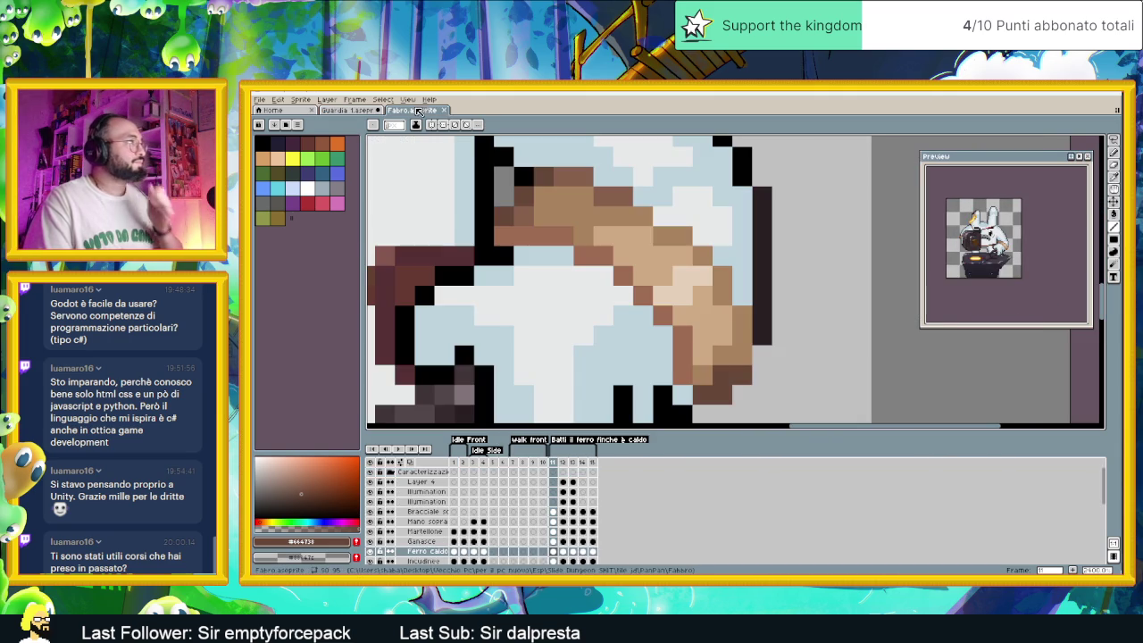
Pick light brown from the Fabro sprite and bucket-fill the pale band beside the Guardia straw
{"action": "left_click", "coordinate": [564, 198], "text": "alt"}
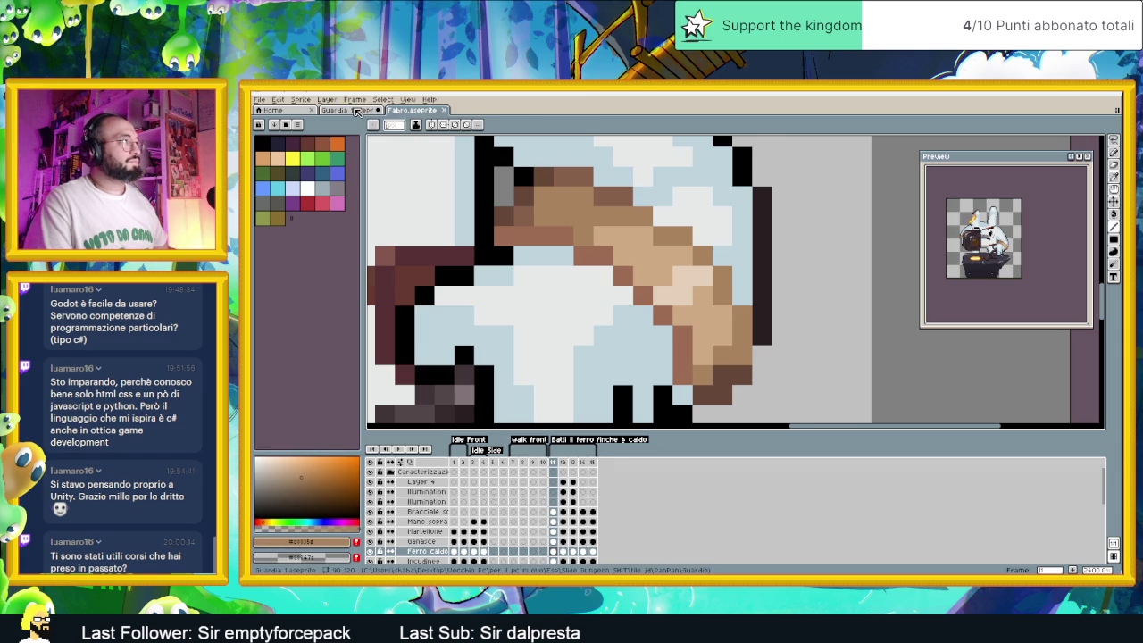
{"action": "key", "text": "ctrl+shift+Tab"}
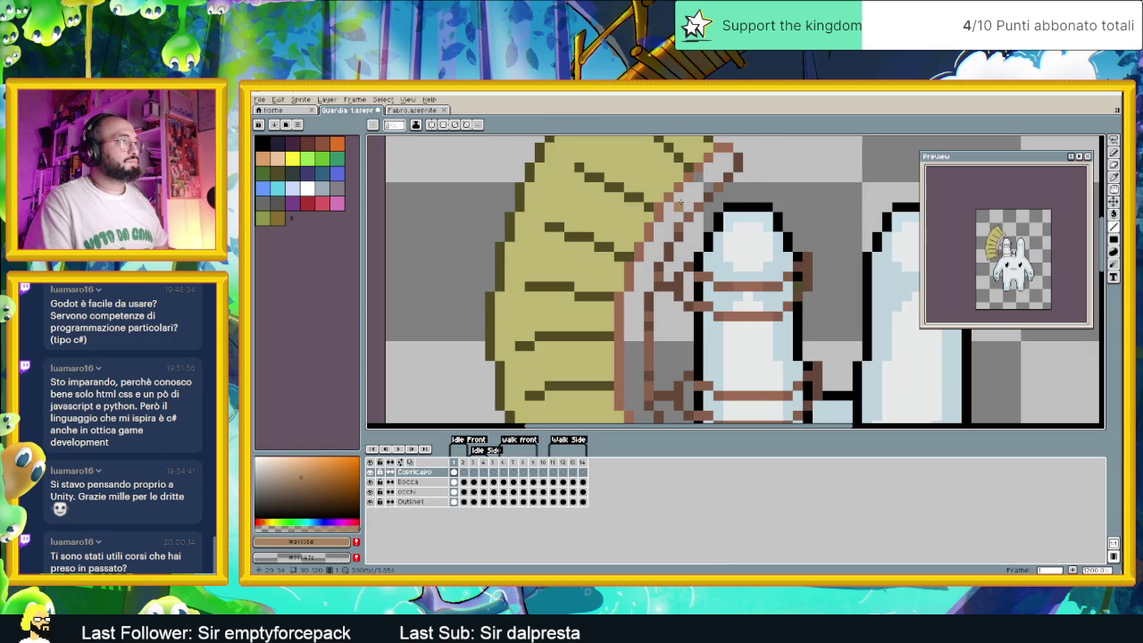
{"action": "left_click", "coordinate": [1100, 214]}
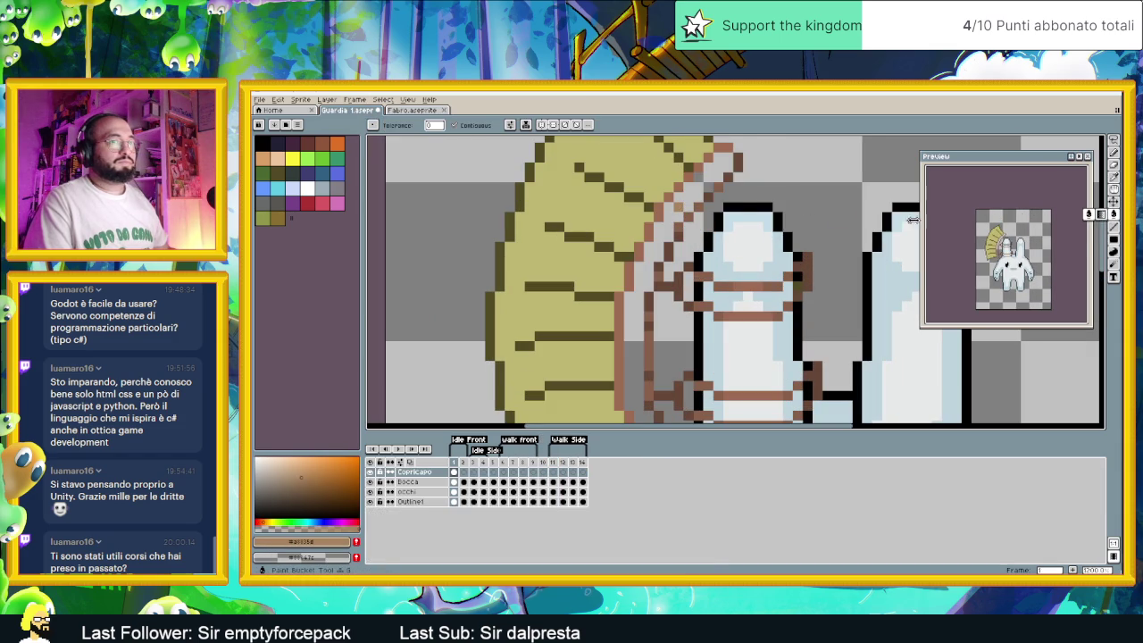
{"action": "left_click", "coordinate": [691, 184]}
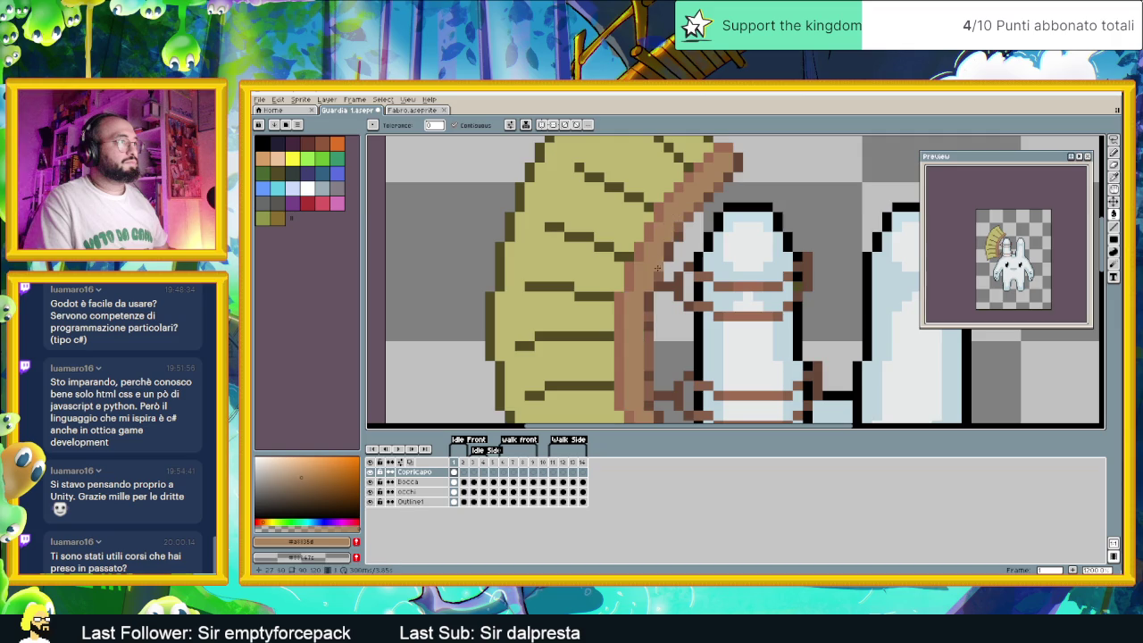
{"action": "scroll", "coordinate": [666, 225], "scroll_direction": "down", "scroll_amount": 2}
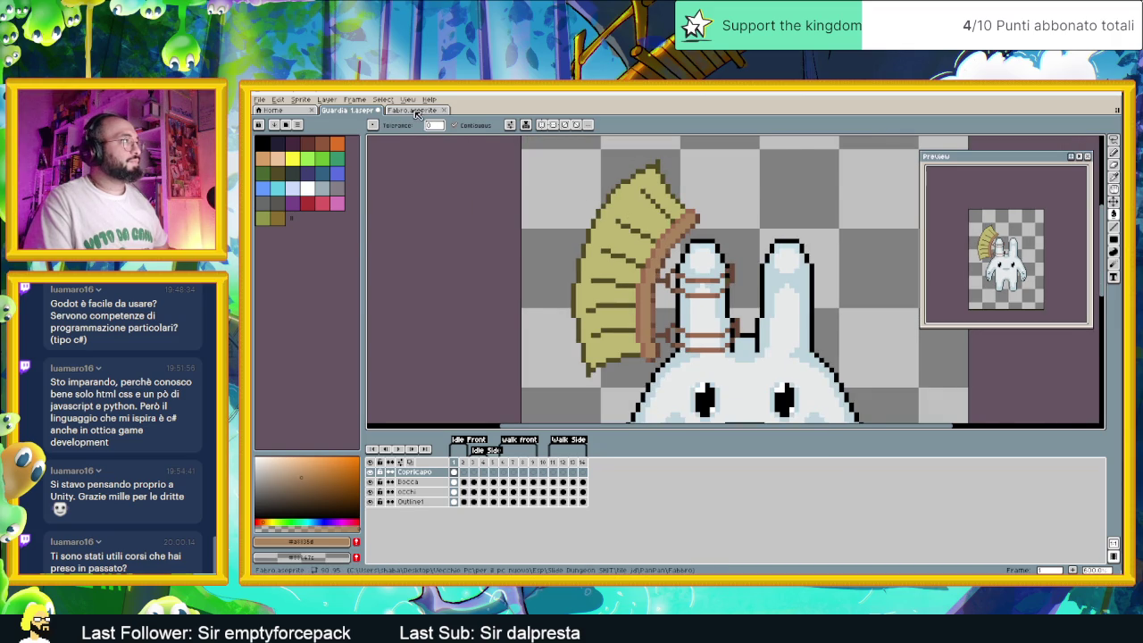
Sample the light tan from the Fabro artwork and return to the Guardia bunny
{"action": "left_click", "coordinate": [413, 111]}
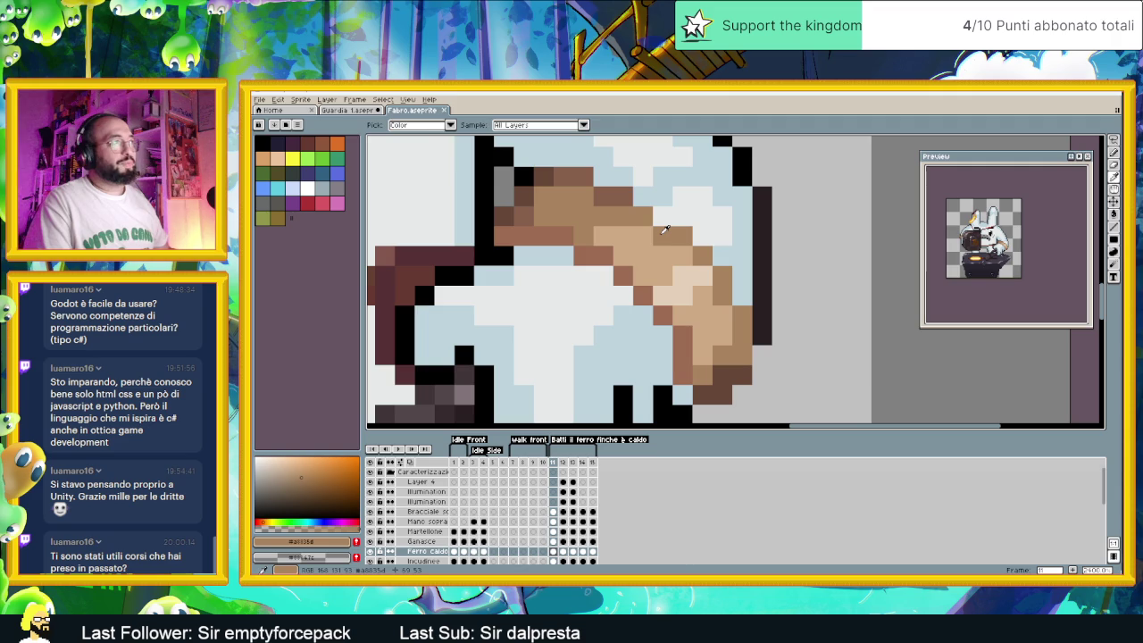
{"action": "left_click", "coordinate": [350, 110]}
{"action": "scroll", "coordinate": [667, 215], "scroll_direction": "up", "scroll_amount": 1}
{"action": "scroll", "coordinate": [667, 215], "scroll_direction": "up", "scroll_amount": 1}
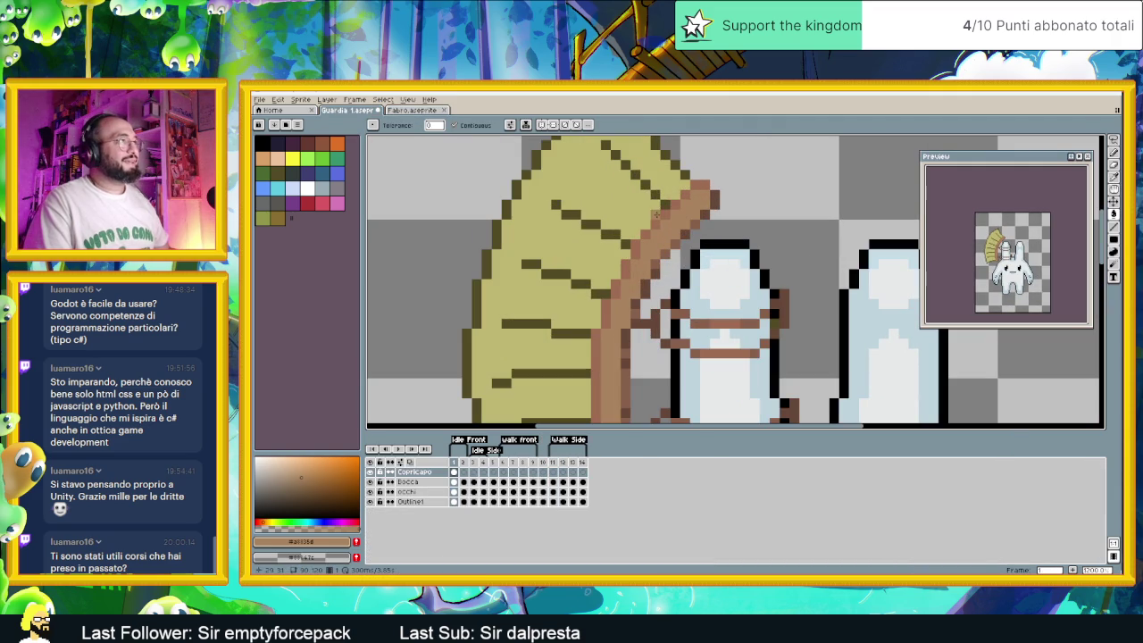
{"action": "left_click", "coordinate": [419, 110]}
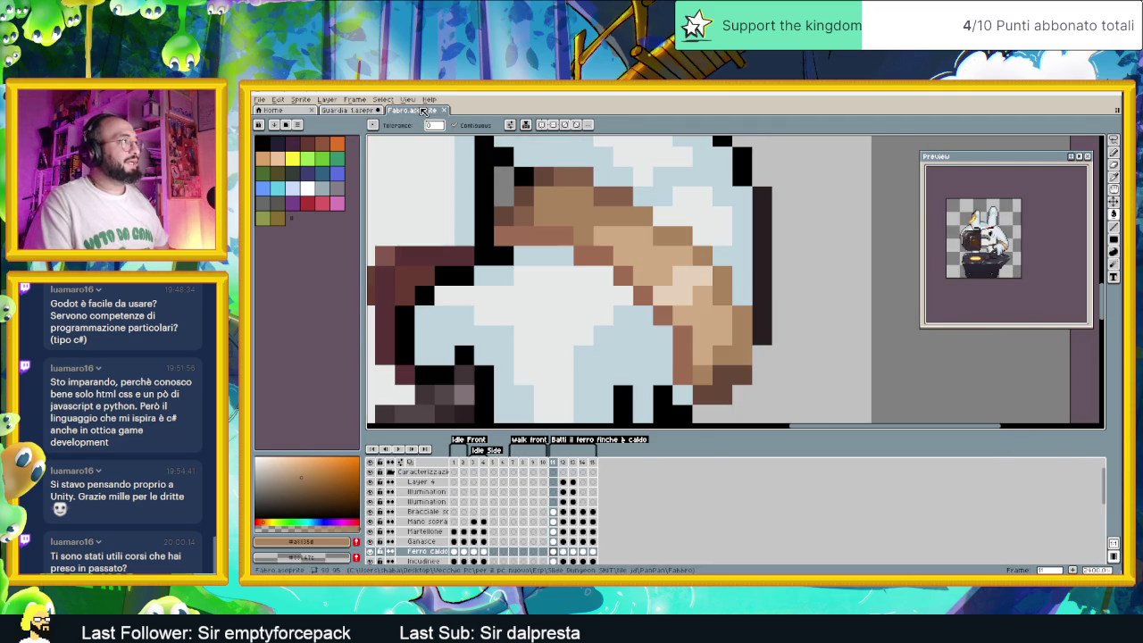
{"action": "left_click", "coordinate": [638, 247], "text": "alt"}
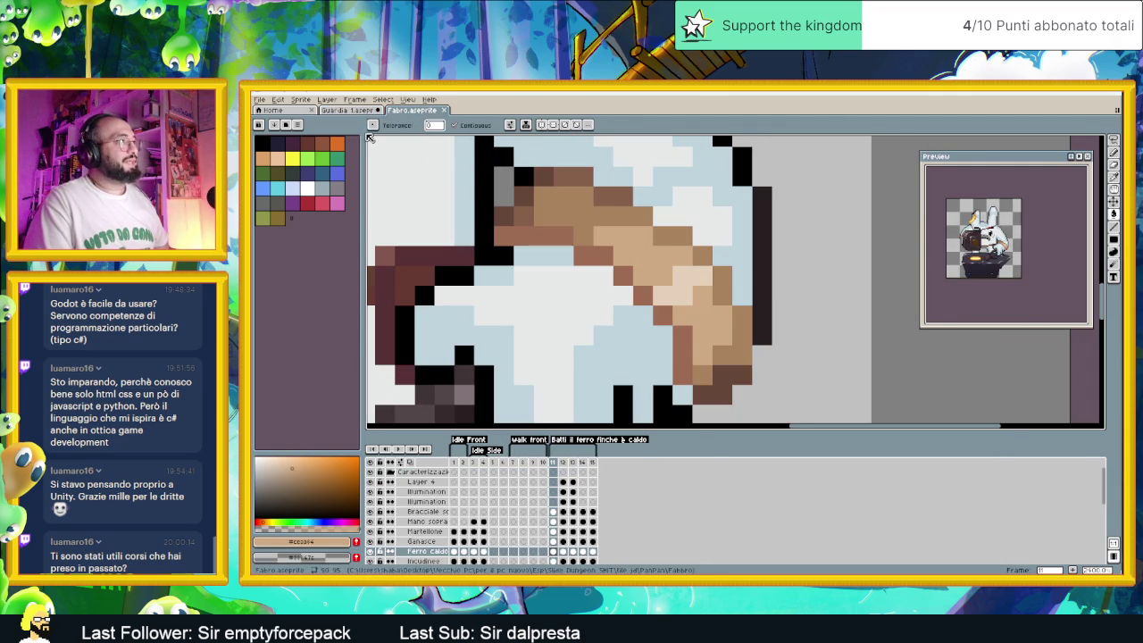
{"action": "key", "text": "ctrl+shift+Tab"}
{"action": "scroll", "coordinate": [695, 215], "scroll_direction": "up", "scroll_amount": 1}
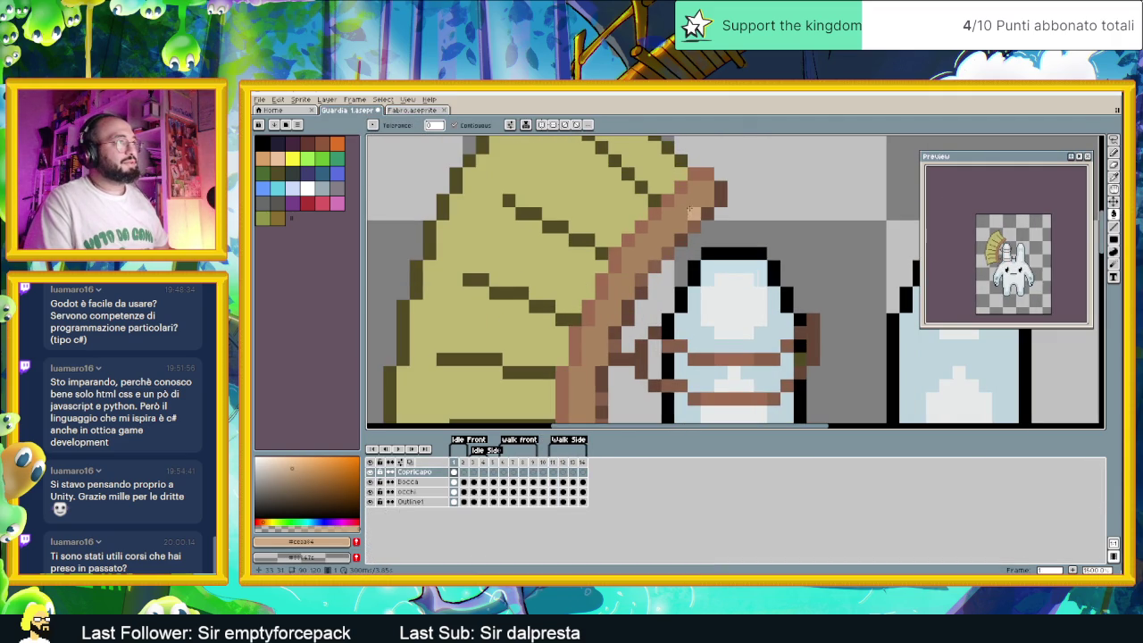
Undo a trial light tan fill of the headdress rim and switch to the Pencil
{"action": "left_click", "coordinate": [688, 204]}
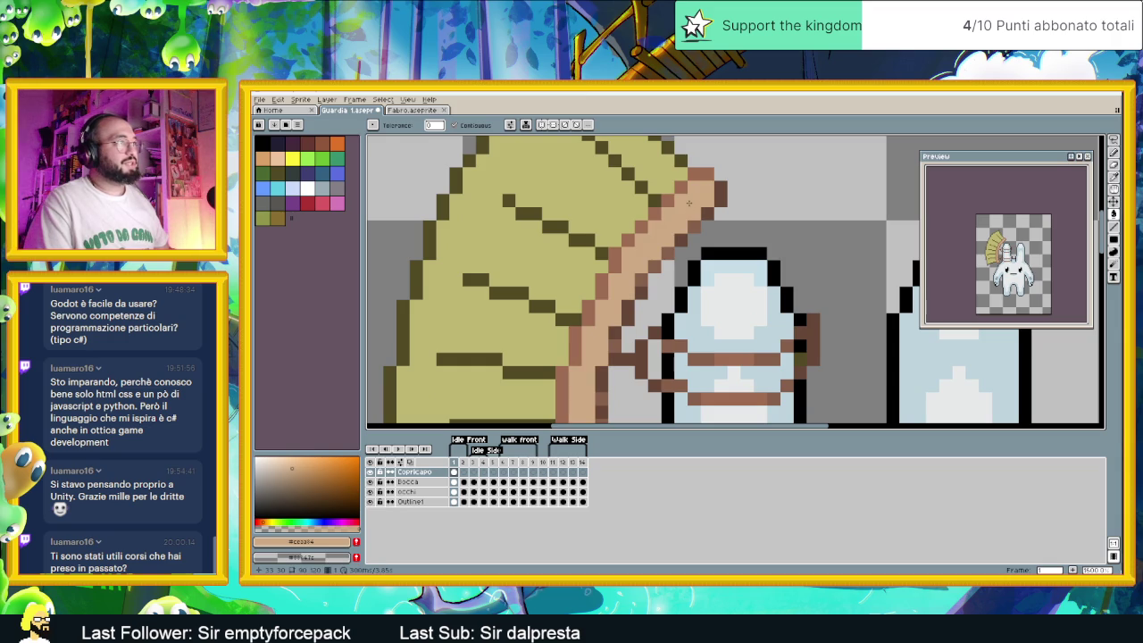
{"action": "key", "text": "ctrl+z"}
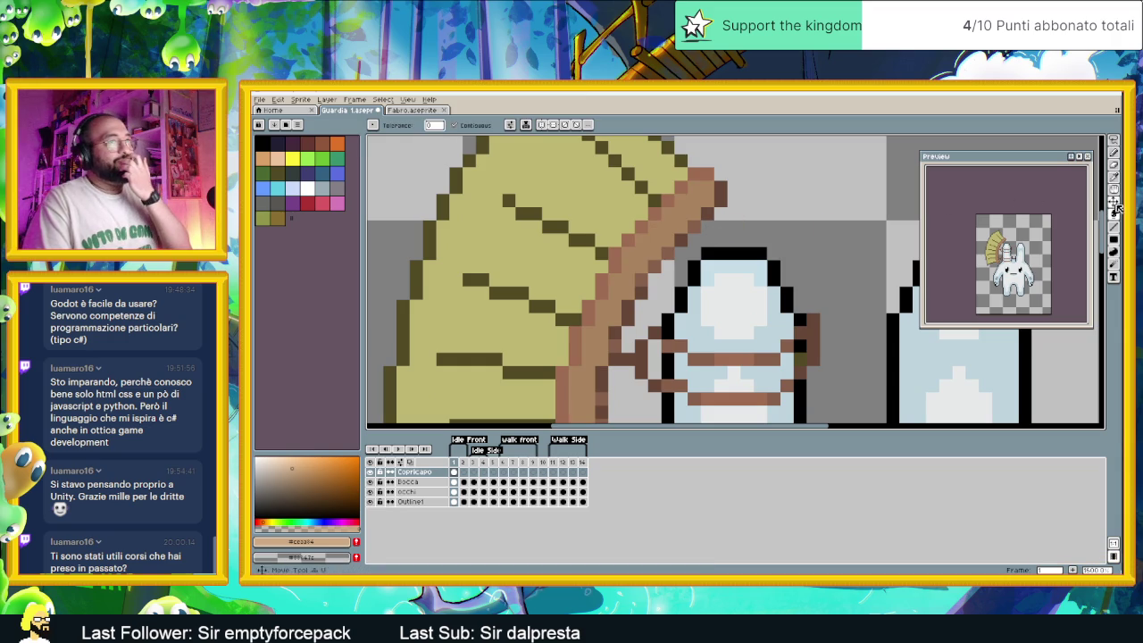
{"action": "left_click", "coordinate": [1113, 150]}
{"action": "scroll", "coordinate": [645, 268], "scroll_direction": "down", "scroll_amount": 2}
{"action": "scroll", "coordinate": [644, 268], "scroll_direction": "up", "scroll_amount": 1}
{"action": "scroll", "coordinate": [644, 268], "scroll_direction": "up", "scroll_amount": 1}
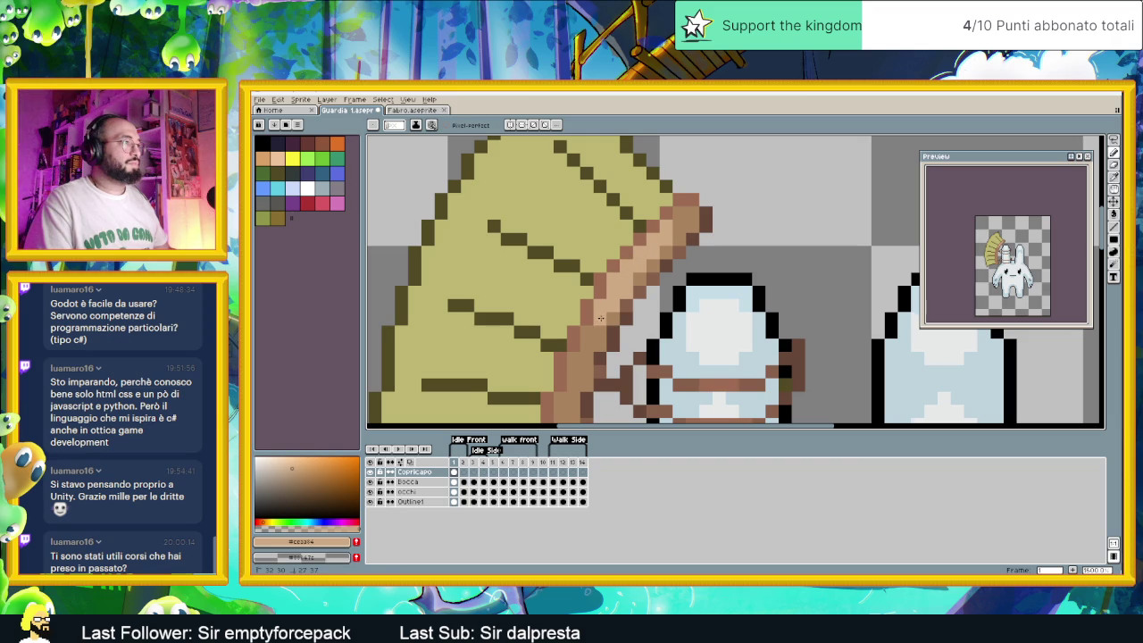
Pencil a light tan highlight along the brown rim, undoing a stray pixel
{"action": "scroll", "coordinate": [623, 357], "scroll_direction": "down", "scroll_amount": 1}
{"action": "scroll", "coordinate": [643, 313], "scroll_direction": "down", "scroll_amount": 1}
{"action": "scroll", "coordinate": [692, 204], "scroll_direction": "up", "scroll_amount": 1}
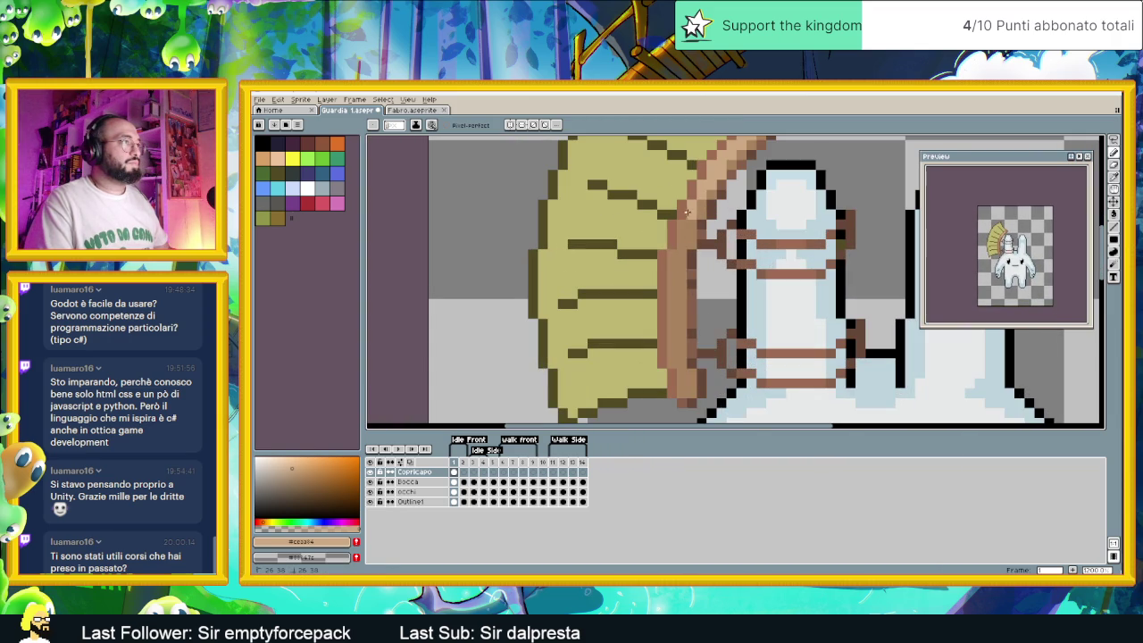
{"action": "key", "text": "ctrl+z"}
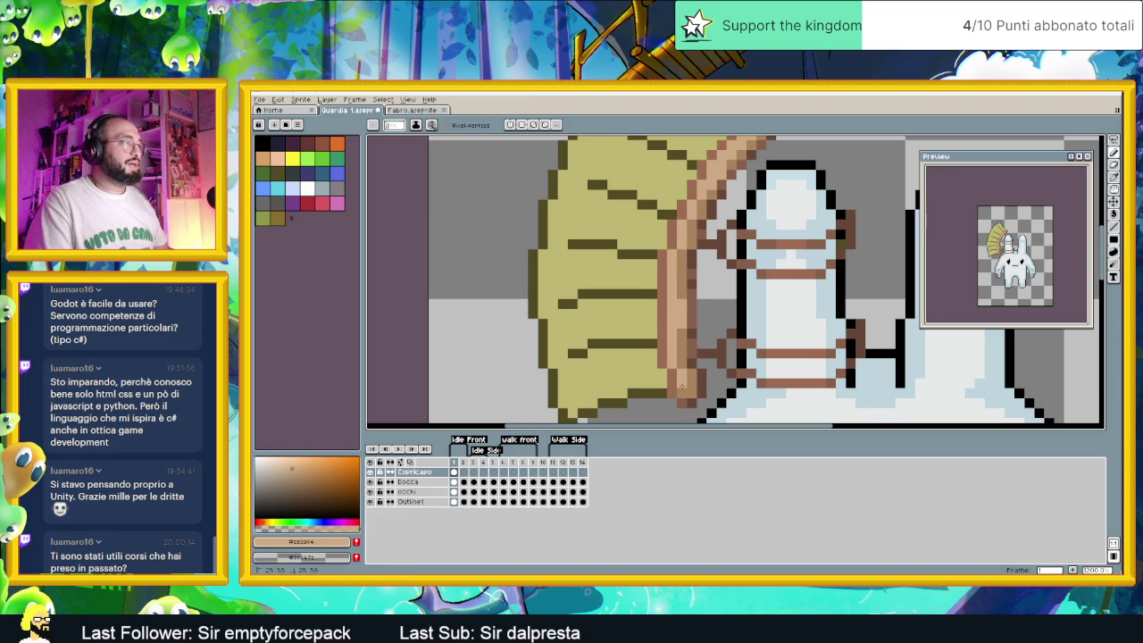
{"action": "scroll", "coordinate": [704, 255], "scroll_direction": "down", "scroll_amount": 2}
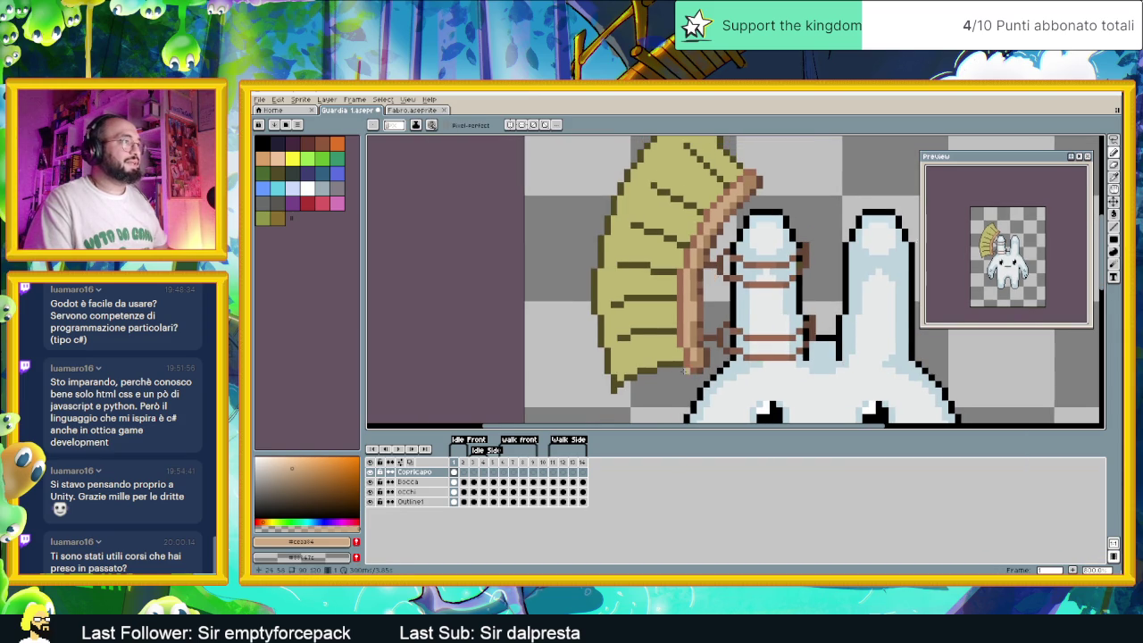
{"action": "scroll", "coordinate": [687, 367], "scroll_direction": "up", "scroll_amount": 2}
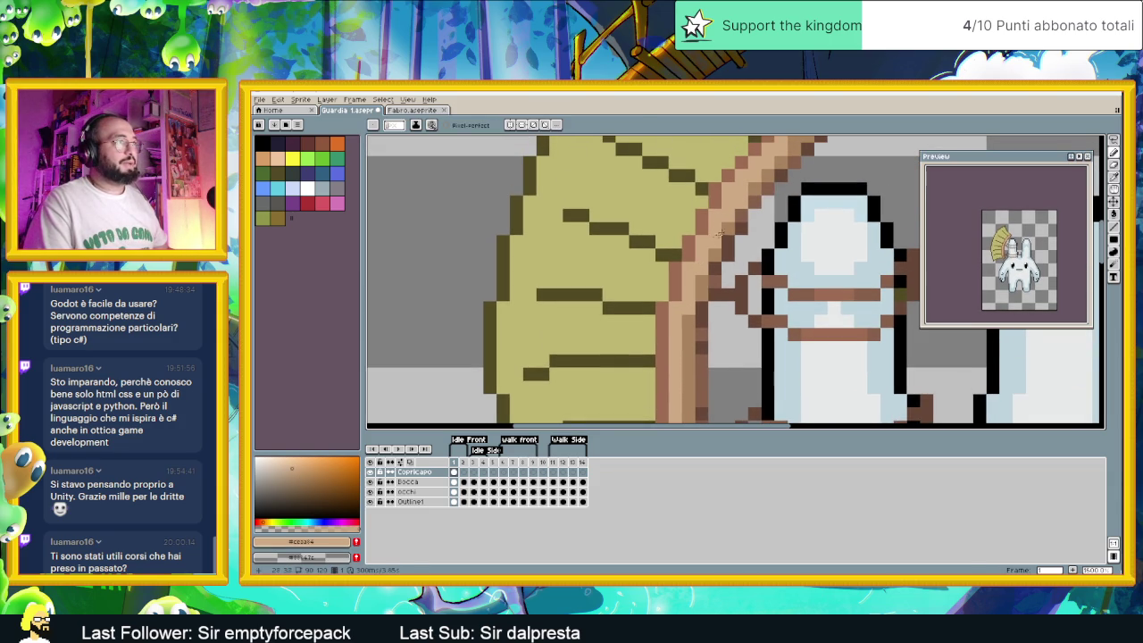
{"action": "scroll", "coordinate": [712, 267], "scroll_direction": "up", "scroll_amount": 2}
{"action": "left_click", "coordinate": [715, 287], "text": "alt"}
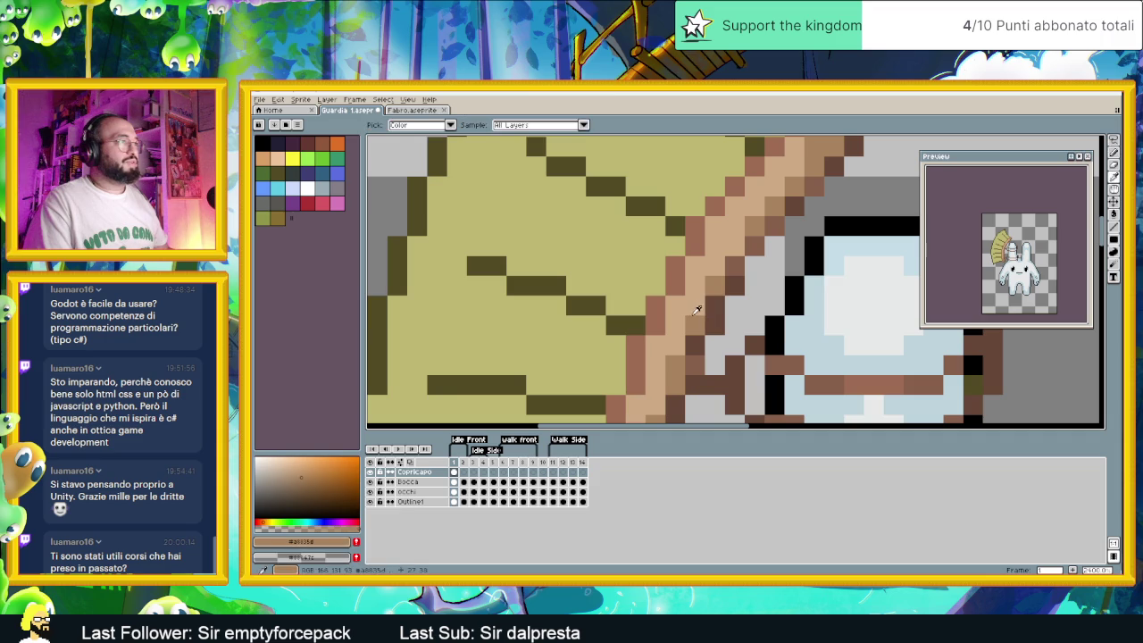
{"action": "scroll", "coordinate": [738, 239], "scroll_direction": "down", "scroll_amount": 1}
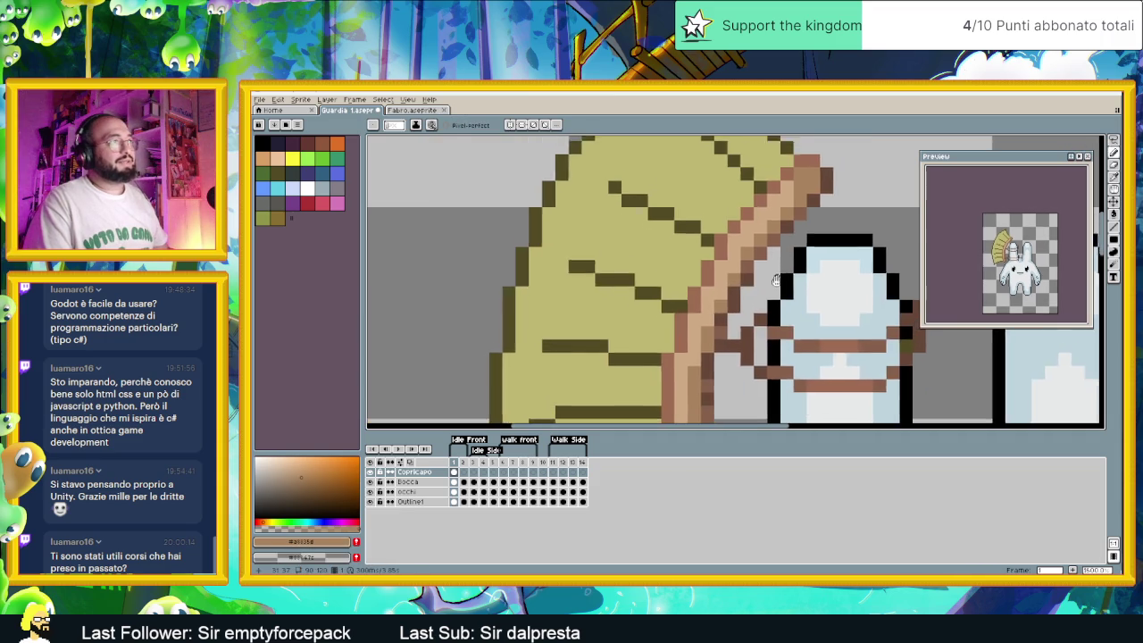
{"action": "scroll", "coordinate": [780, 217], "scroll_direction": "up", "scroll_amount": 1}
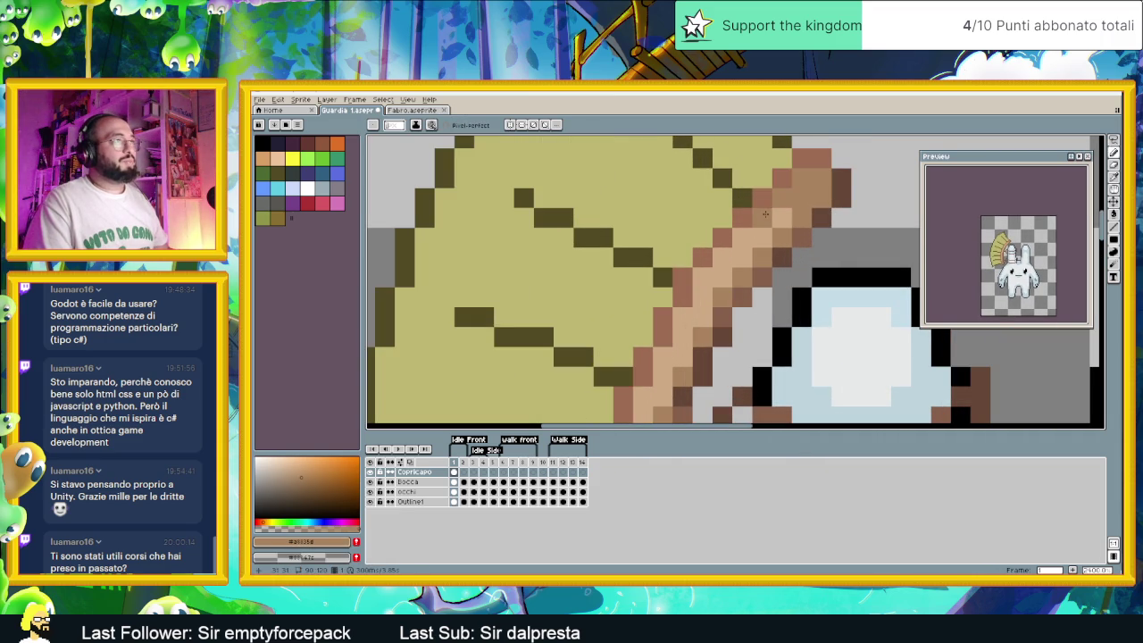
{"action": "scroll", "coordinate": [765, 214], "scroll_direction": "down", "scroll_amount": 2}
{"action": "scroll", "coordinate": [742, 250], "scroll_direction": "up", "scroll_amount": 1}
{"action": "scroll", "coordinate": [732, 269], "scroll_direction": "up", "scroll_amount": 1}
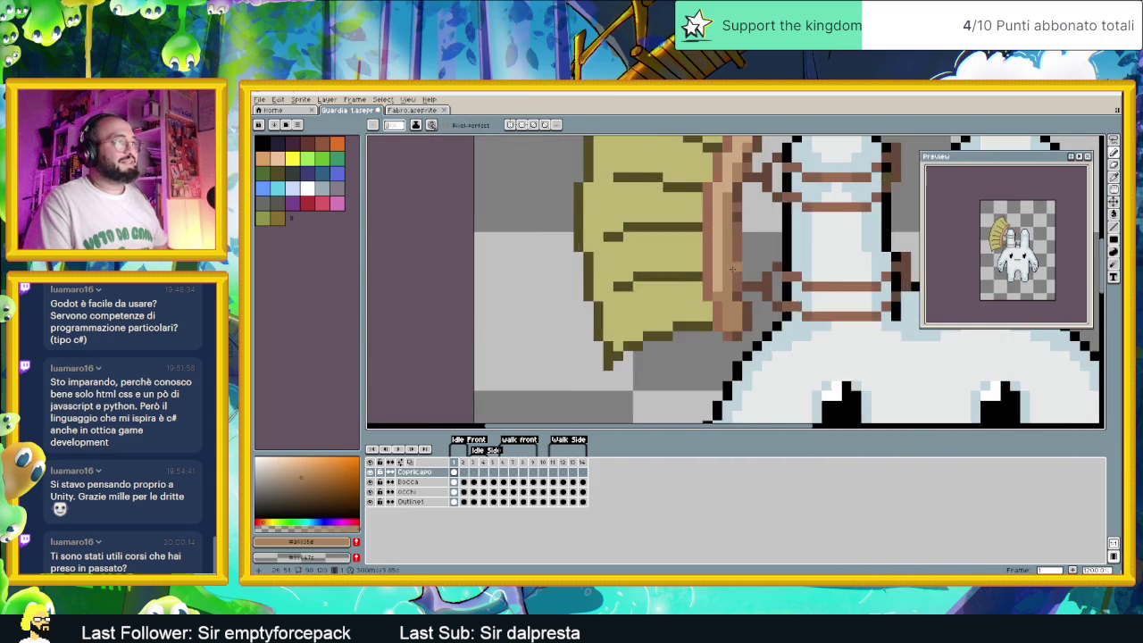
{"action": "scroll", "coordinate": [732, 269], "scroll_direction": "up", "scroll_amount": 1}
{"action": "scroll", "coordinate": [733, 303], "scroll_direction": "down", "scroll_amount": 3}
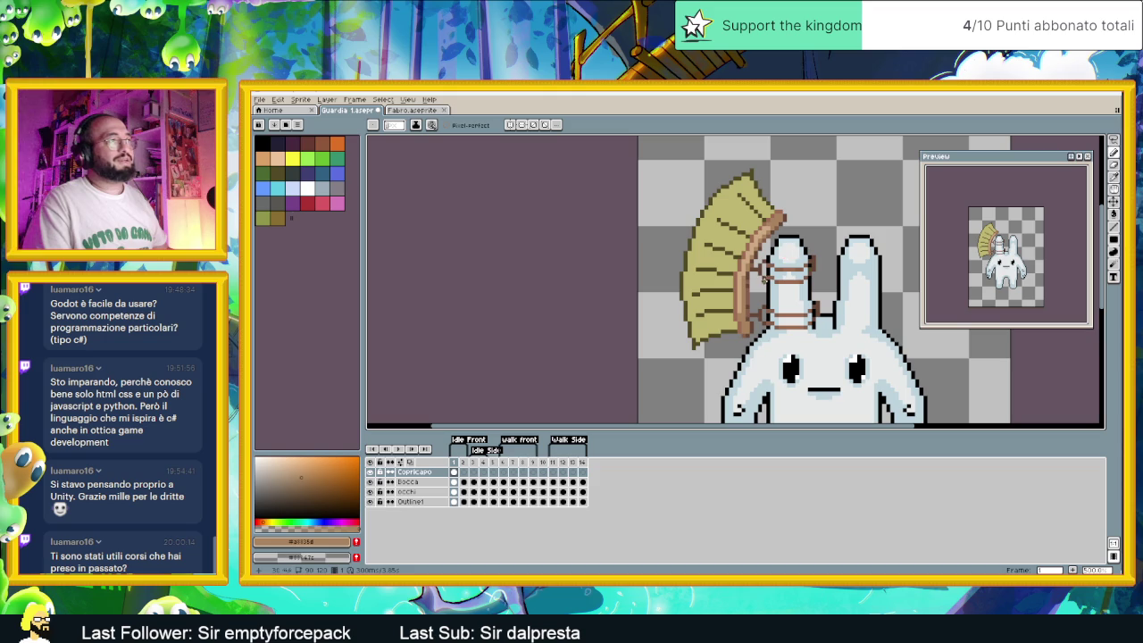
{"action": "scroll", "coordinate": [785, 280], "scroll_direction": "up", "scroll_amount": 1}
{"action": "scroll", "coordinate": [765, 247], "scroll_direction": "up", "scroll_amount": 2}
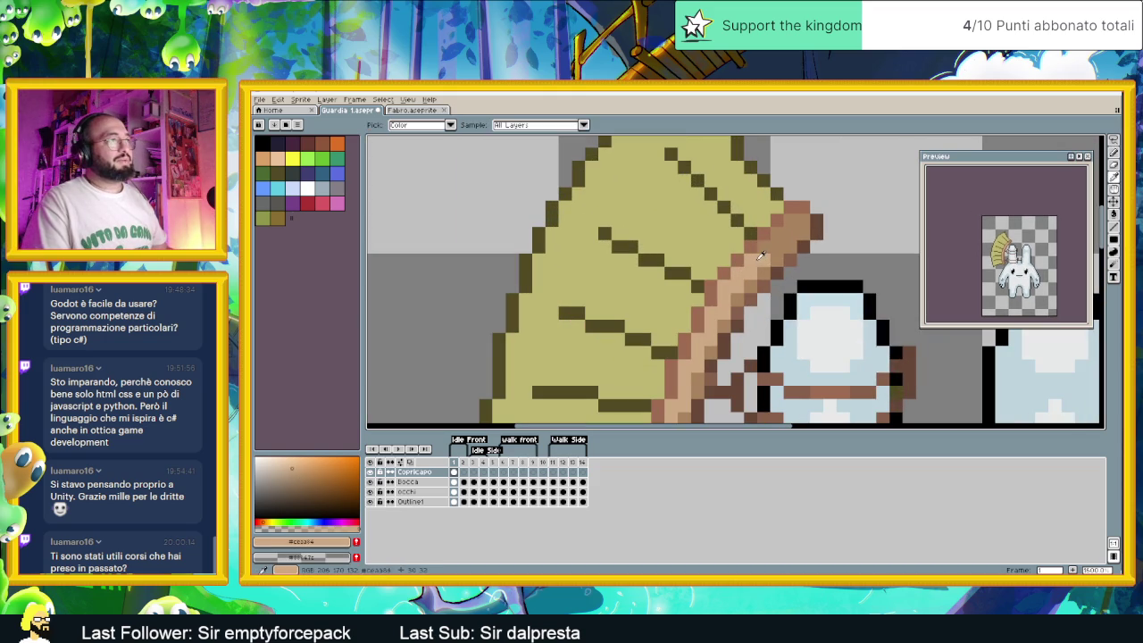
{"action": "scroll", "coordinate": [791, 223], "scroll_direction": "down", "scroll_amount": 2}
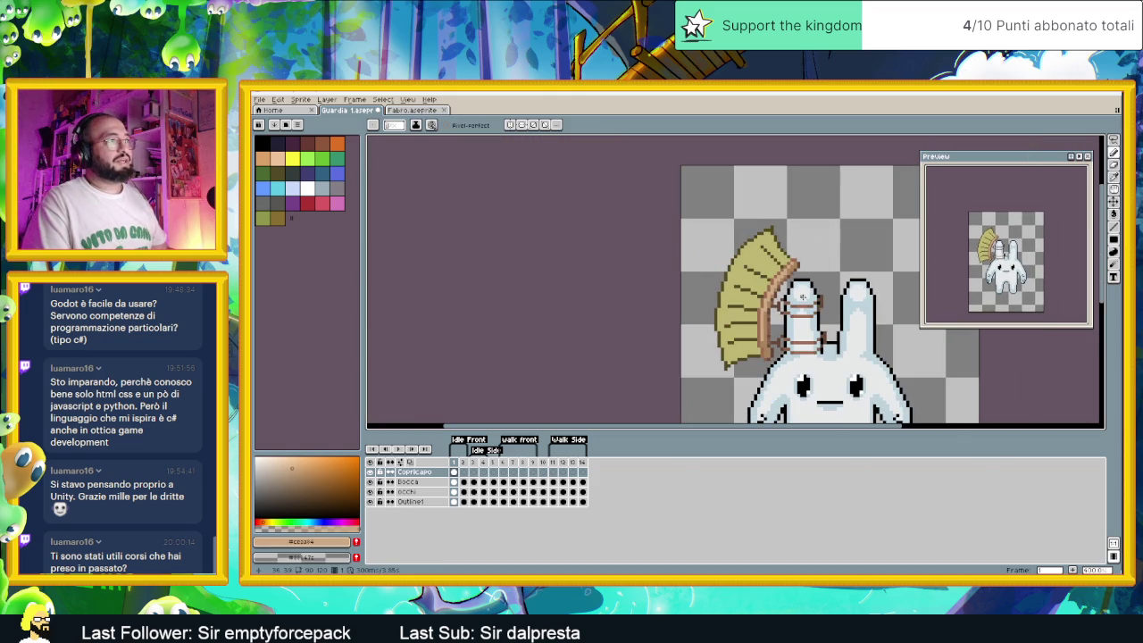
{"action": "scroll", "coordinate": [790, 223], "scroll_direction": "up", "scroll_amount": 1}
{"action": "scroll", "coordinate": [797, 275], "scroll_direction": "up", "scroll_amount": 1}
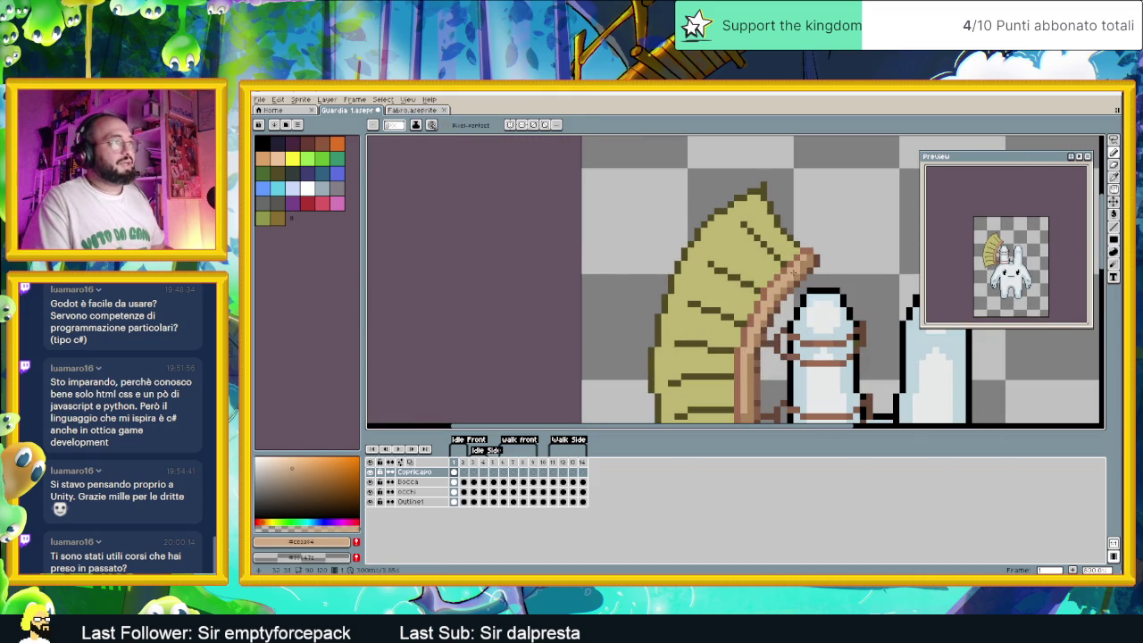
{"action": "scroll", "coordinate": [808, 296], "scroll_direction": "down", "scroll_amount": 2}
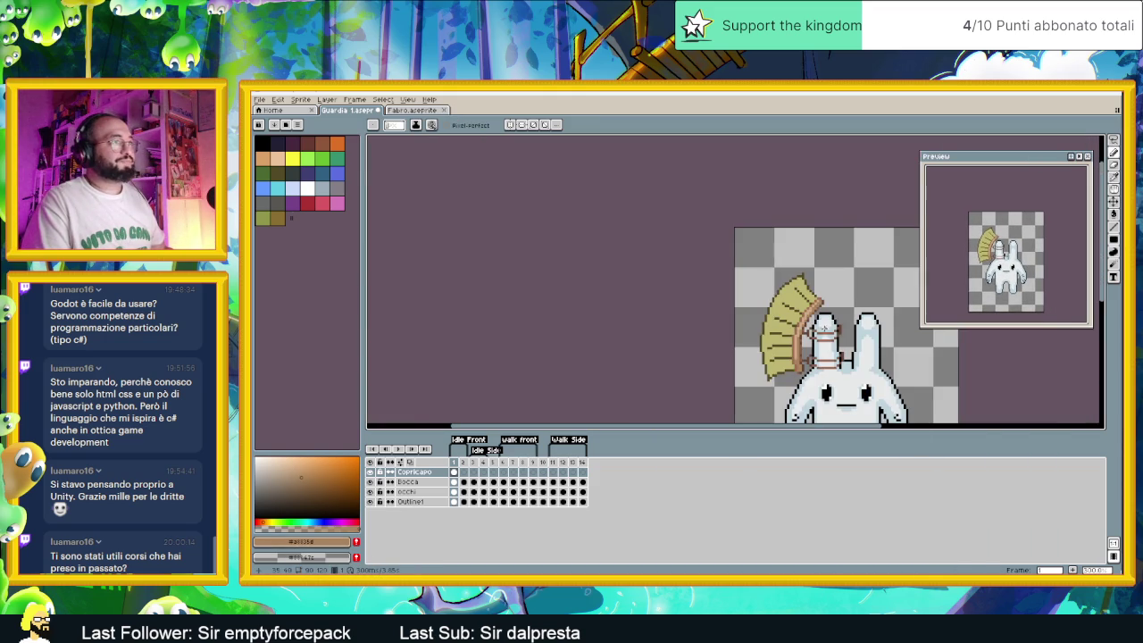
{"action": "scroll", "coordinate": [808, 296], "scroll_direction": "up", "scroll_amount": 1}
{"action": "scroll", "coordinate": [808, 296], "scroll_direction": "up", "scroll_amount": 1}
{"action": "scroll", "coordinate": [802, 298], "scroll_direction": "down", "scroll_amount": 1}
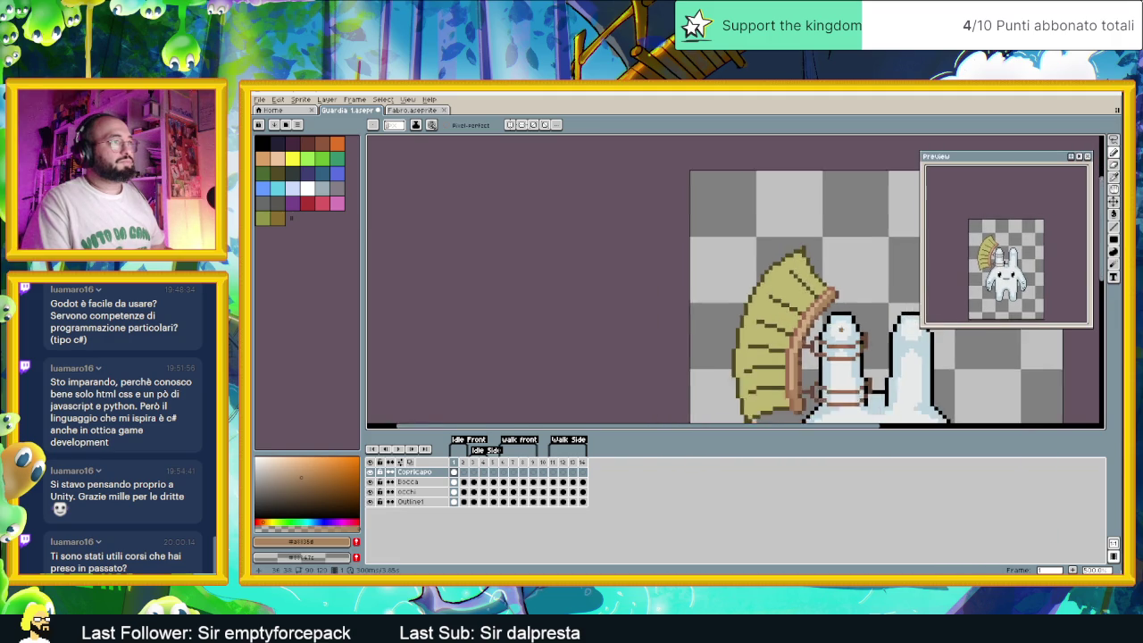
{"action": "scroll", "coordinate": [820, 319], "scroll_direction": "up", "scroll_amount": 1}
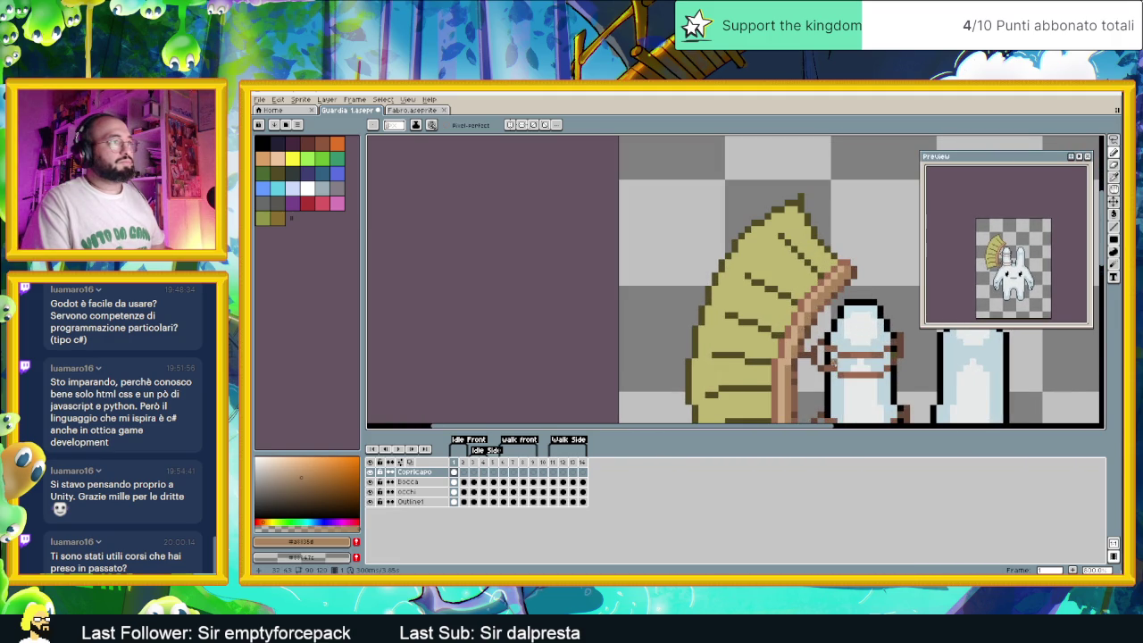
{"action": "scroll", "coordinate": [787, 340], "scroll_direction": "down", "scroll_amount": 2}
{"action": "scroll", "coordinate": [786, 340], "scroll_direction": "up", "scroll_amount": 1}
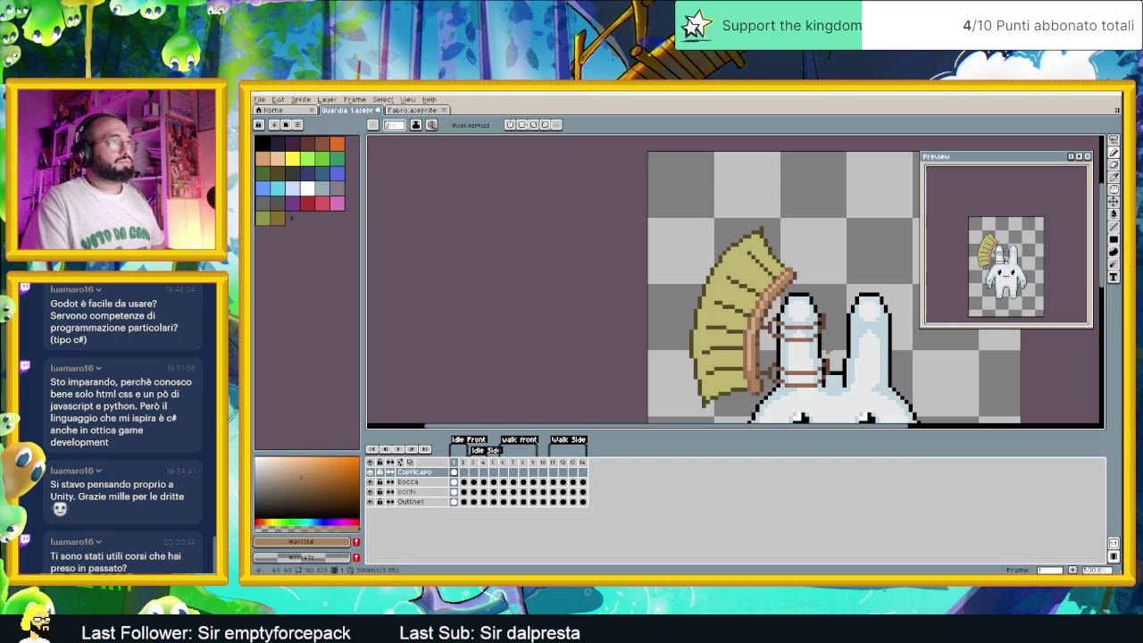
{"action": "scroll", "coordinate": [831, 346], "scroll_direction": "down", "scroll_amount": 1}
{"action": "scroll", "coordinate": [831, 346], "scroll_direction": "down", "scroll_amount": 2}
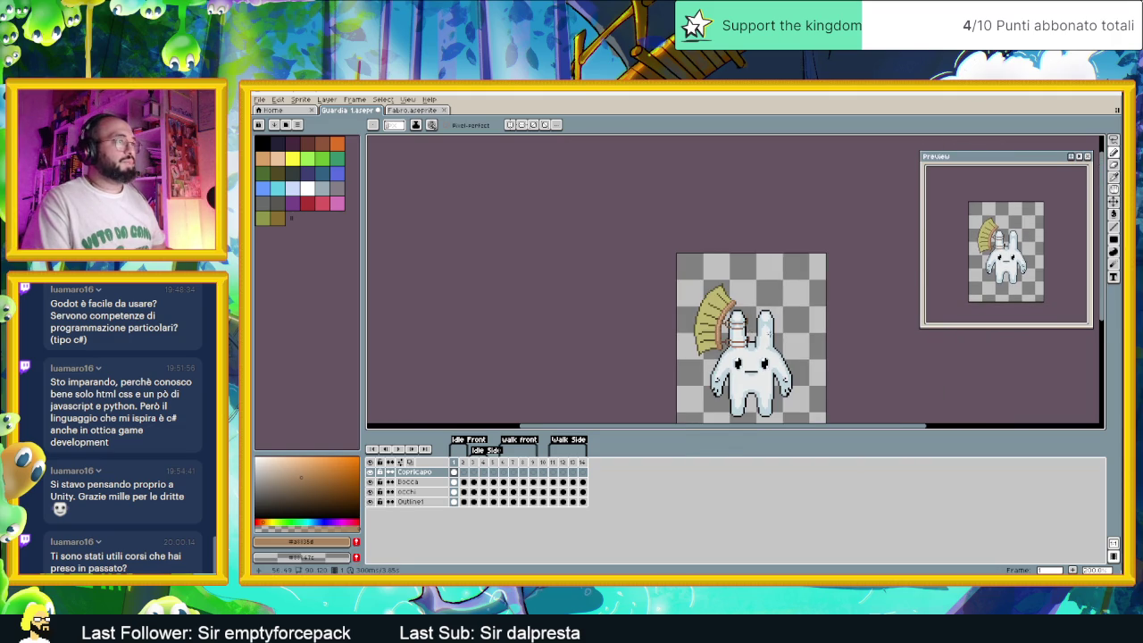
{"action": "left_click_drag", "start_coordinate": [717, 309], "coordinate": [656, 274]}
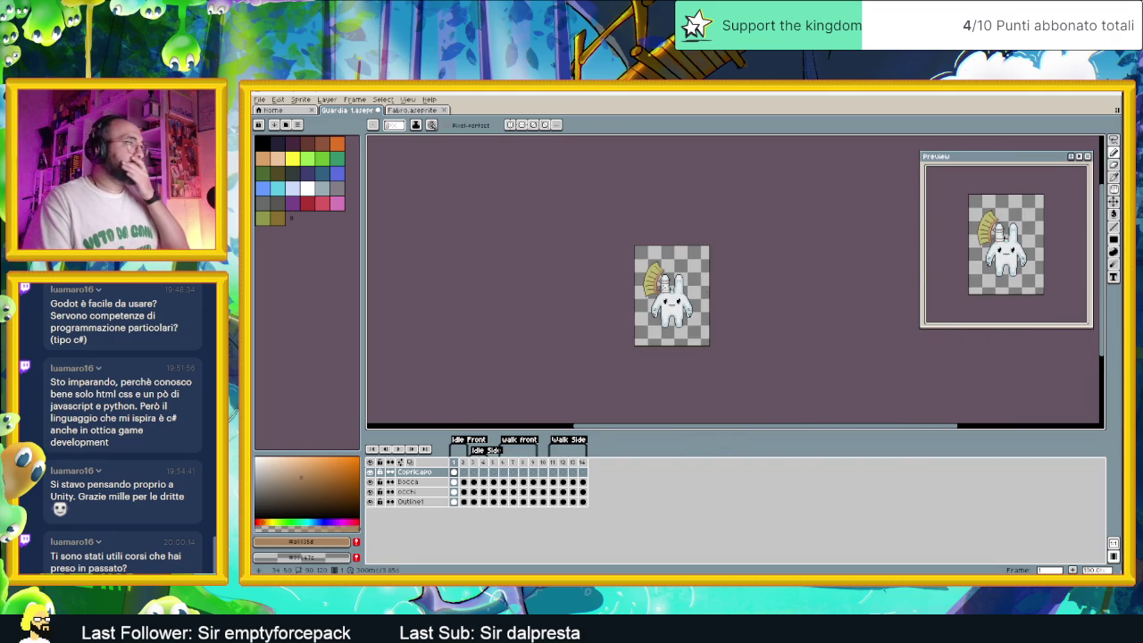
{"action": "scroll", "coordinate": [686, 285], "scroll_direction": "up", "scroll_amount": 1}
{"action": "scroll", "coordinate": [656, 295], "scroll_direction": "up", "scroll_amount": 1}
{"action": "scroll", "coordinate": [643, 321], "scroll_direction": "up", "scroll_amount": 1}
{"action": "scroll", "coordinate": [621, 357], "scroll_direction": "up", "scroll_amount": 2}
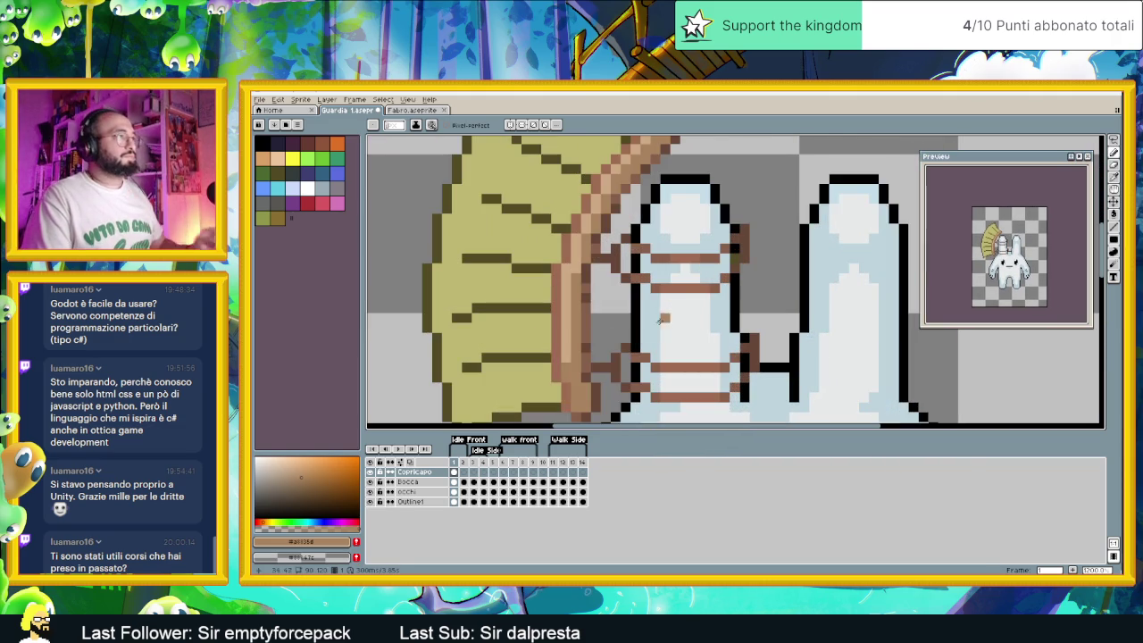
Paint dark brown and tan pixels along the ear strap's edge and lower rope row
{"action": "scroll", "coordinate": [610, 373], "scroll_direction": "up", "scroll_amount": 1}
{"action": "scroll", "coordinate": [605, 304], "scroll_direction": "up", "scroll_amount": 1}
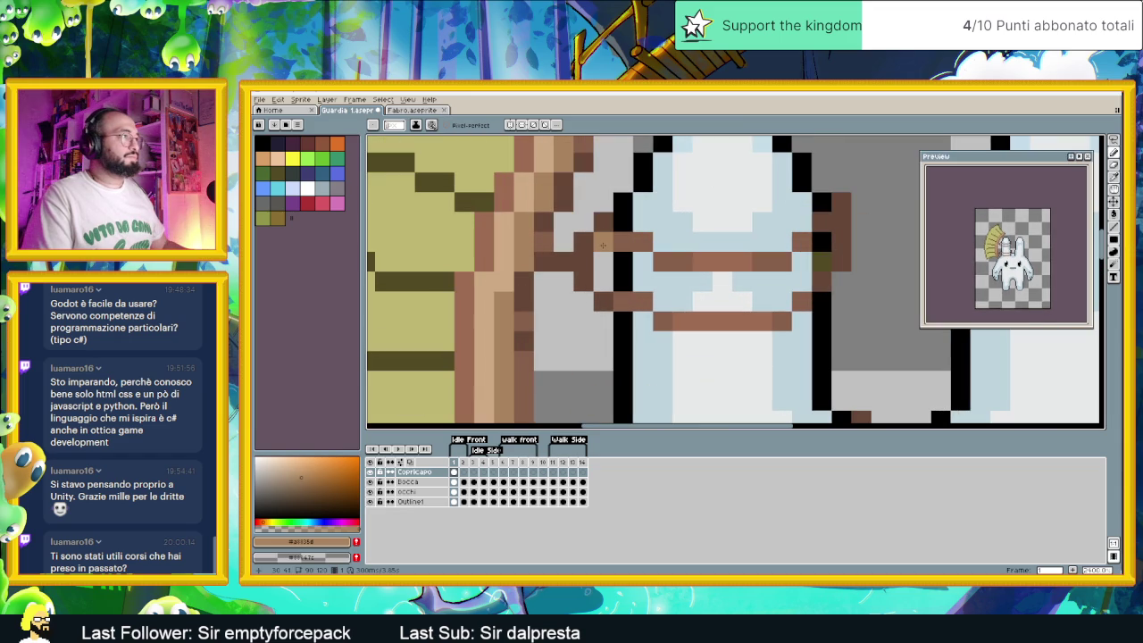
{"action": "left_click", "coordinate": [603, 283]}
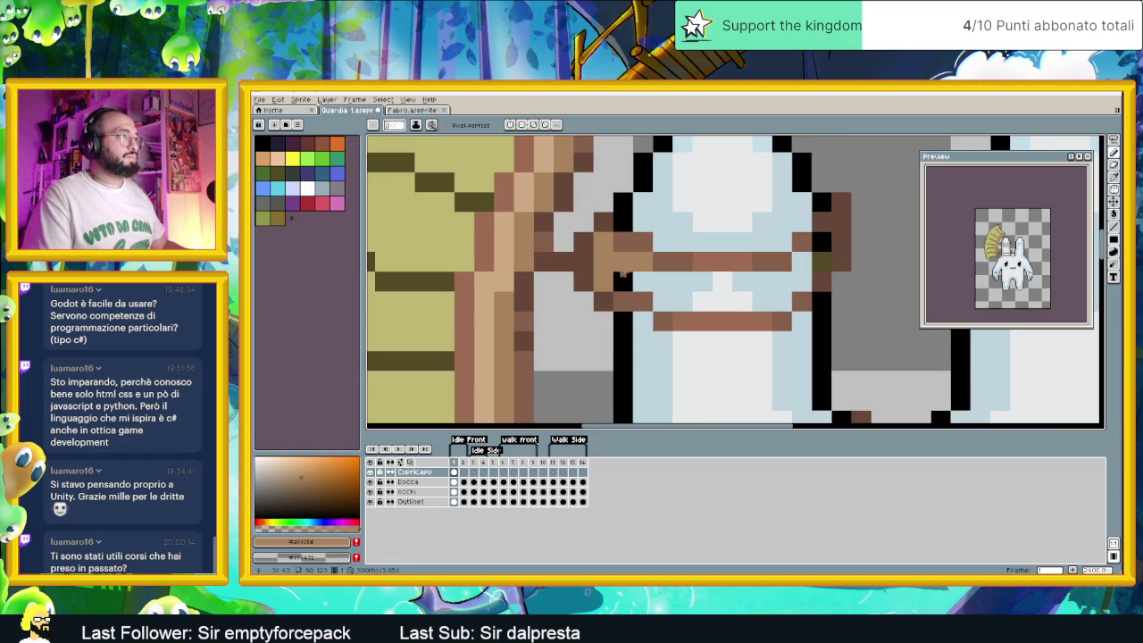
{"action": "left_click", "coordinate": [623, 281]}
{"action": "left_click", "coordinate": [821, 241]}
{"action": "left_click", "coordinate": [820, 261]}
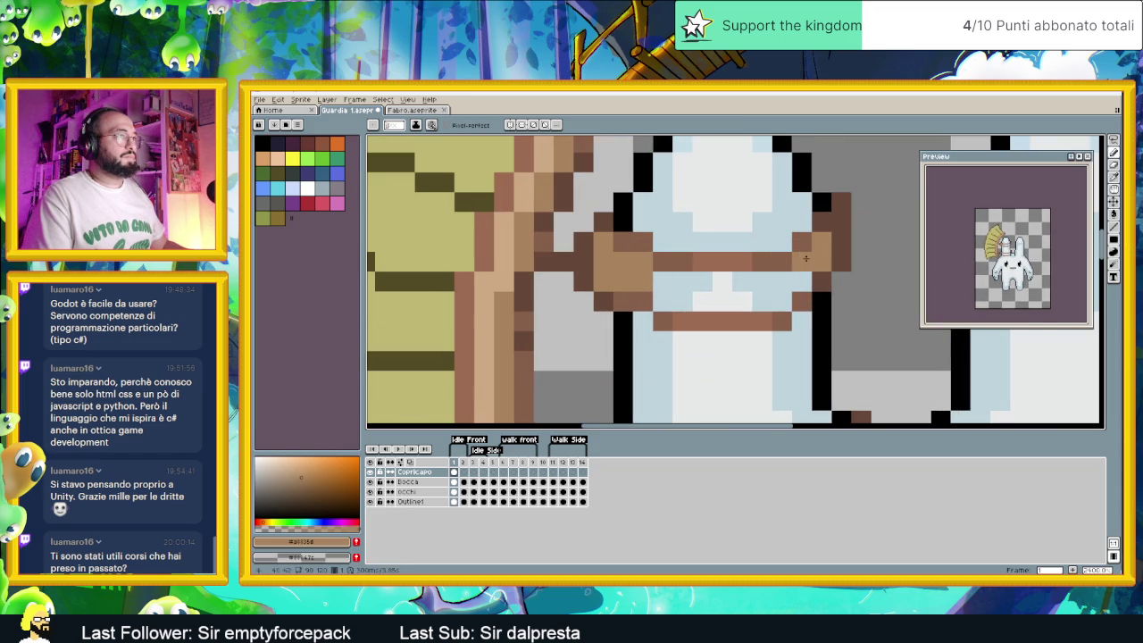
{"action": "mouse_move", "coordinate": [782, 302]}
{"action": "left_mouse_down"}
{"action": "mouse_move", "coordinate": [663, 302]}
{"action": "mouse_move", "coordinate": [780, 282]}
{"action": "left_mouse_up"}
Sample a lighter tan from the rope and highlight the rope's end and band
{"action": "key", "text": "alt"}
{"action": "left_click", "coordinate": [501, 267]}
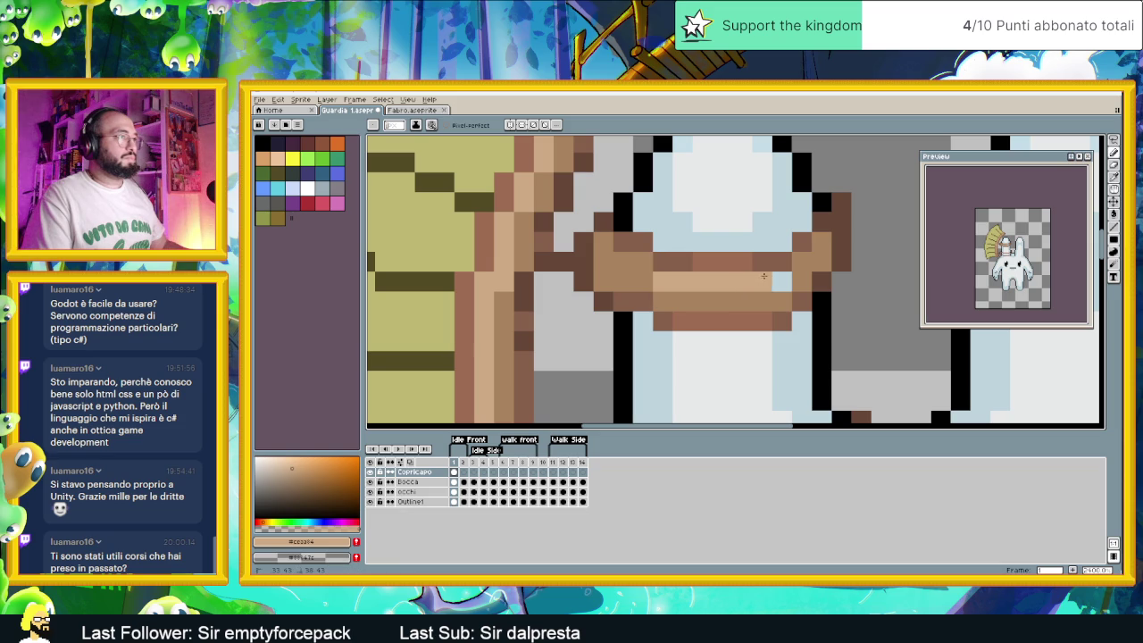
{"action": "left_click", "coordinate": [643, 261]}
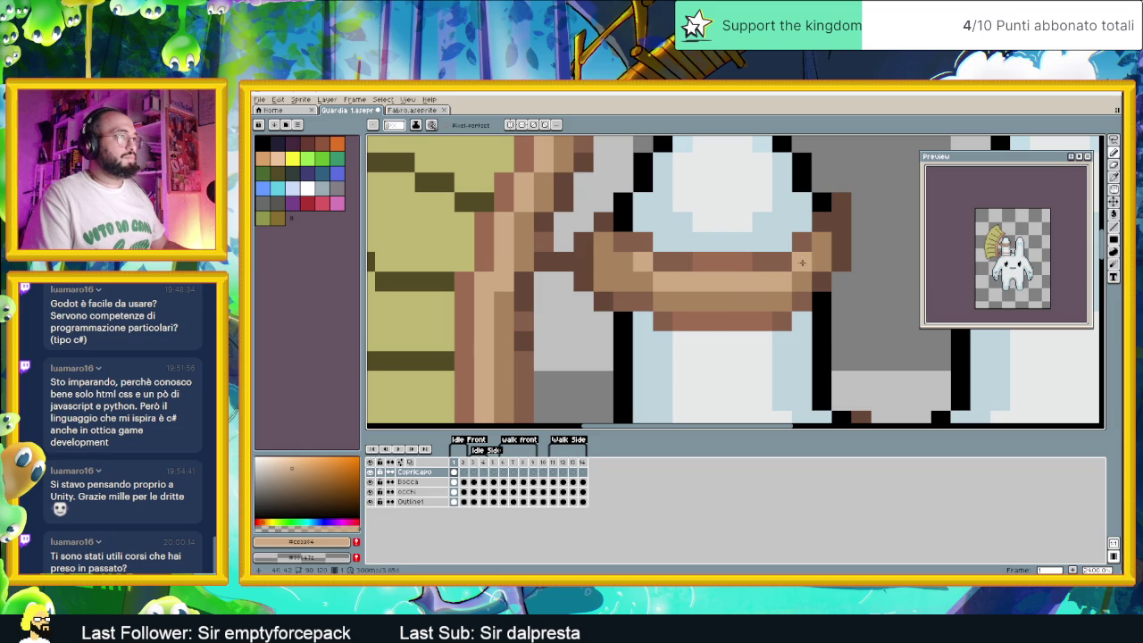
{"action": "scroll", "coordinate": [714, 286], "scroll_direction": "down", "scroll_amount": 2}
{"action": "scroll", "coordinate": [803, 304], "scroll_direction": "down", "scroll_amount": 2}
{"action": "scroll", "coordinate": [840, 313], "scroll_direction": "down", "scroll_amount": 1}
{"action": "scroll", "coordinate": [808, 290], "scroll_direction": "up", "scroll_amount": 2}
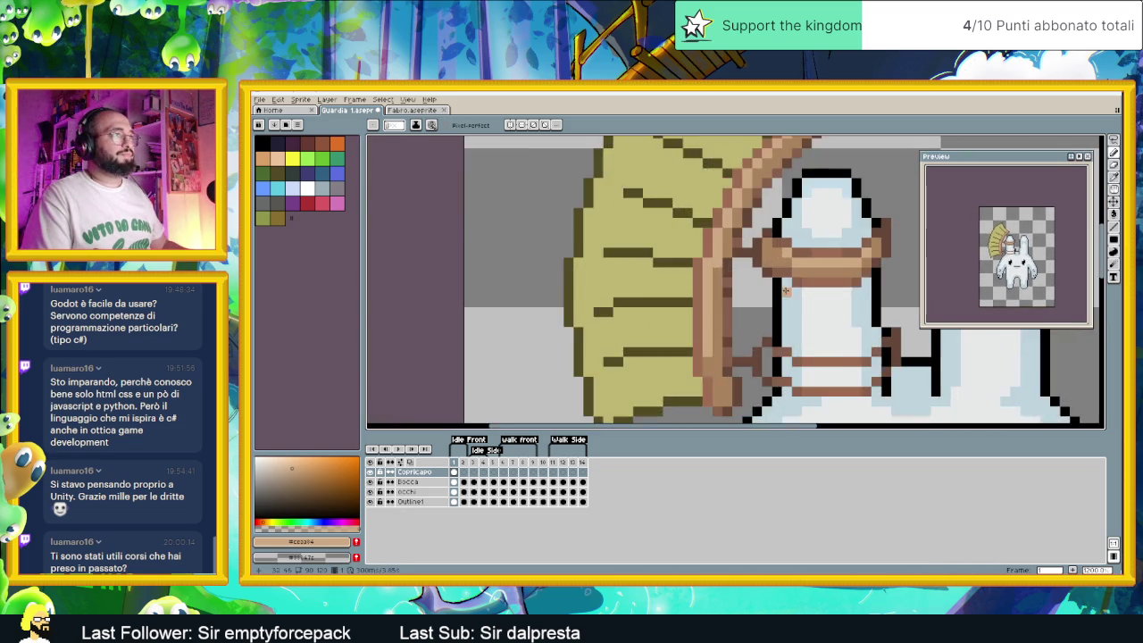
{"action": "scroll", "coordinate": [778, 253], "scroll_direction": "up", "scroll_amount": 1}
{"action": "scroll", "coordinate": [809, 268], "scroll_direction": "down", "scroll_amount": 2}
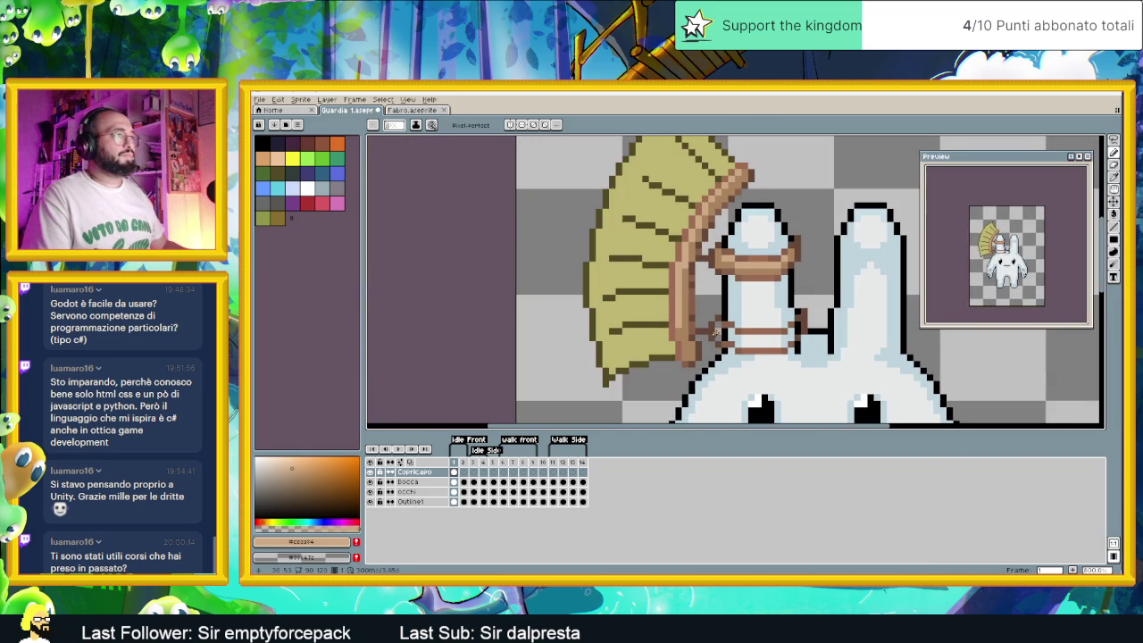
{"action": "scroll", "coordinate": [746, 333], "scroll_direction": "up", "scroll_amount": 2}
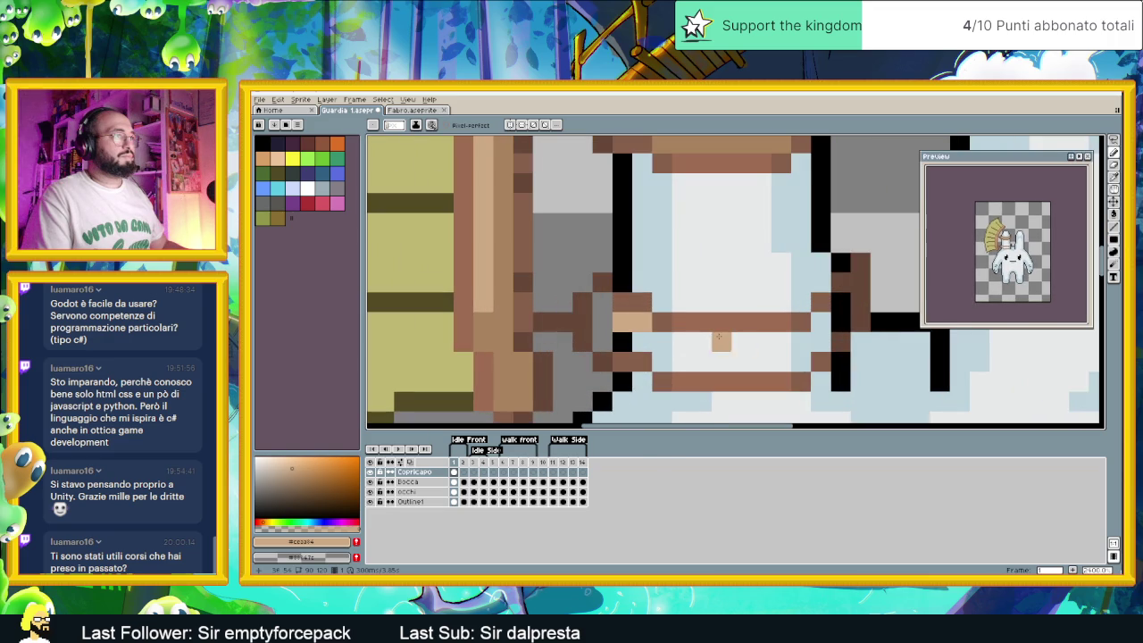
{"action": "left_click_drag", "start_coordinate": [672, 340], "coordinate": [785, 342]}
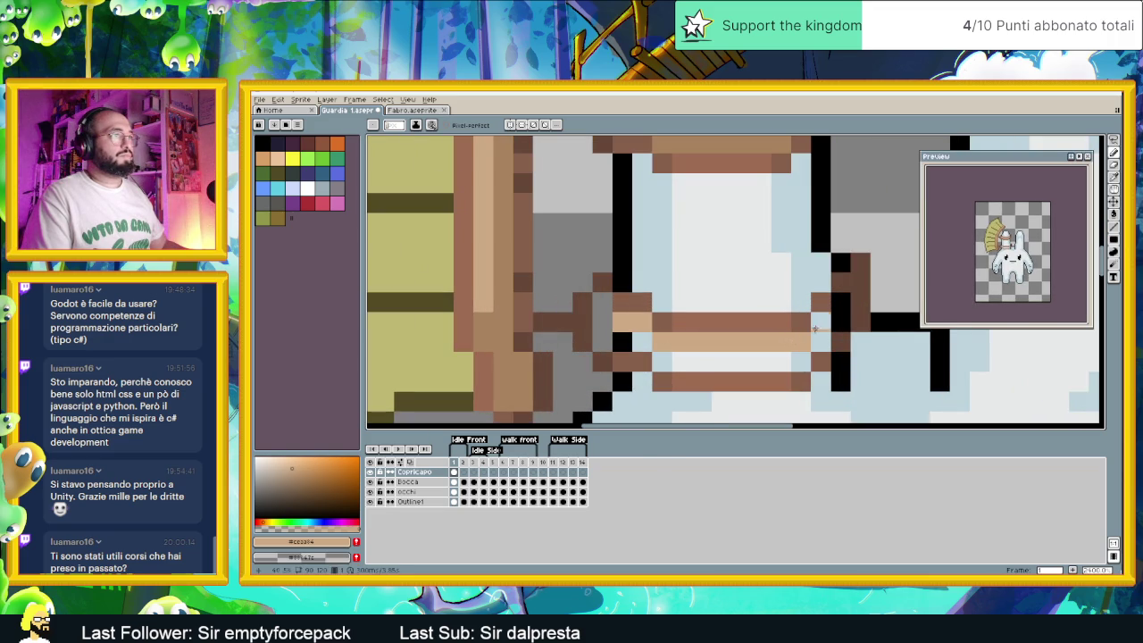
Sample the darker brown and darken the right end of the lower rope band
{"action": "scroll", "coordinate": [802, 336], "scroll_direction": "down", "scroll_amount": 2}
{"action": "key", "text": "alt"}
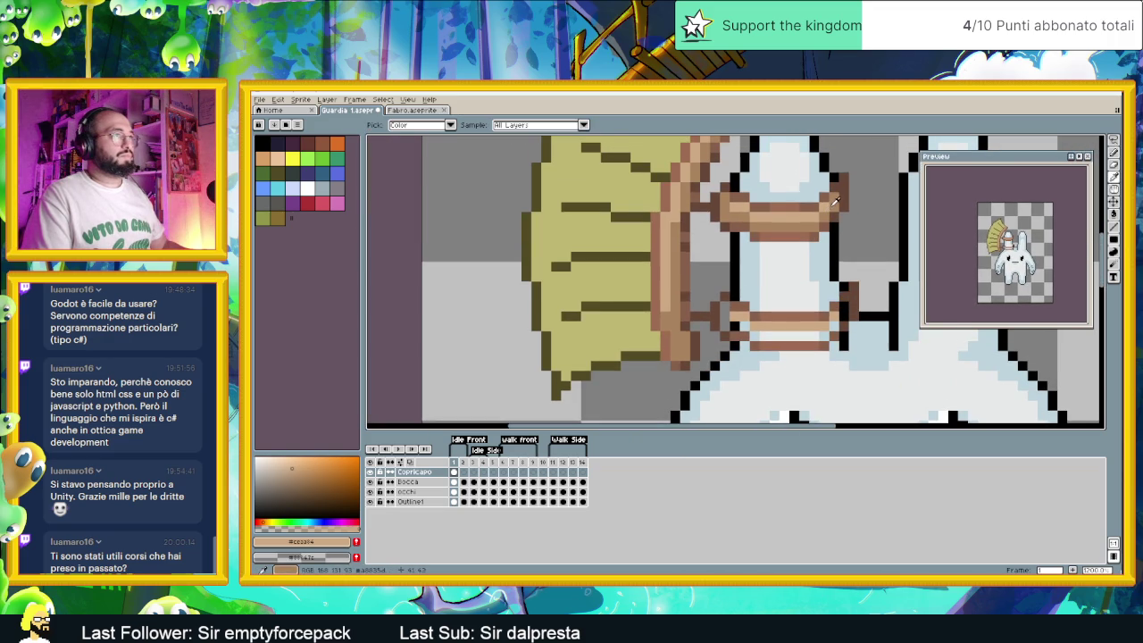
{"action": "left_click", "coordinate": [835, 202], "text": "alt"}
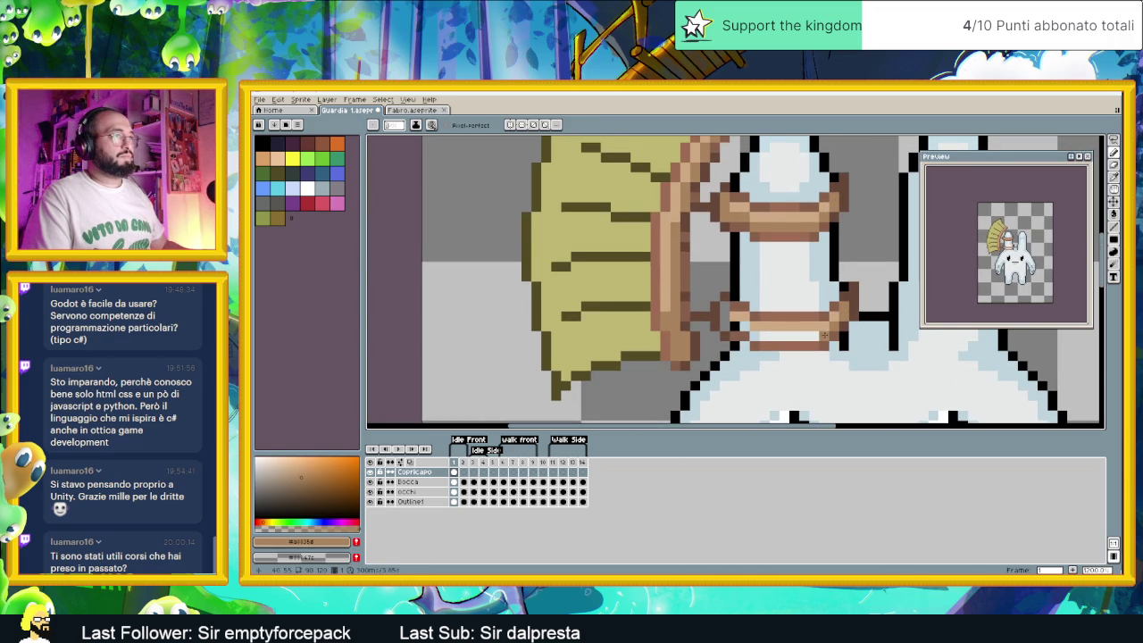
{"action": "left_click_drag", "start_coordinate": [823, 335], "coordinate": [775, 338]}
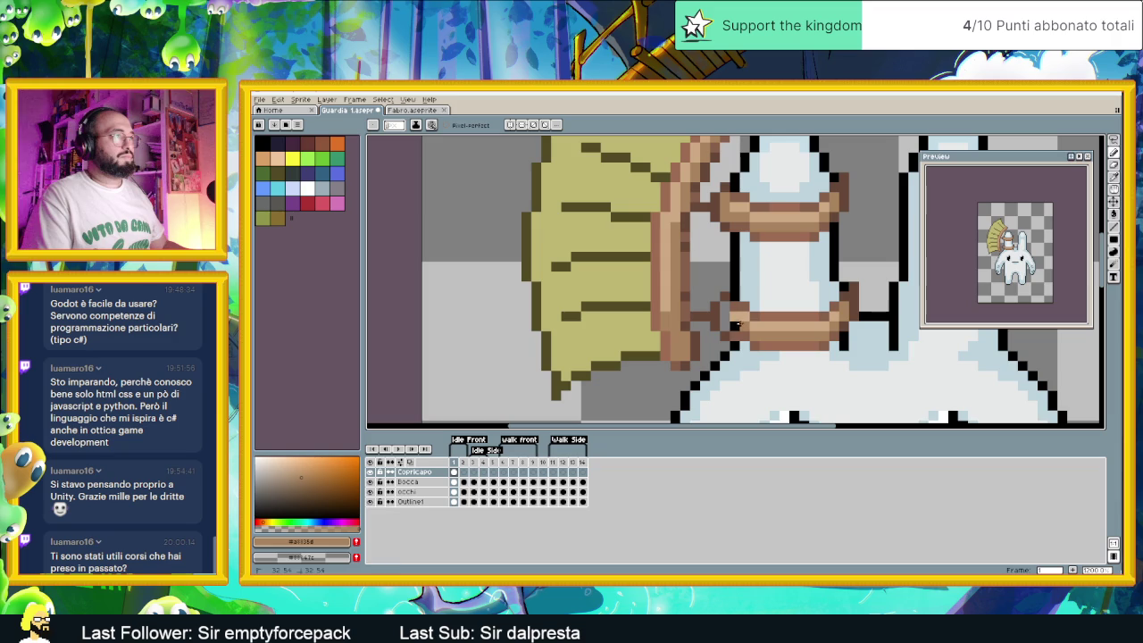
{"action": "scroll", "coordinate": [748, 306], "scroll_direction": "down", "scroll_amount": 1}
{"action": "scroll", "coordinate": [748, 306], "scroll_direction": "down", "scroll_amount": 1}
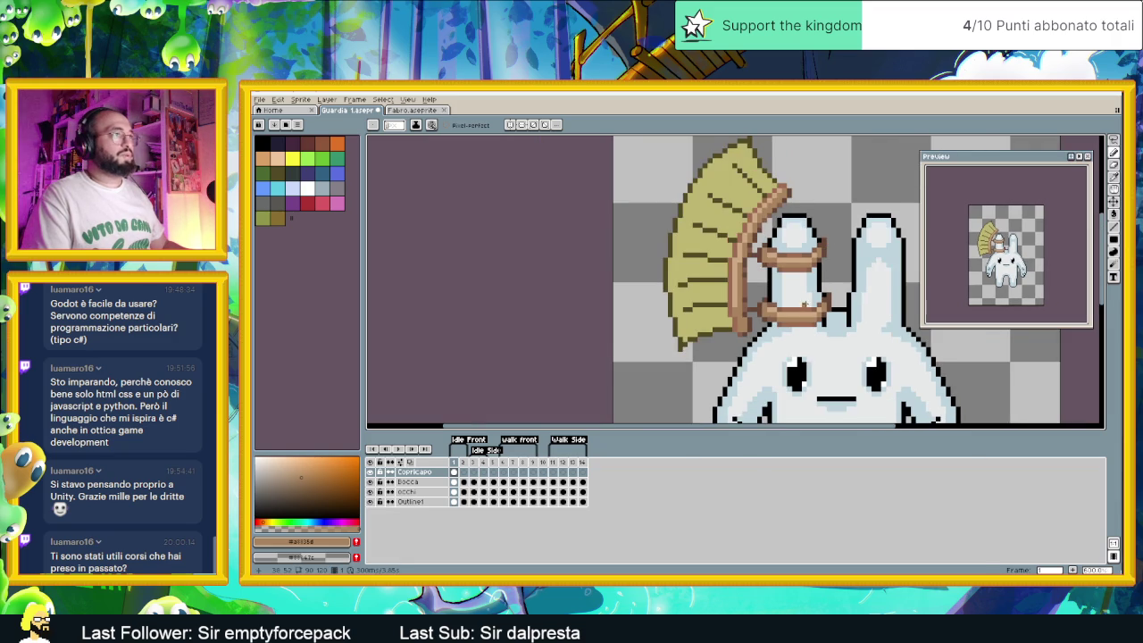
{"action": "scroll", "coordinate": [856, 295], "scroll_direction": "down", "scroll_amount": 1}
{"action": "scroll", "coordinate": [856, 295], "scroll_direction": "up", "scroll_amount": 4}
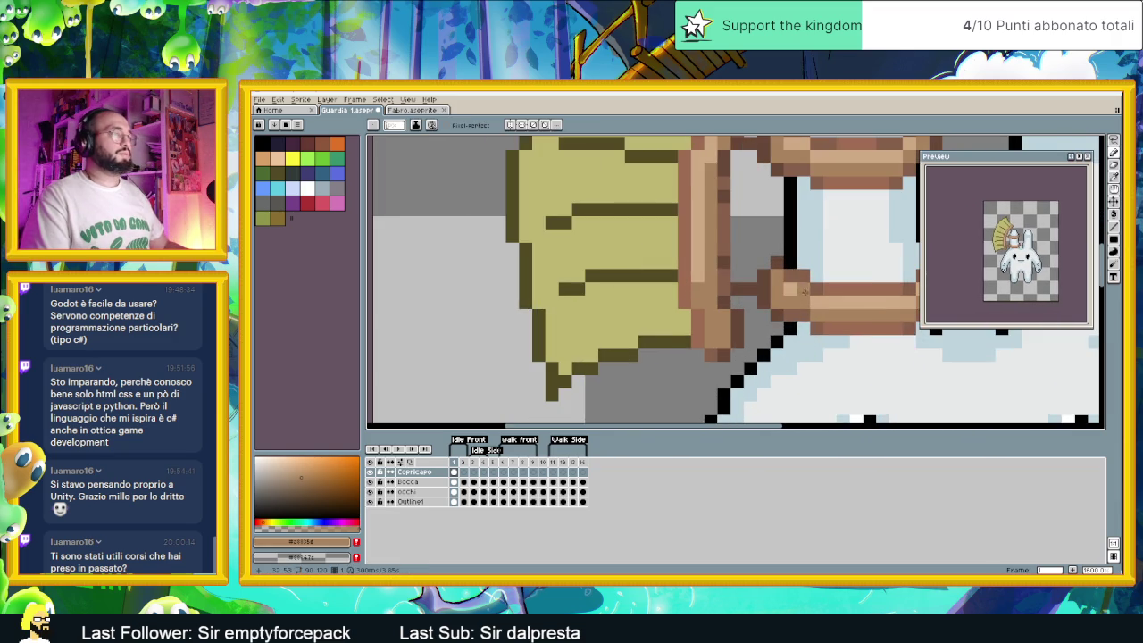
{"action": "scroll", "coordinate": [841, 295], "scroll_direction": "down", "scroll_amount": 3}
{"action": "scroll", "coordinate": [841, 294], "scroll_direction": "down", "scroll_amount": 1}
{"action": "left_click_drag", "start_coordinate": [841, 294], "coordinate": [718, 281]}
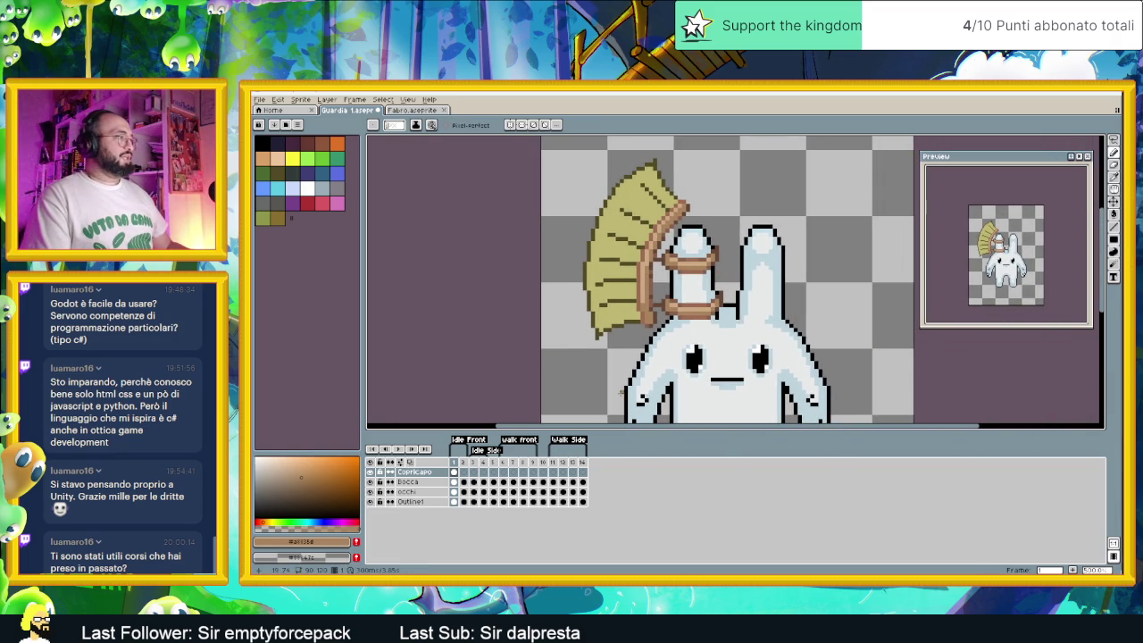
{"action": "left_click", "coordinate": [413, 110]}
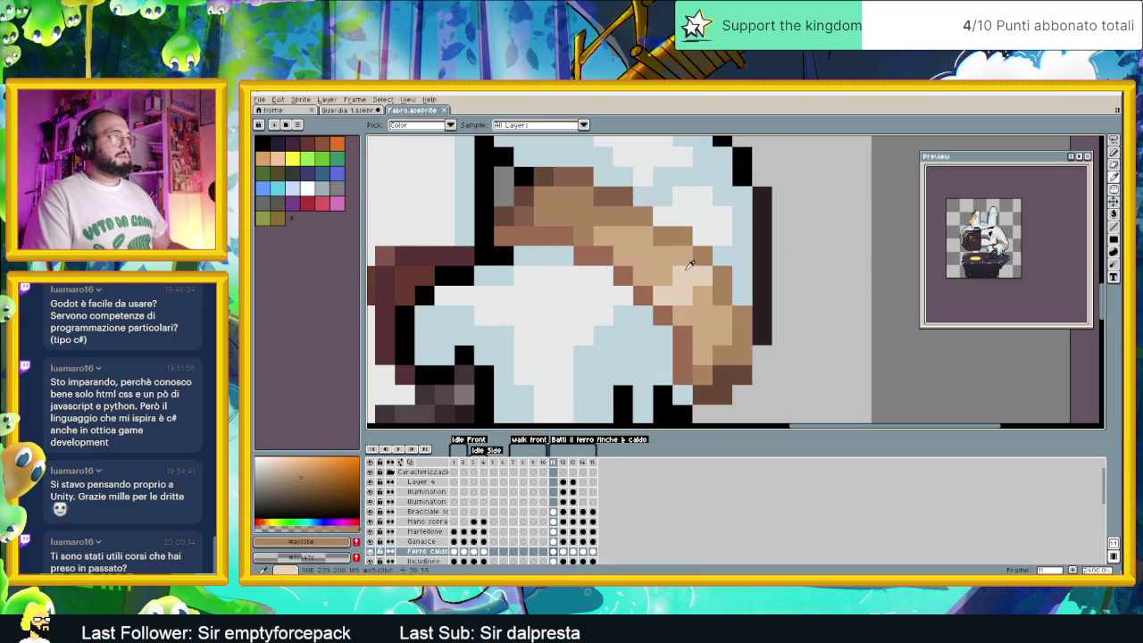
{"action": "left_click", "coordinate": [346, 110]}
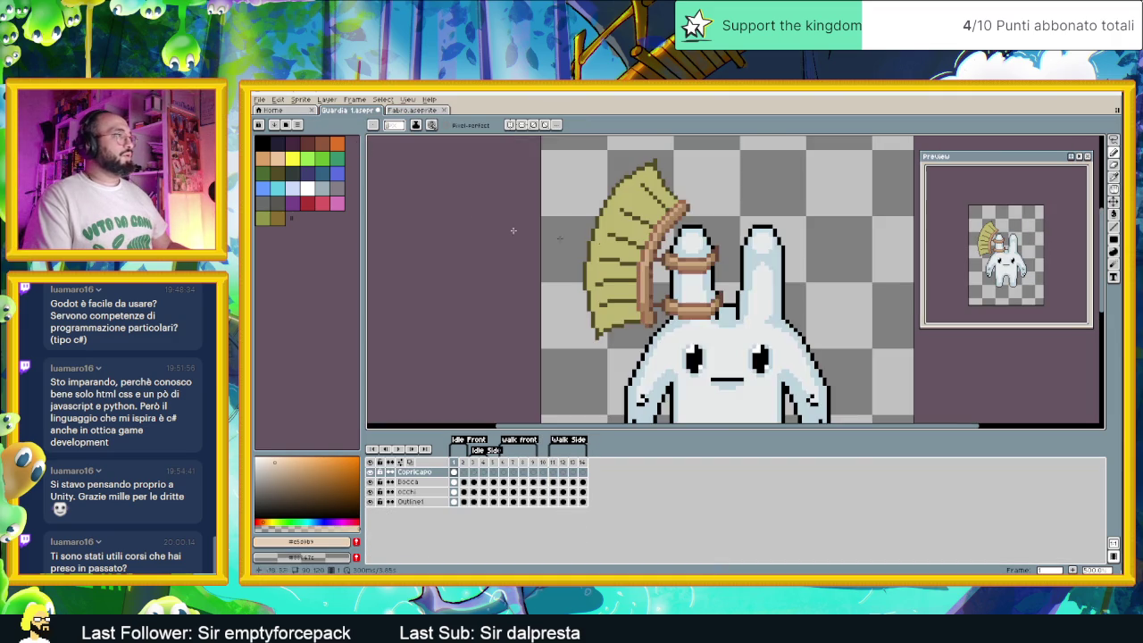
{"action": "scroll", "coordinate": [701, 239], "scroll_direction": "up", "scroll_amount": 2}
{"action": "scroll", "coordinate": [700, 239], "scroll_direction": "up", "scroll_amount": 1}
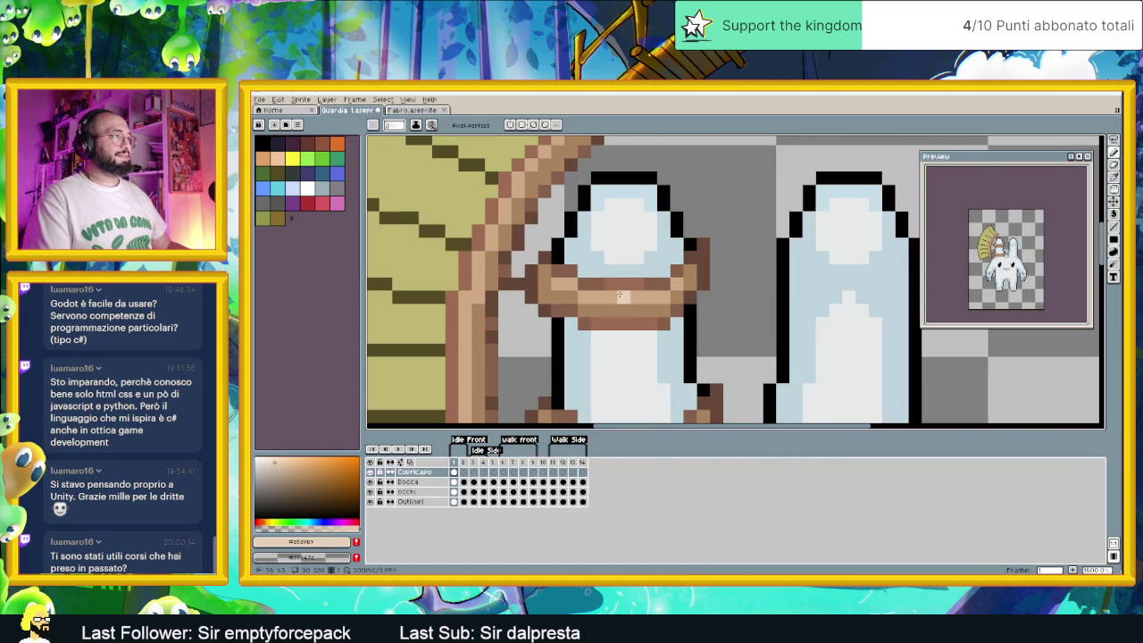
{"action": "left_click", "coordinate": [622, 297]}
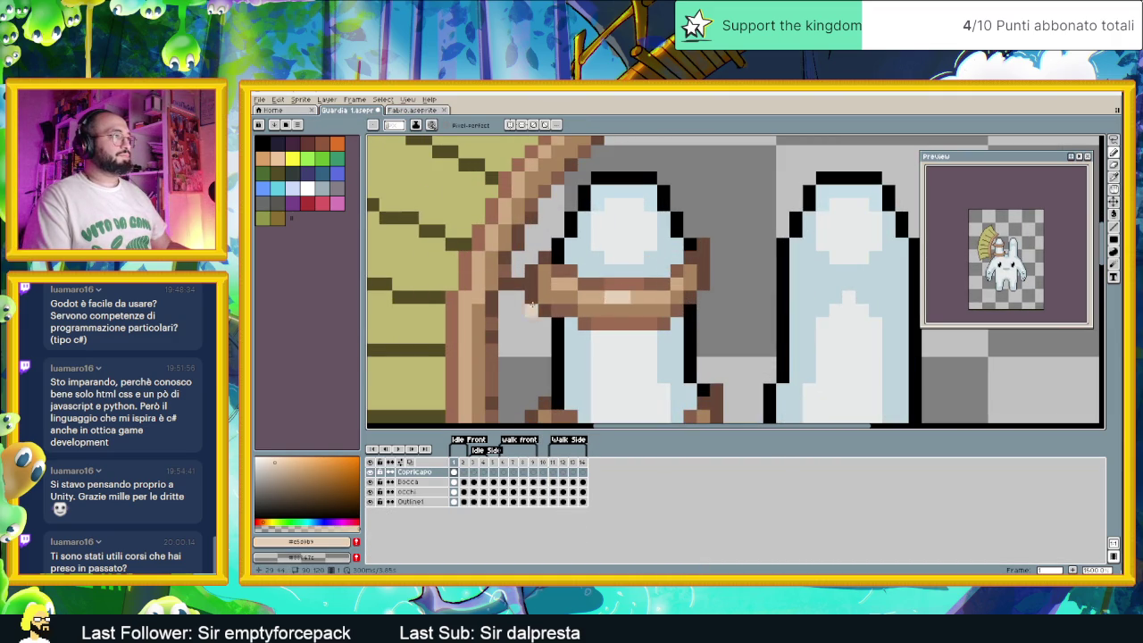
{"action": "scroll", "coordinate": [534, 309], "scroll_direction": "down", "scroll_amount": 2}
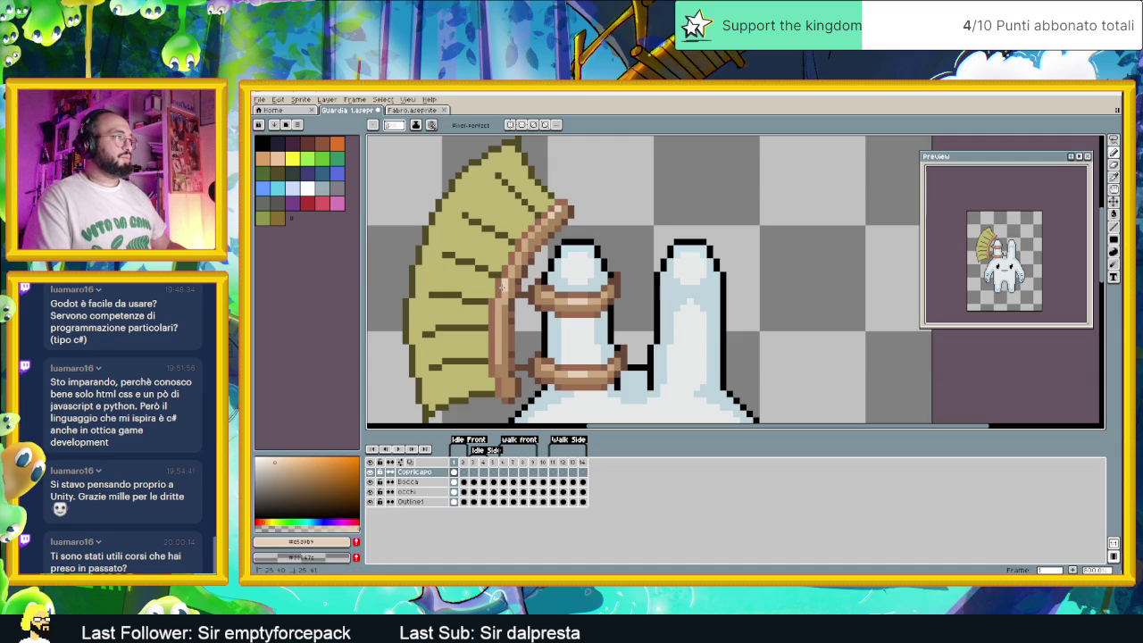
{"action": "scroll", "coordinate": [501, 302], "scroll_direction": "down", "scroll_amount": 3}
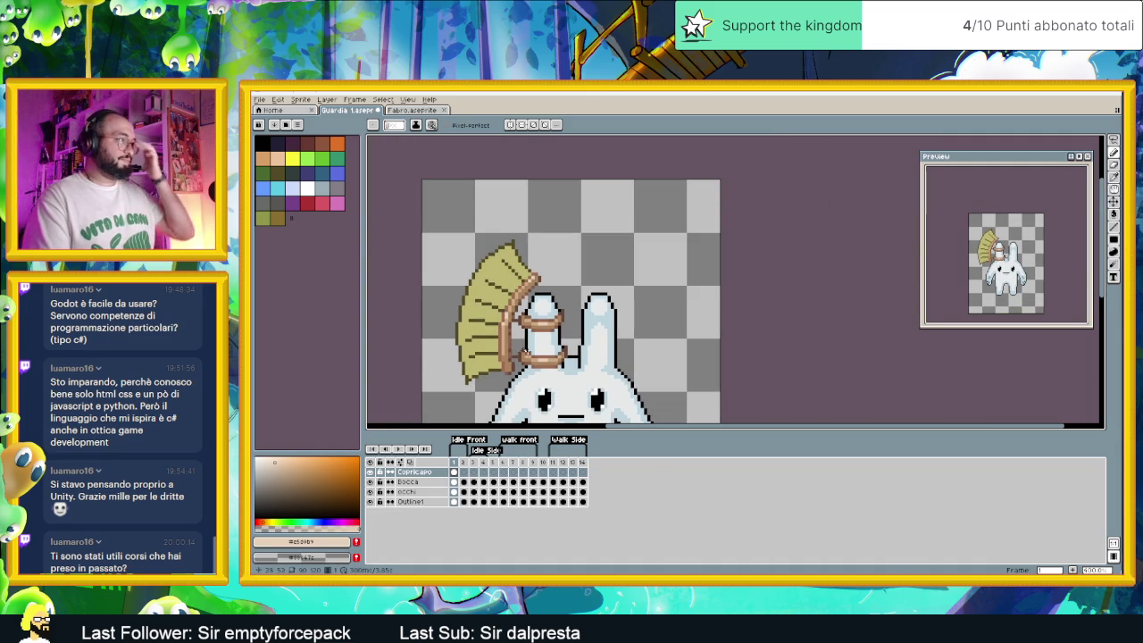
{"action": "scroll", "coordinate": [503, 307], "scroll_direction": "up", "scroll_amount": 2}
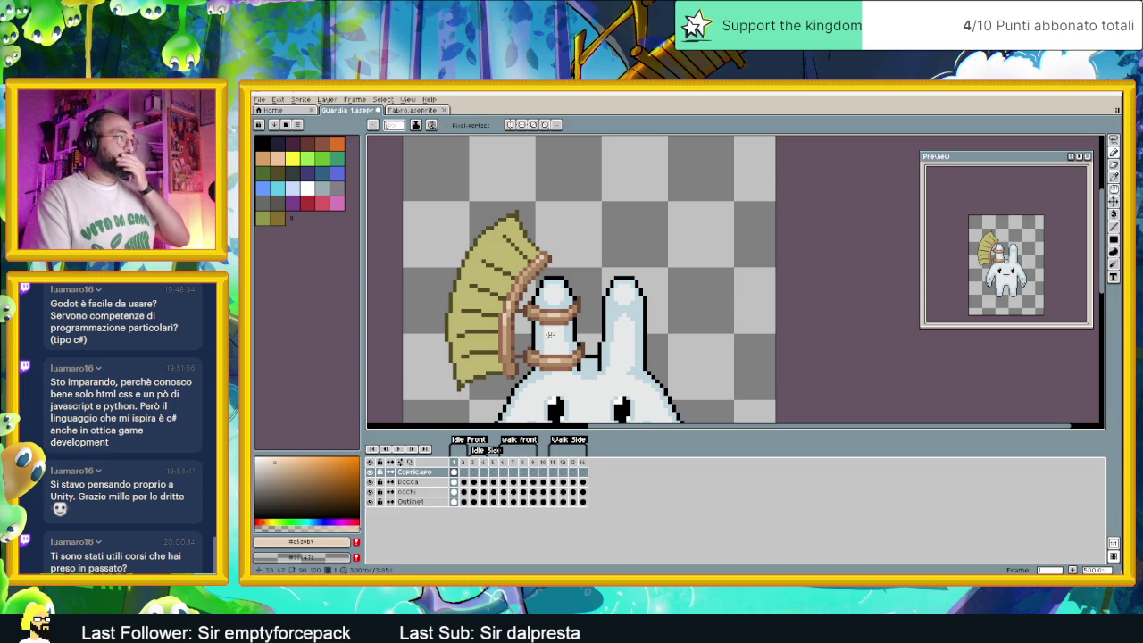
{"action": "scroll", "coordinate": [559, 345], "scroll_direction": "down", "scroll_amount": 1}
{"action": "scroll", "coordinate": [559, 345], "scroll_direction": "up", "scroll_amount": 2}
{"action": "key", "text": "ctrl+z"}
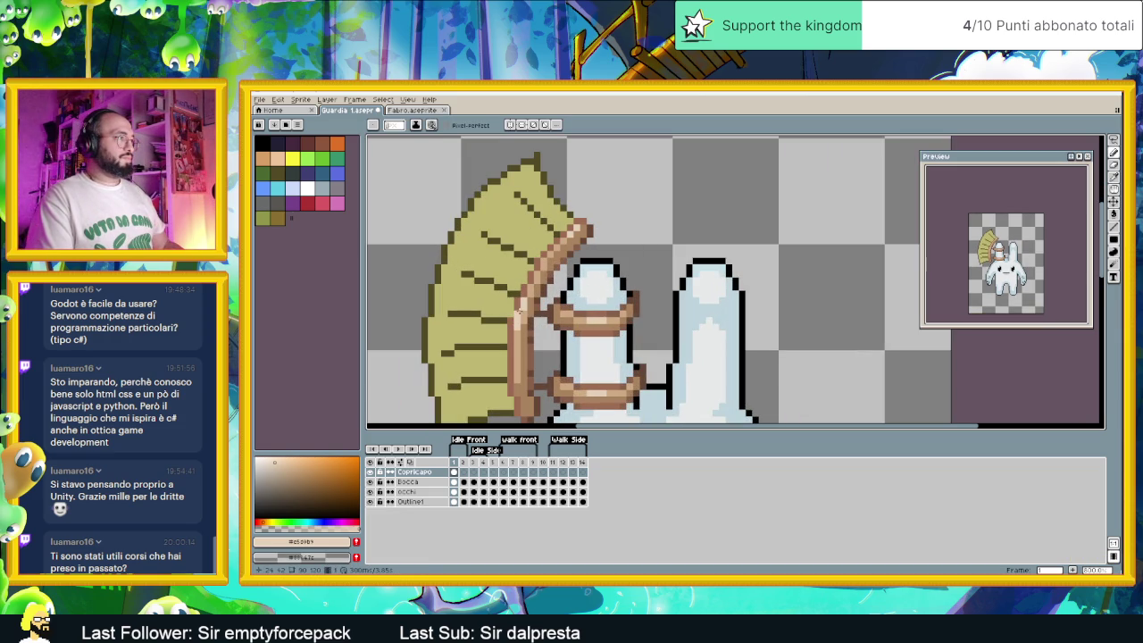
{"action": "scroll", "coordinate": [527, 320], "scroll_direction": "down", "scroll_amount": 3}
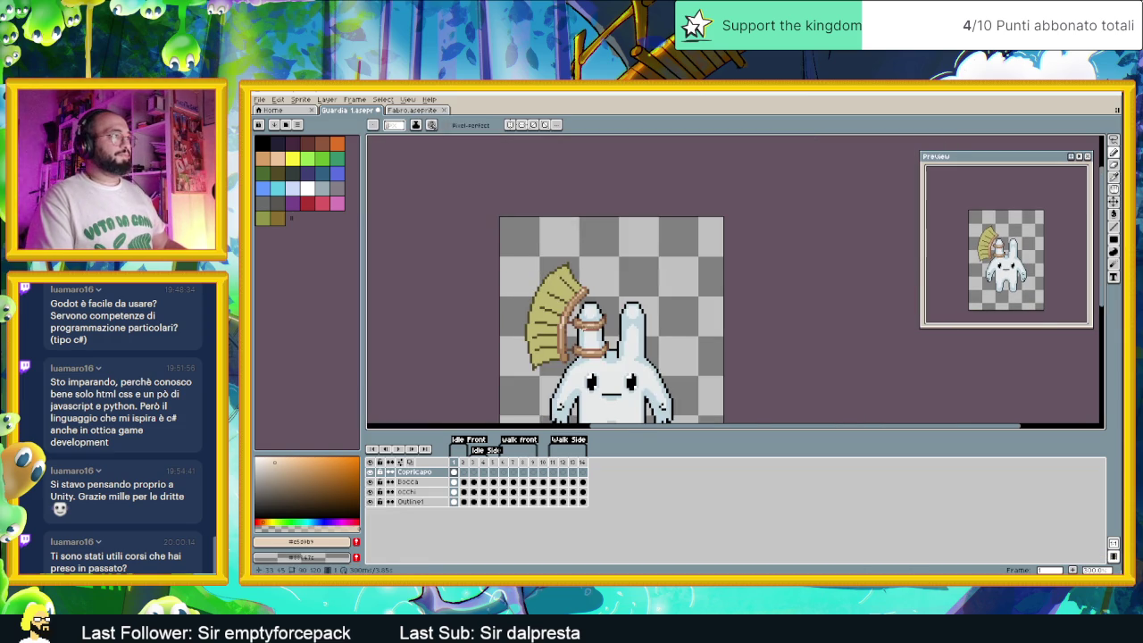
{"action": "scroll", "coordinate": [534, 307], "scroll_direction": "up", "scroll_amount": 3}
{"action": "scroll", "coordinate": [519, 257], "scroll_direction": "up", "scroll_amount": 2}
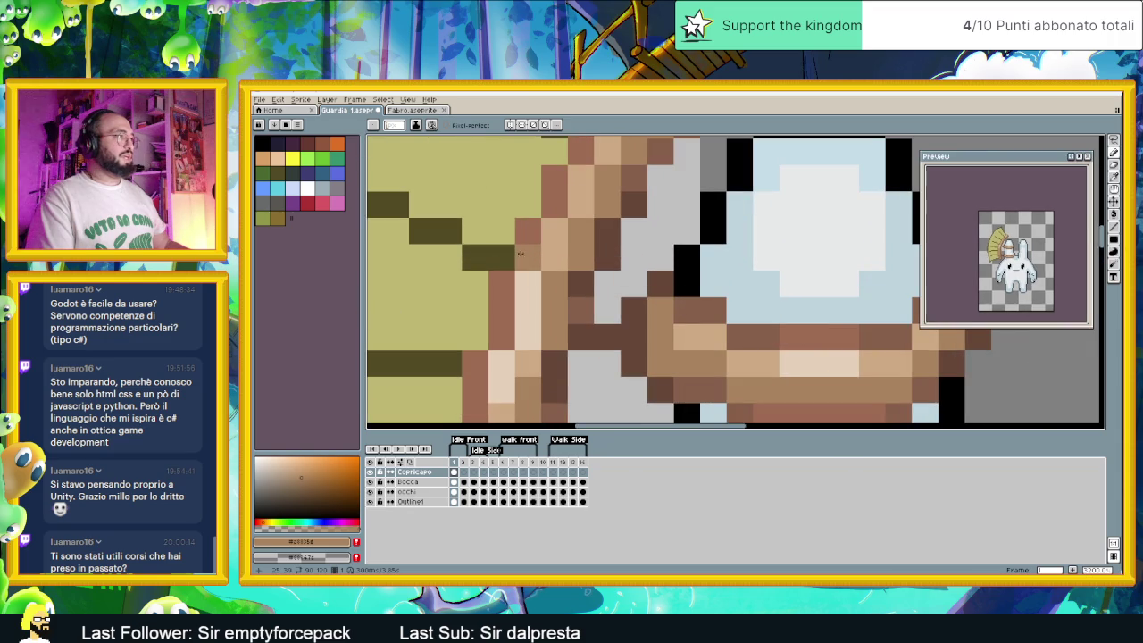
Sample tans from the broom handle and retouch a few handle pixels darker and lighter
{"action": "scroll", "coordinate": [525, 236], "scroll_direction": "down", "scroll_amount": 1}
{"action": "scroll", "coordinate": [536, 232], "scroll_direction": "down", "scroll_amount": 1}
{"action": "scroll", "coordinate": [636, 217], "scroll_direction": "up", "scroll_amount": 1}
{"action": "scroll", "coordinate": [636, 217], "scroll_direction": "up", "scroll_amount": 1}
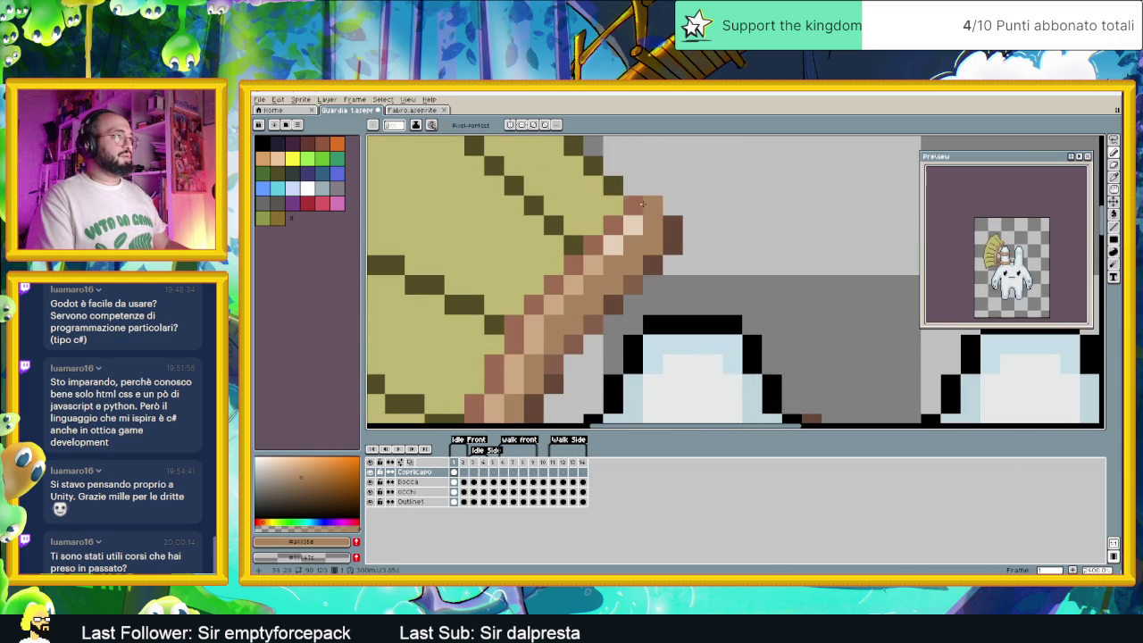
{"action": "left_click", "coordinate": [609, 246], "text": "alt"}
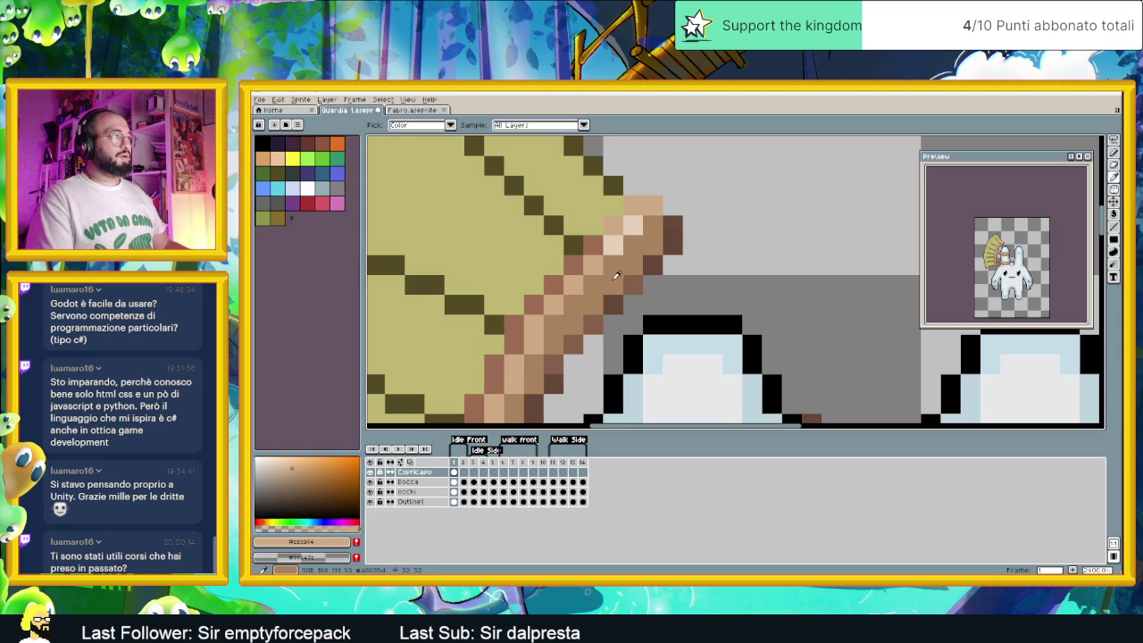
{"action": "left_click", "coordinate": [616, 242], "text": "alt"}
{"action": "left_click", "coordinate": [611, 224]}
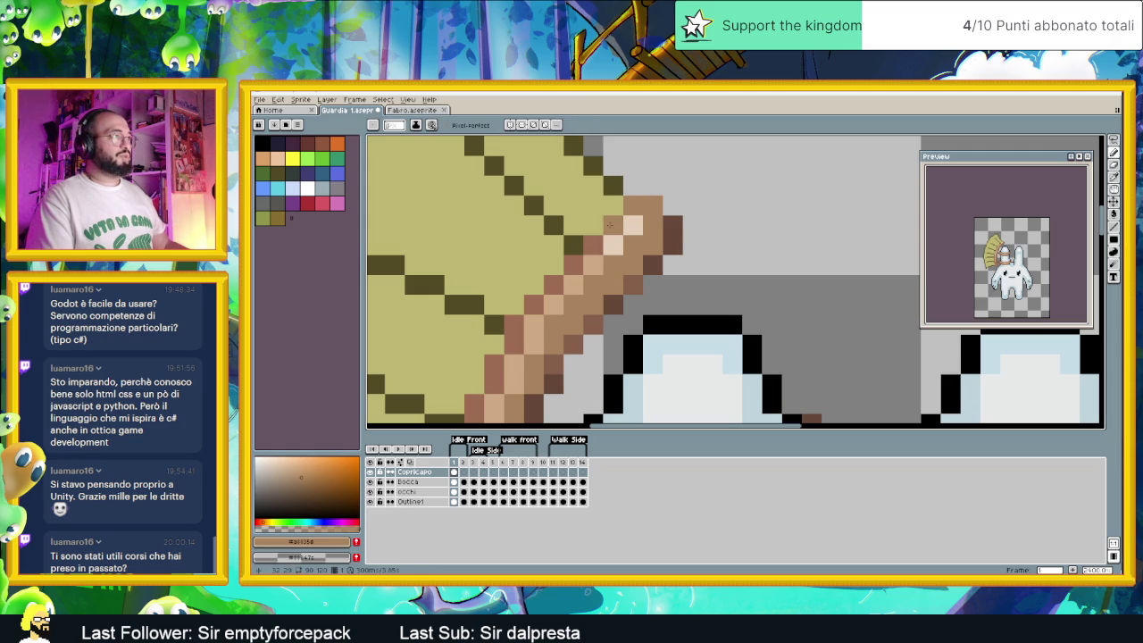
{"action": "left_click", "coordinate": [574, 260]}
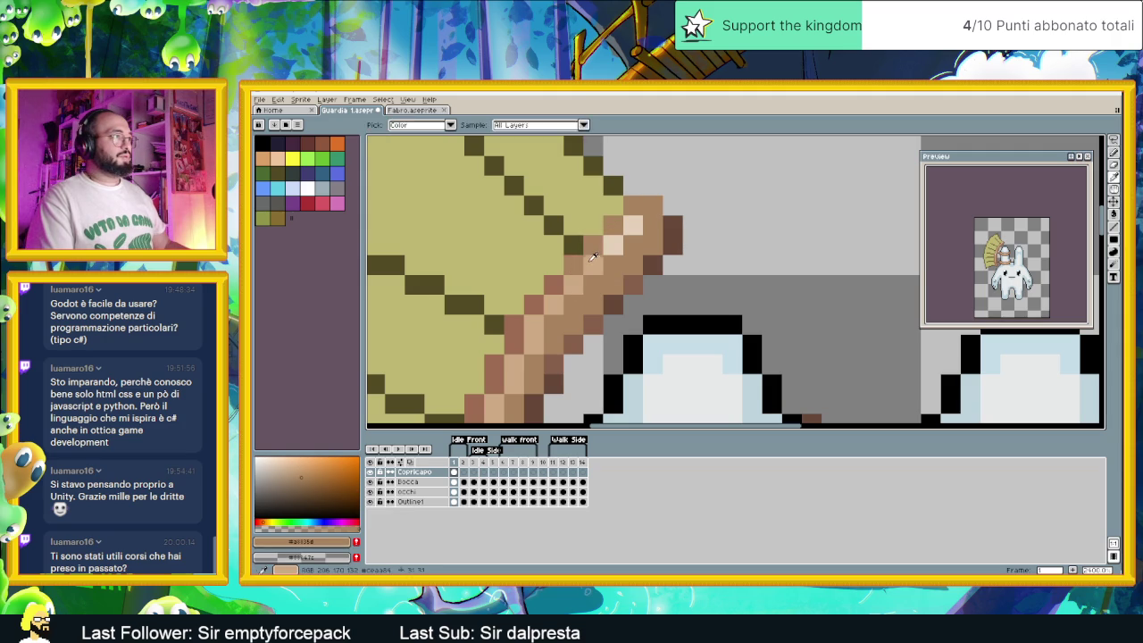
{"action": "left_click", "coordinate": [616, 224], "text": "alt"}
Eyedrop the darker tan from the broom handle and zoom out to the whole sprite
{"action": "scroll", "coordinate": [575, 297], "scroll_direction": "down", "scroll_amount": 5}
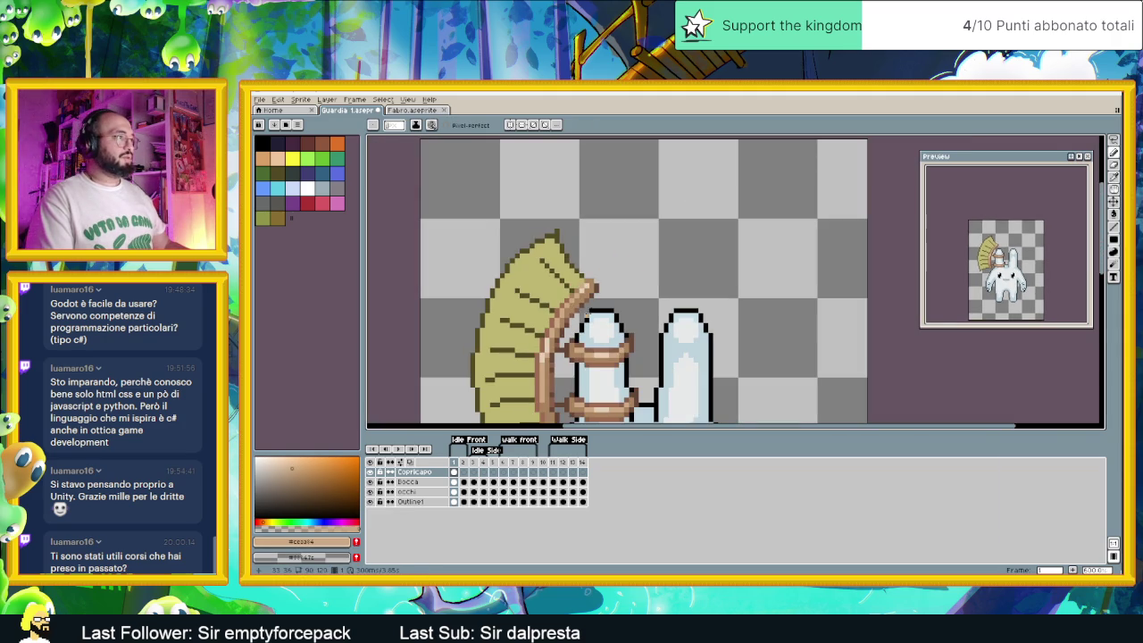
{"action": "scroll", "coordinate": [585, 330], "scroll_direction": "up", "scroll_amount": 2}
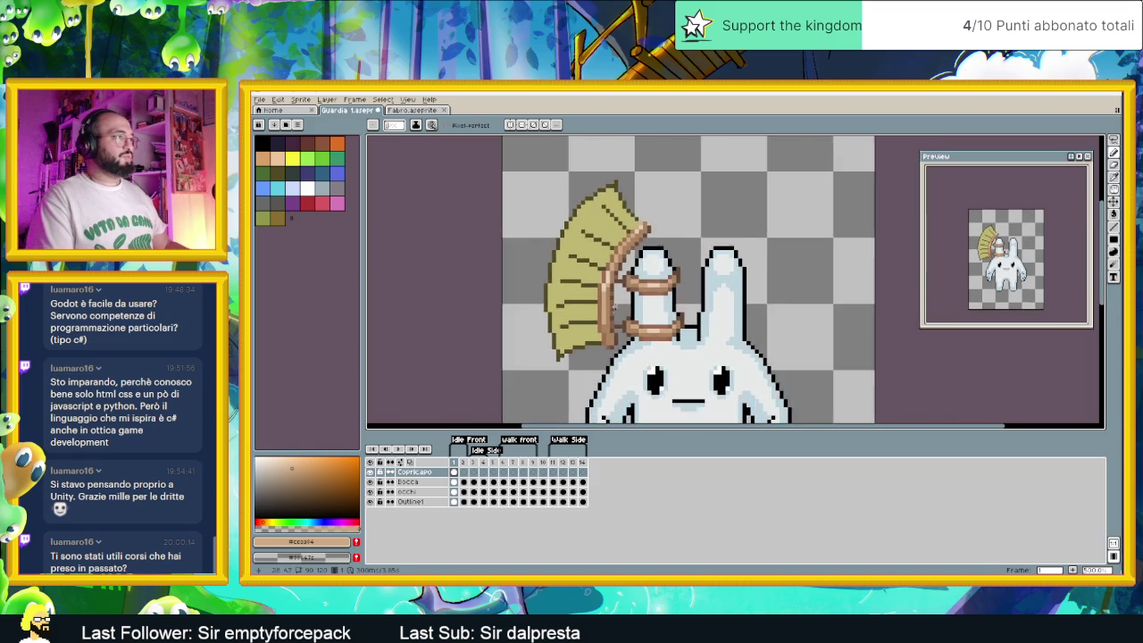
{"action": "scroll", "coordinate": [598, 304], "scroll_direction": "up", "scroll_amount": 2}
{"action": "scroll", "coordinate": [611, 277], "scroll_direction": "down", "scroll_amount": 1}
{"action": "scroll", "coordinate": [614, 268], "scroll_direction": "down", "scroll_amount": 1}
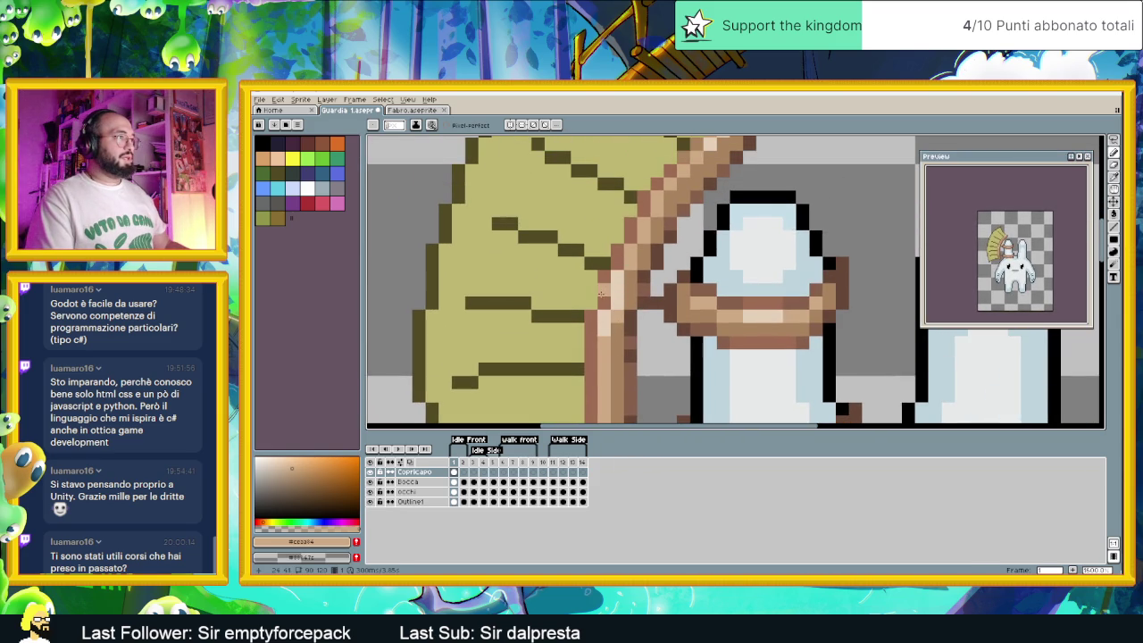
{"action": "left_click", "coordinate": [591, 329], "text": "alt"}
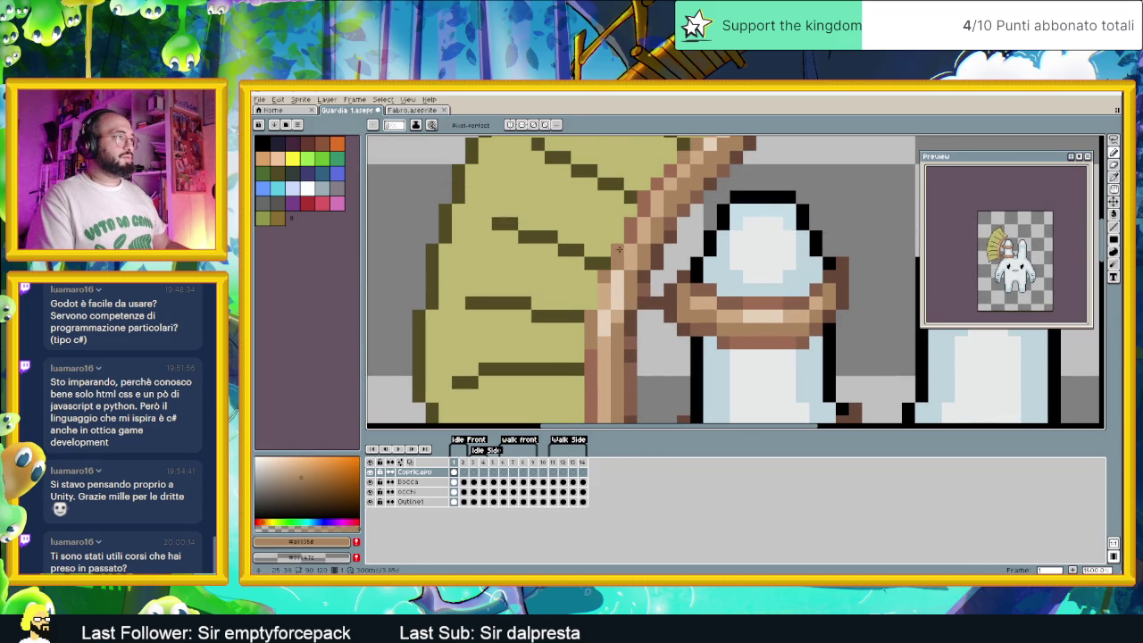
{"action": "scroll", "coordinate": [650, 278], "scroll_direction": "down", "scroll_amount": 2}
{"action": "scroll", "coordinate": [679, 323], "scroll_direction": "down", "scroll_amount": 1}
{"action": "scroll", "coordinate": [668, 321], "scroll_direction": "down", "scroll_amount": 1}
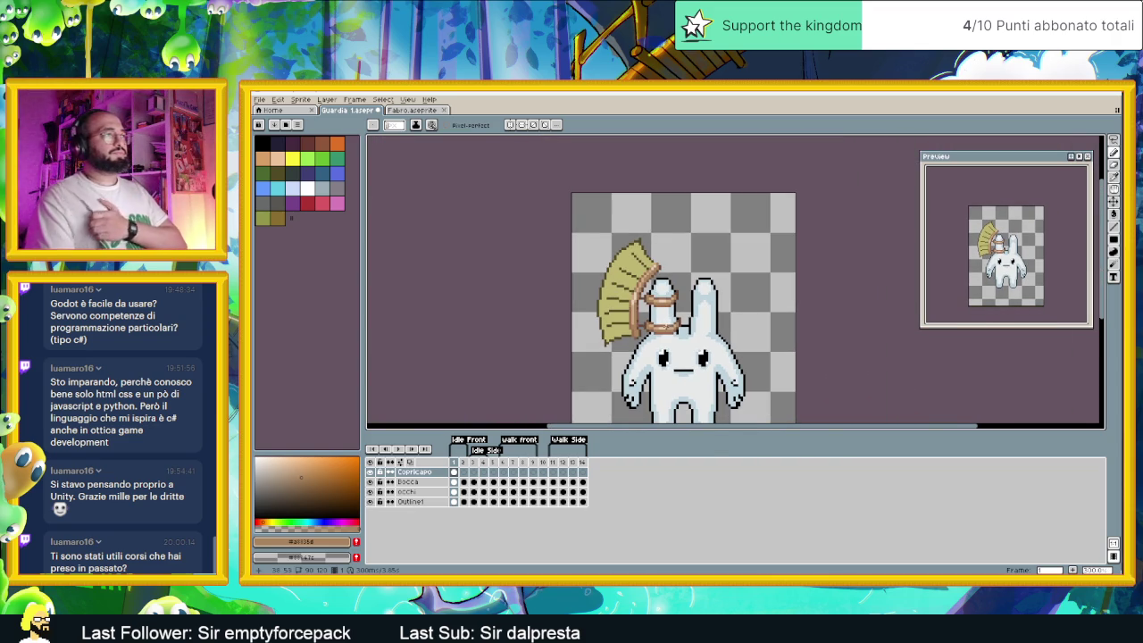
Eyedrop the headdress strap's tan from the canvas as the drawing colour
{"action": "left_click_drag", "start_coordinate": [698, 306], "coordinate": [621, 309]}
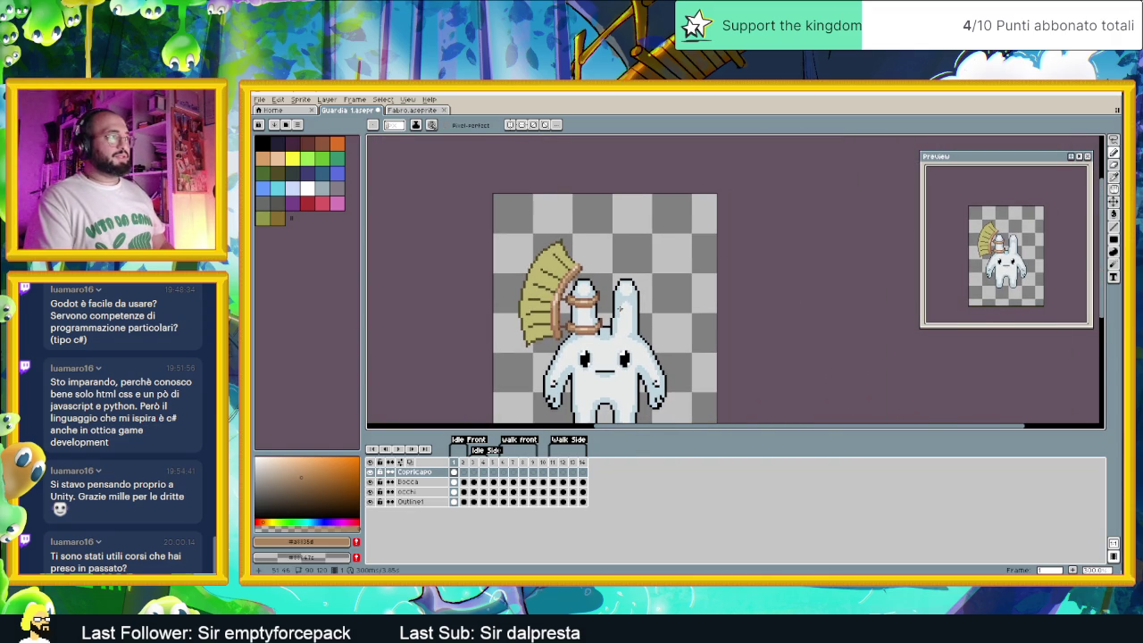
{"action": "scroll", "coordinate": [620, 308], "scroll_direction": "up", "scroll_amount": 1}
{"action": "scroll", "coordinate": [589, 302], "scroll_direction": "up", "scroll_amount": 1}
{"action": "scroll", "coordinate": [551, 293], "scroll_direction": "up", "scroll_amount": 1}
{"action": "left_click", "coordinate": [556, 302], "text": "alt"}
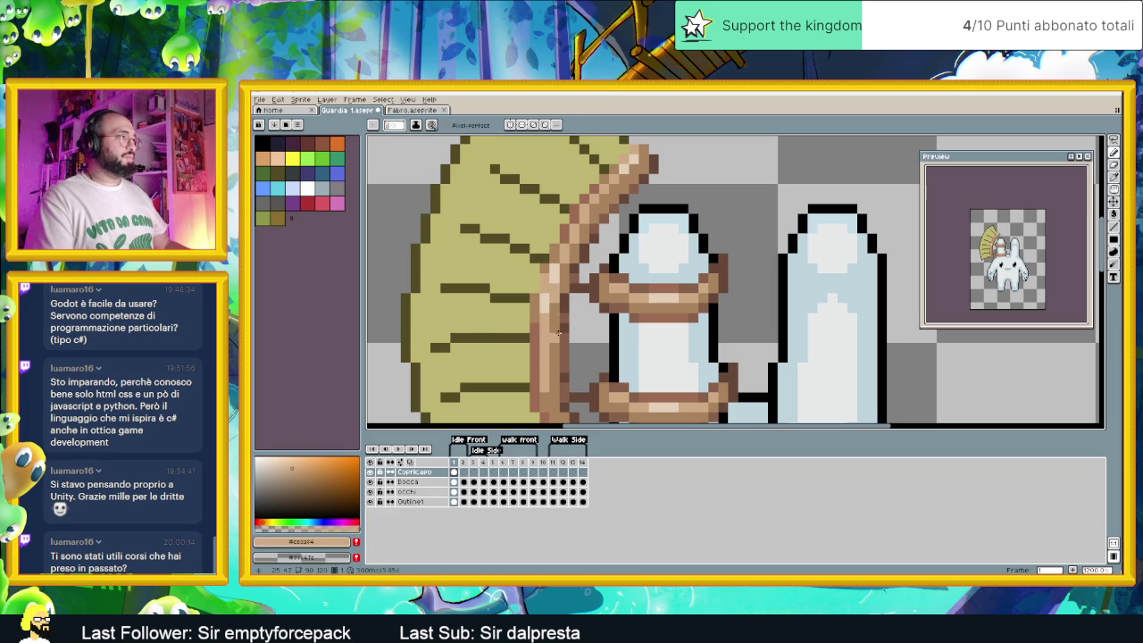
{"action": "scroll", "coordinate": [555, 336], "scroll_direction": "down", "scroll_amount": 2}
{"action": "scroll", "coordinate": [597, 334], "scroll_direction": "down", "scroll_amount": 1}
{"action": "scroll", "coordinate": [634, 333], "scroll_direction": "down", "scroll_amount": 1}
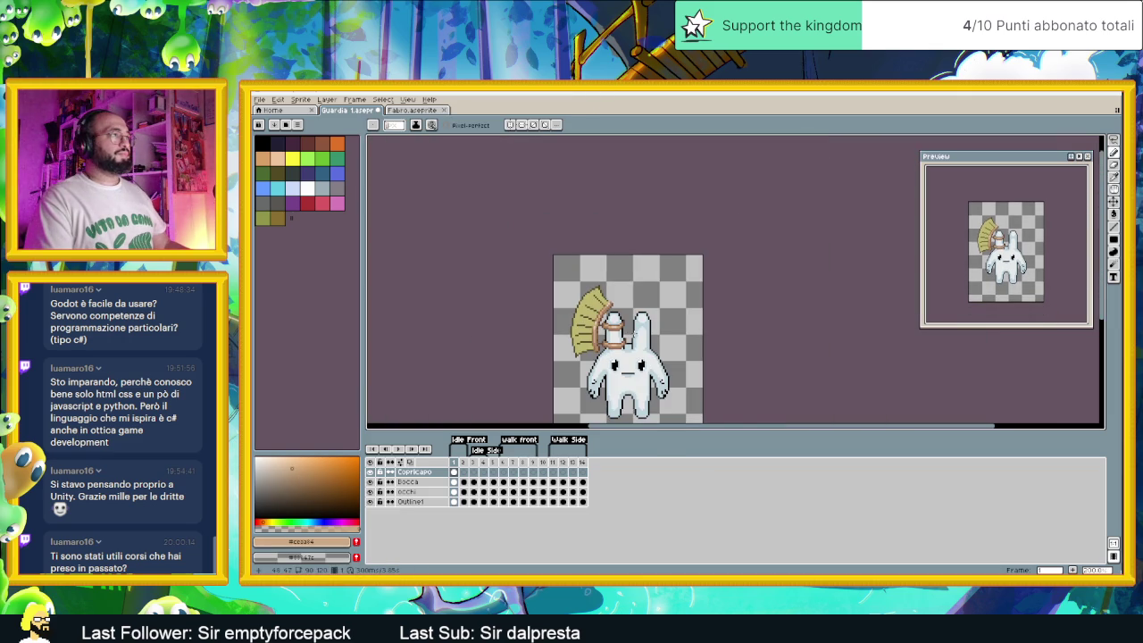
{"action": "scroll", "coordinate": [625, 330], "scroll_direction": "up", "scroll_amount": 1}
{"action": "scroll", "coordinate": [572, 304], "scroll_direction": "up", "scroll_amount": 2}
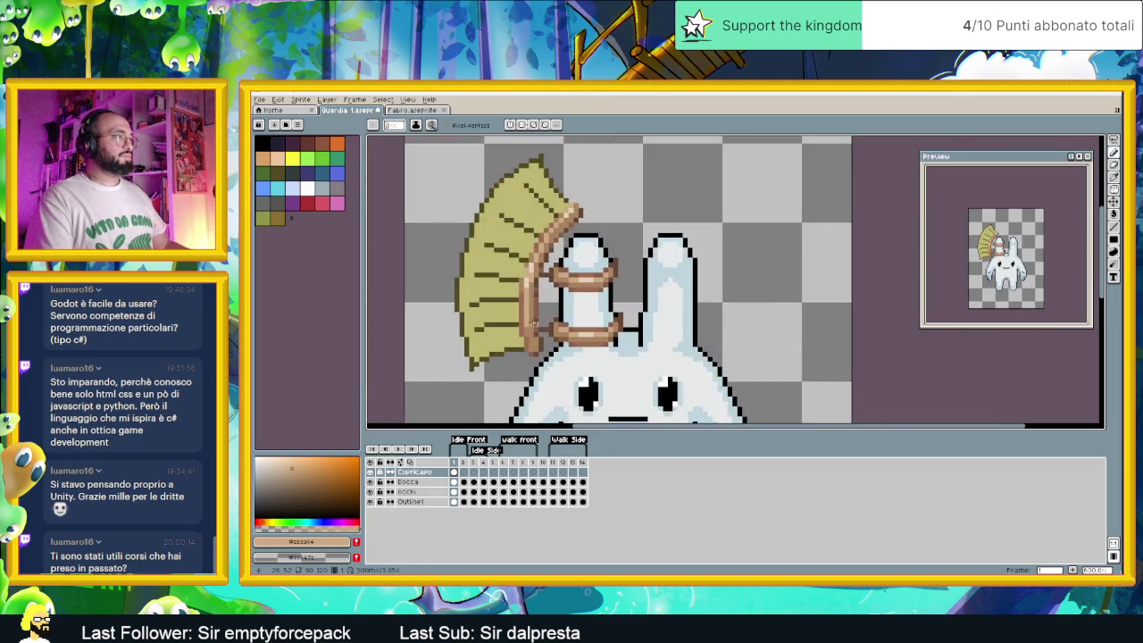
{"action": "scroll", "coordinate": [530, 285], "scroll_direction": "up", "scroll_amount": 1}
{"action": "left_click", "coordinate": [530, 285], "text": "alt"}
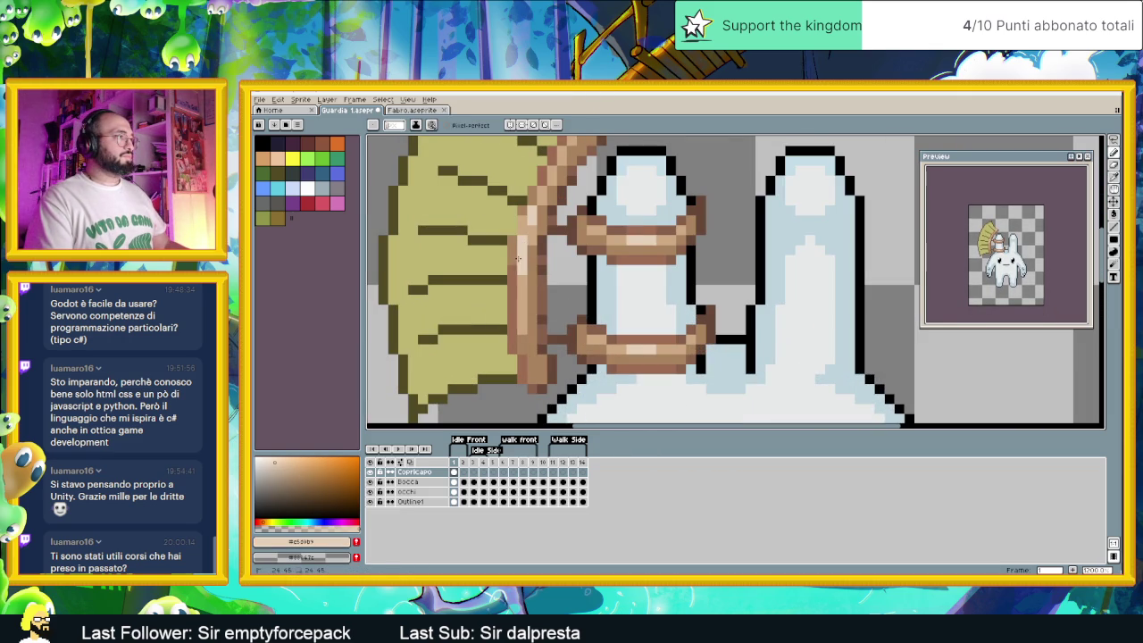
Zoom out and save the bunny guard sprite as Guardia 1.aseprite
{"action": "scroll", "coordinate": [548, 348], "scroll_direction": "down", "scroll_amount": 3}
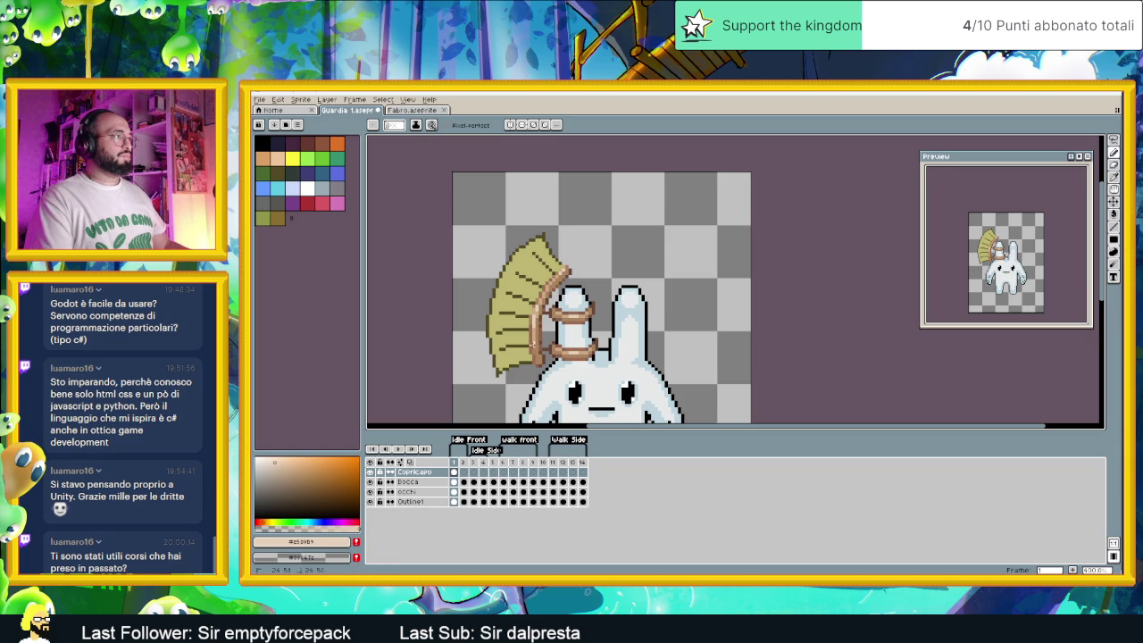
{"action": "scroll", "coordinate": [557, 357], "scroll_direction": "down", "scroll_amount": 1}
{"action": "scroll", "coordinate": [607, 353], "scroll_direction": "down", "scroll_amount": 1}
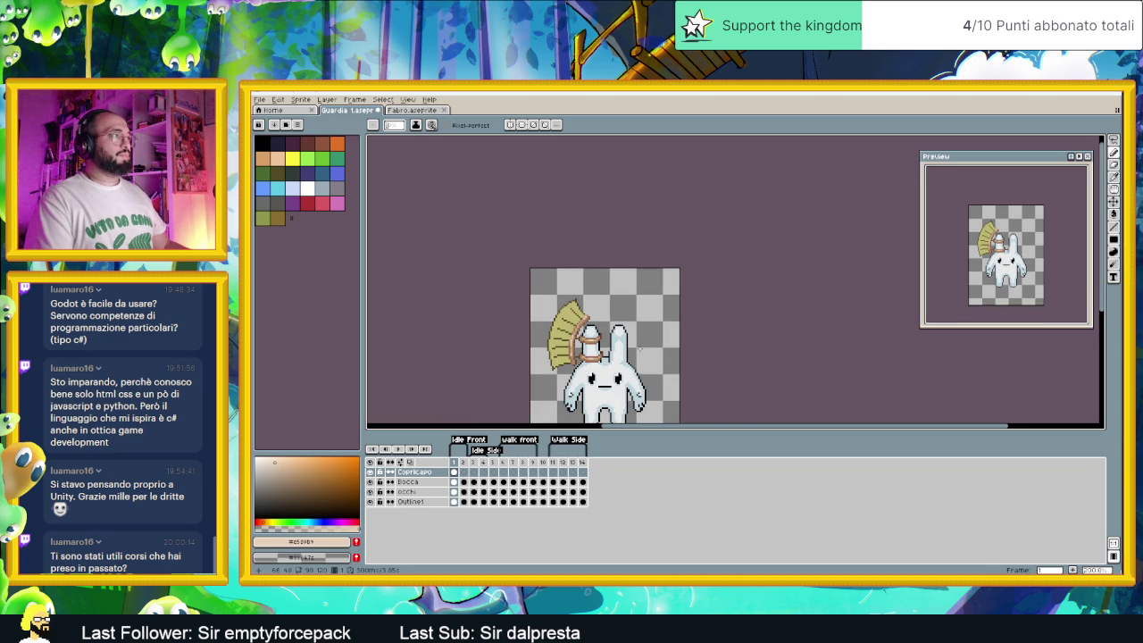
{"action": "scroll", "coordinate": [641, 350], "scroll_direction": "up", "scroll_amount": 3}
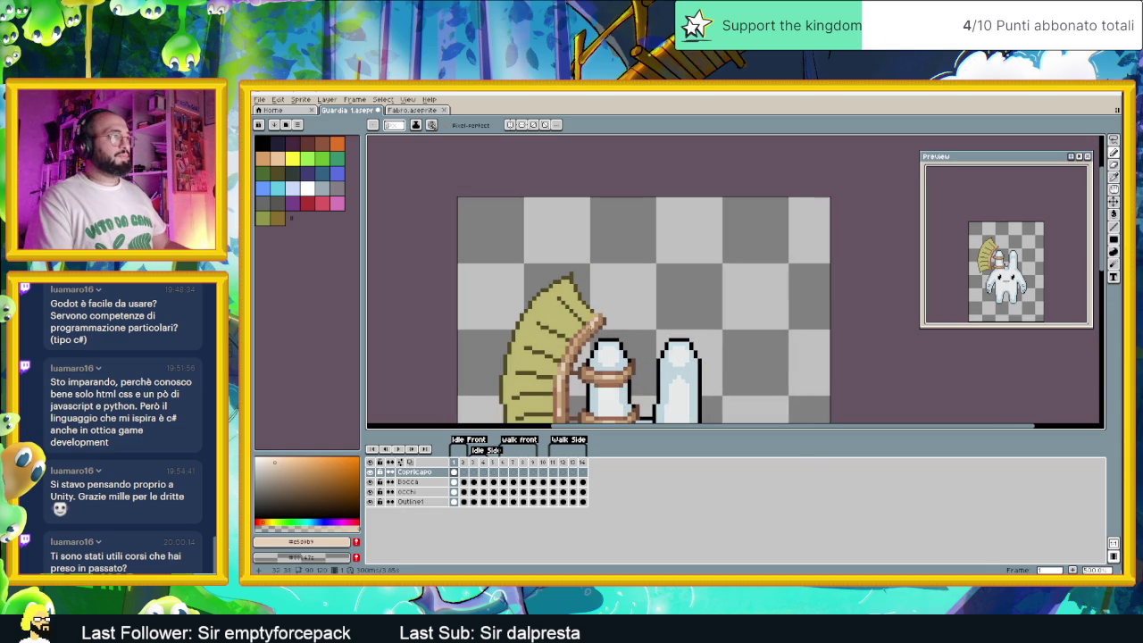
{"action": "scroll", "coordinate": [636, 353], "scroll_direction": "down", "scroll_amount": 3}
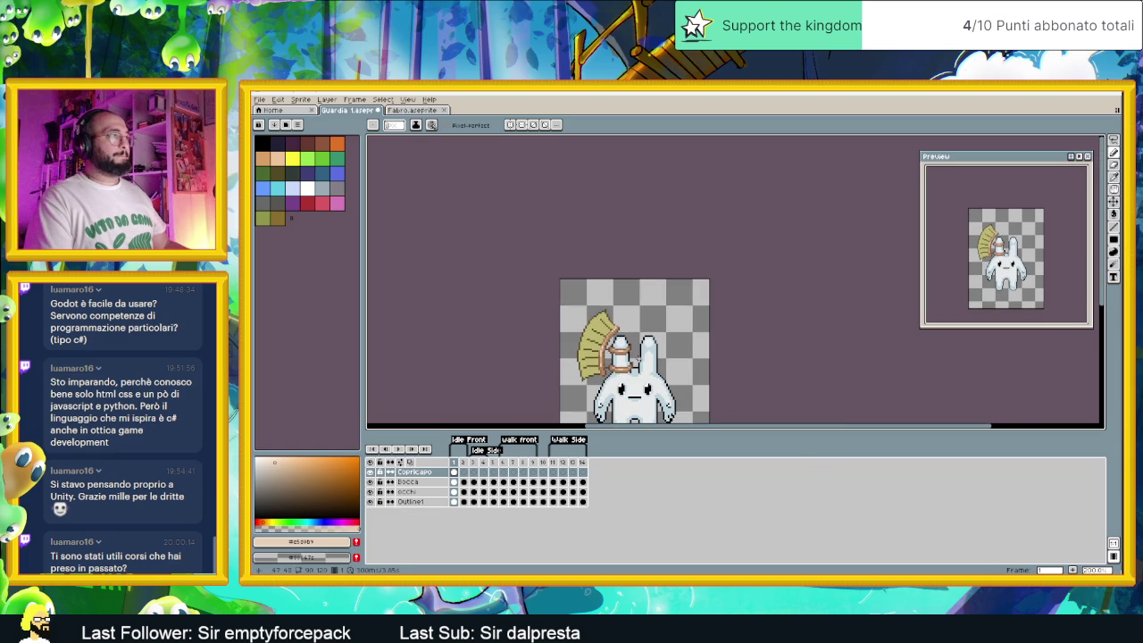
{"action": "key", "text": "v"}
{"action": "key", "text": "b"}
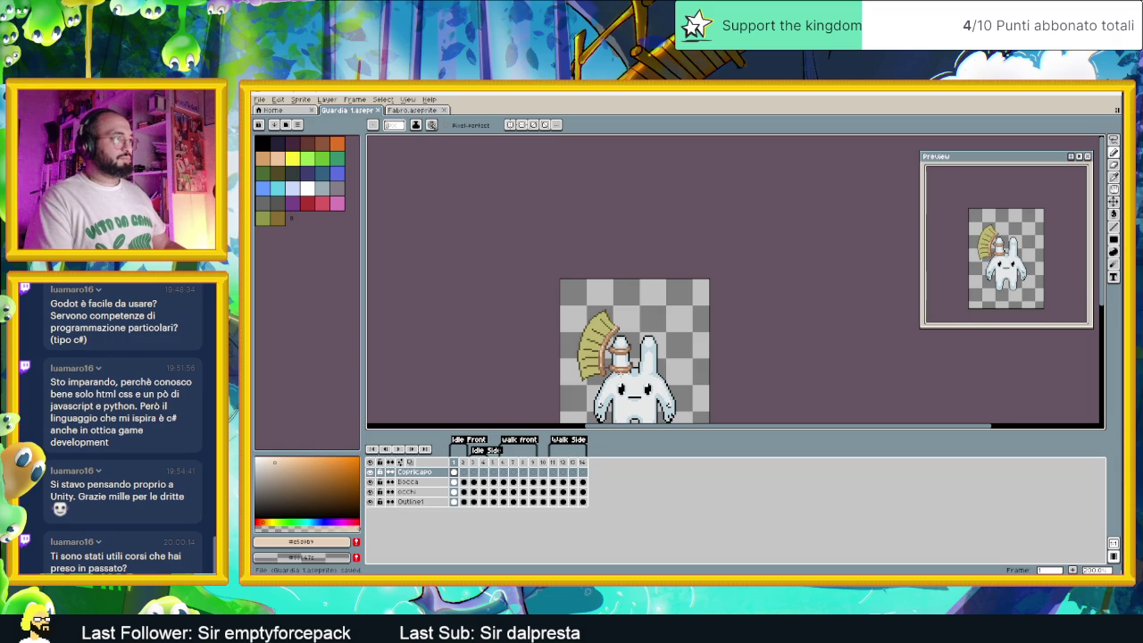
{"action": "left_click_drag", "start_coordinate": [648, 369], "coordinate": [664, 358]}
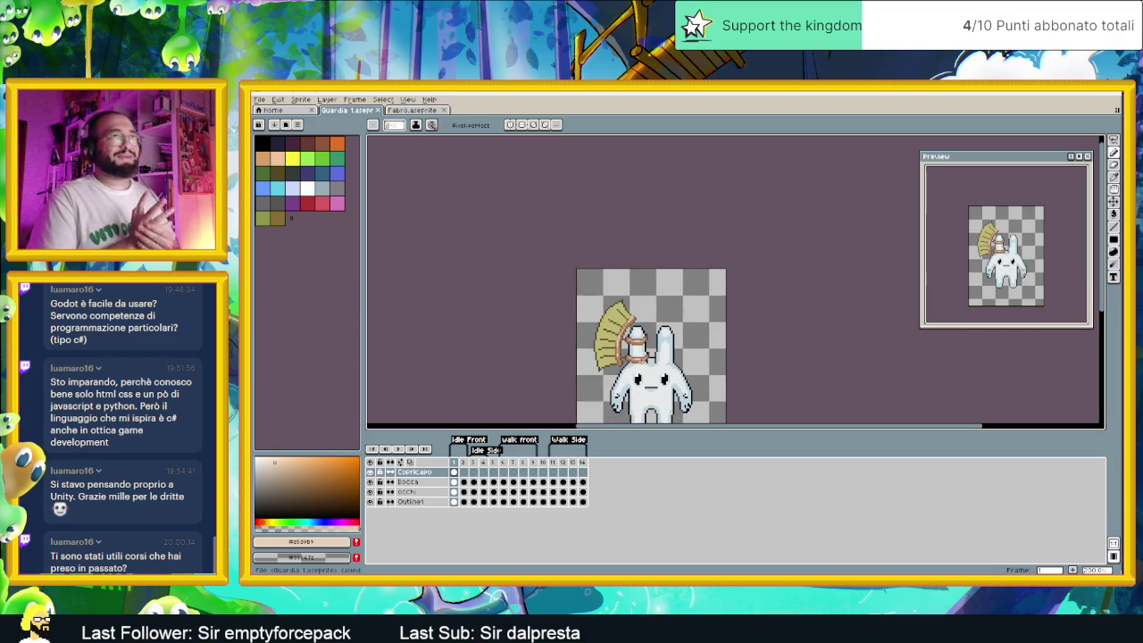
{"action": "scroll", "coordinate": [607, 326], "scroll_direction": "up", "scroll_amount": 1}
{"action": "left_click_drag", "start_coordinate": [607, 326], "coordinate": [642, 294]}
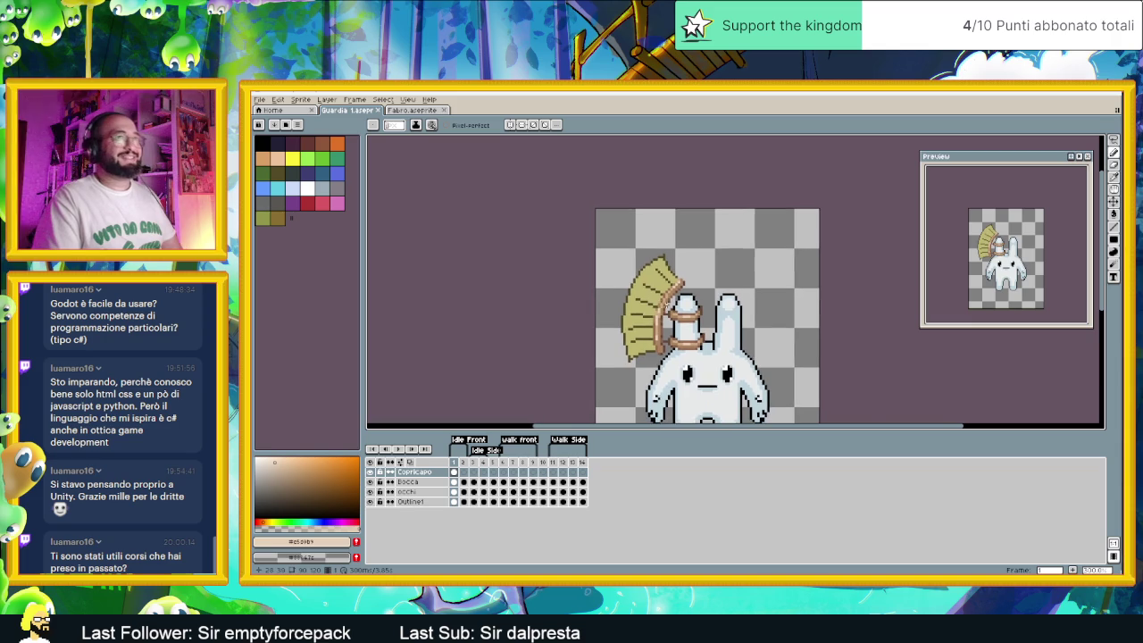
{"action": "scroll", "coordinate": [656, 323], "scroll_direction": "up", "scroll_amount": 1}
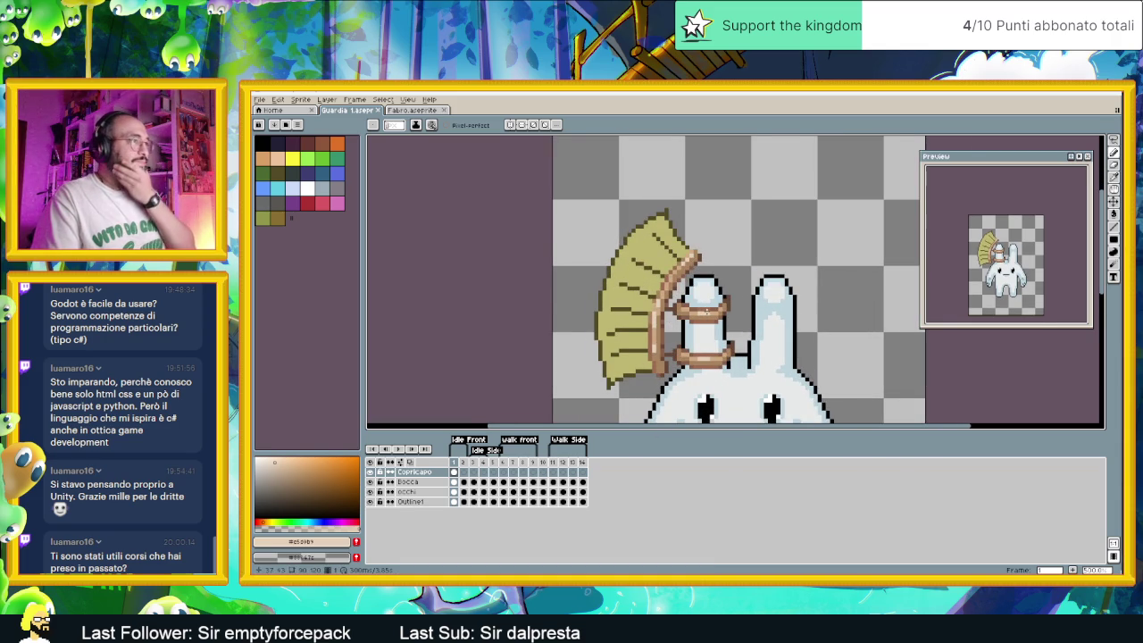
{"action": "scroll", "coordinate": [738, 299], "scroll_direction": "up", "scroll_amount": 1}
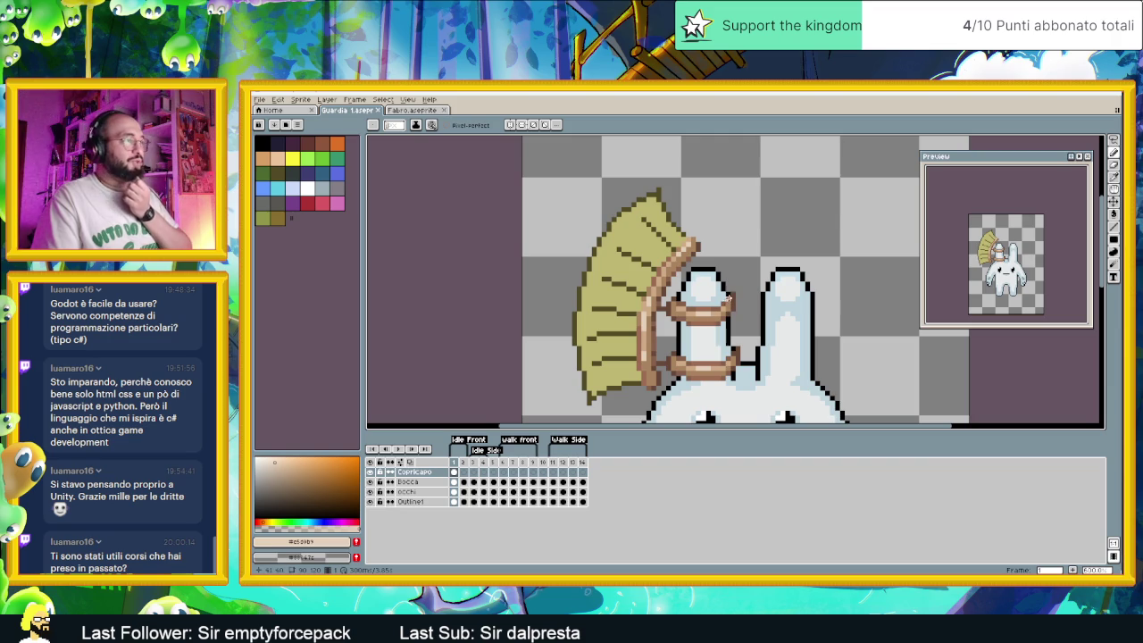
View the Fabro.aseprite blacksmith sprite and zoom out to inspect it
{"action": "left_click", "coordinate": [416, 110]}
{"action": "scroll", "coordinate": [598, 277], "scroll_direction": "down", "scroll_amount": 2}
{"action": "scroll", "coordinate": [598, 277], "scroll_direction": "down", "scroll_amount": 2}
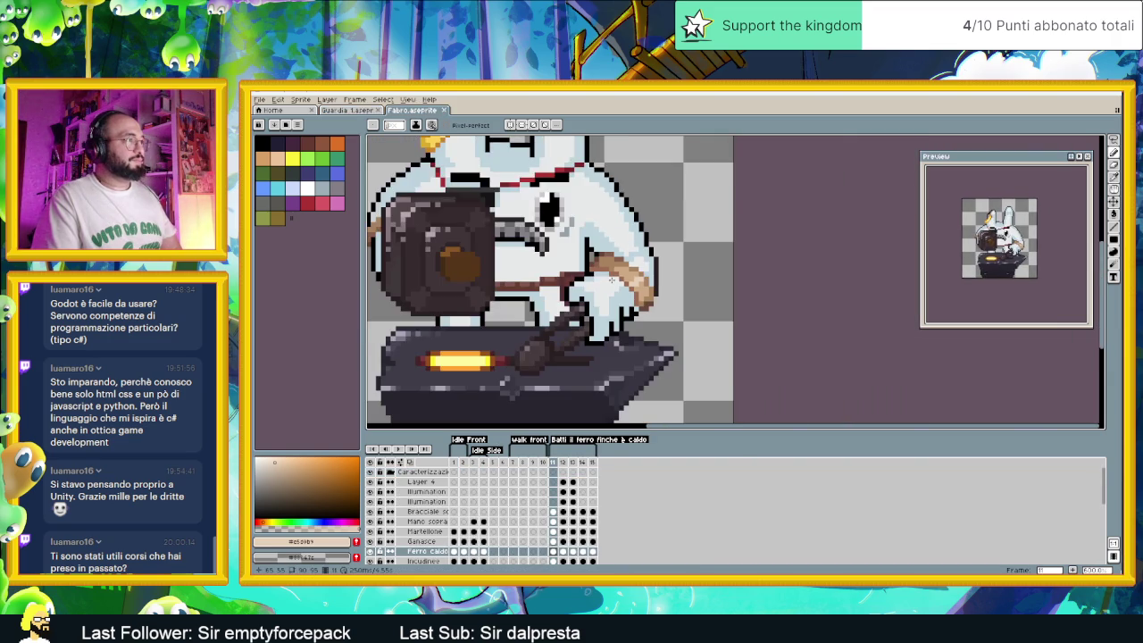
{"action": "scroll", "coordinate": [598, 277], "scroll_direction": "down", "scroll_amount": 1}
{"action": "scroll", "coordinate": [599, 277], "scroll_direction": "down", "scroll_amount": 1}
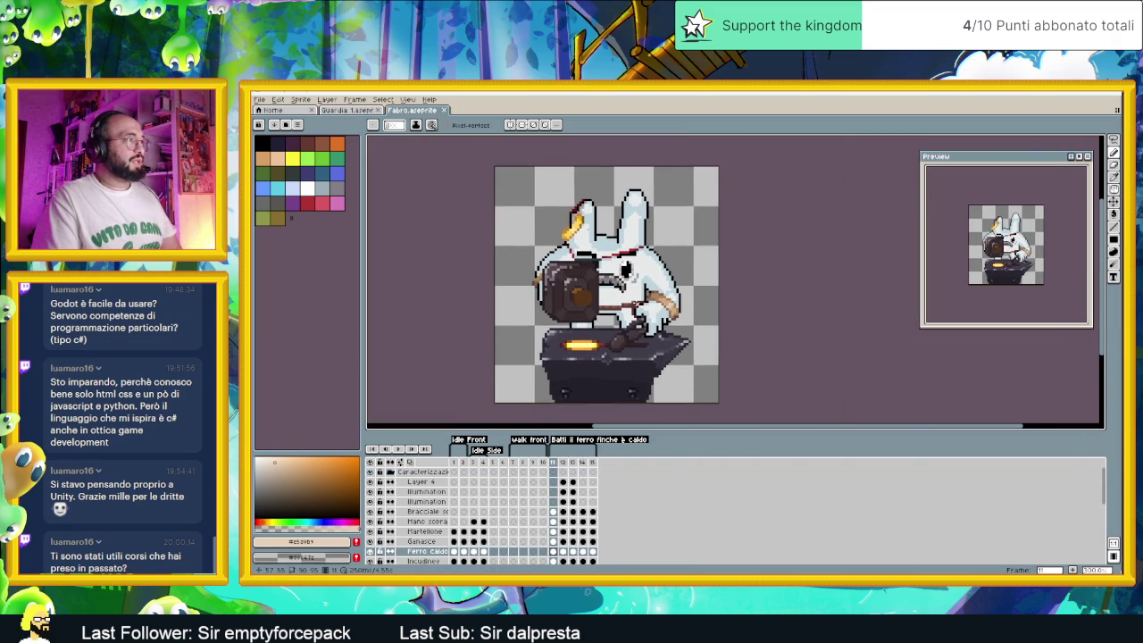
{"action": "scroll", "coordinate": [597, 282], "scroll_direction": "up", "scroll_amount": 1}
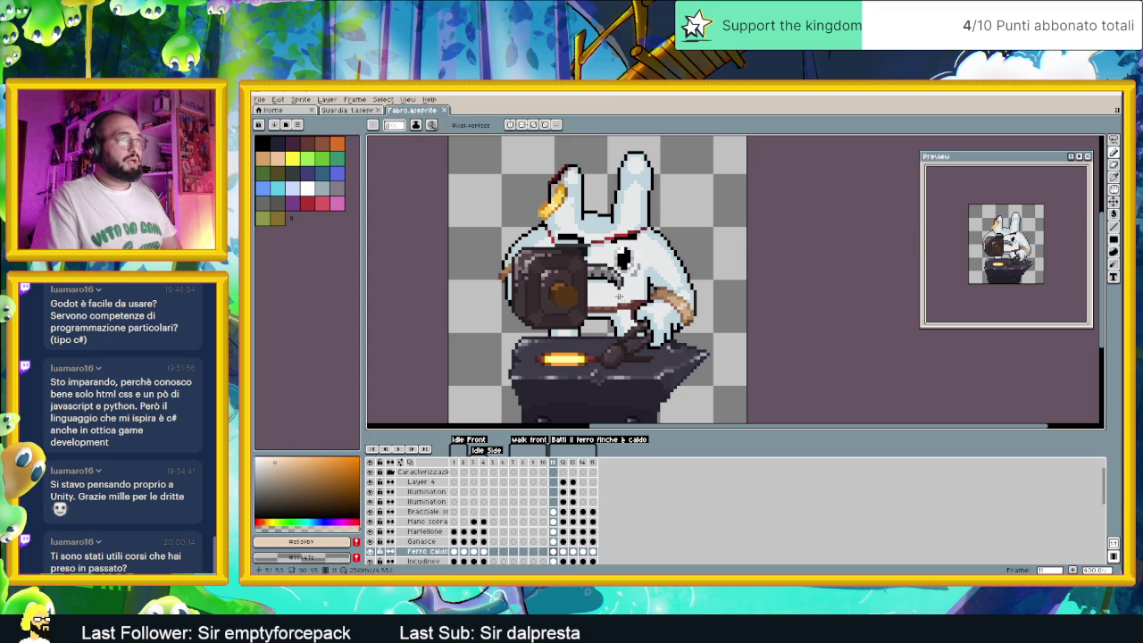
Return to the Guardia sprite and zoom the headdress reference image
{"action": "left_click", "coordinate": [350, 110]}
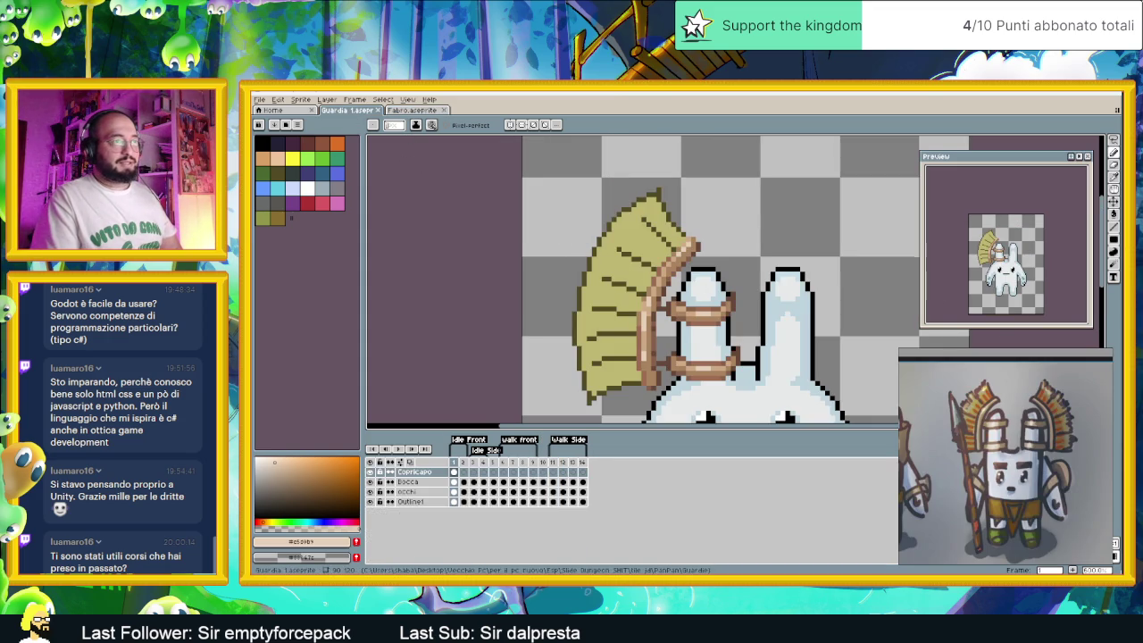
{"action": "scroll", "coordinate": [977, 433], "scroll_direction": "up", "scroll_amount": 3}
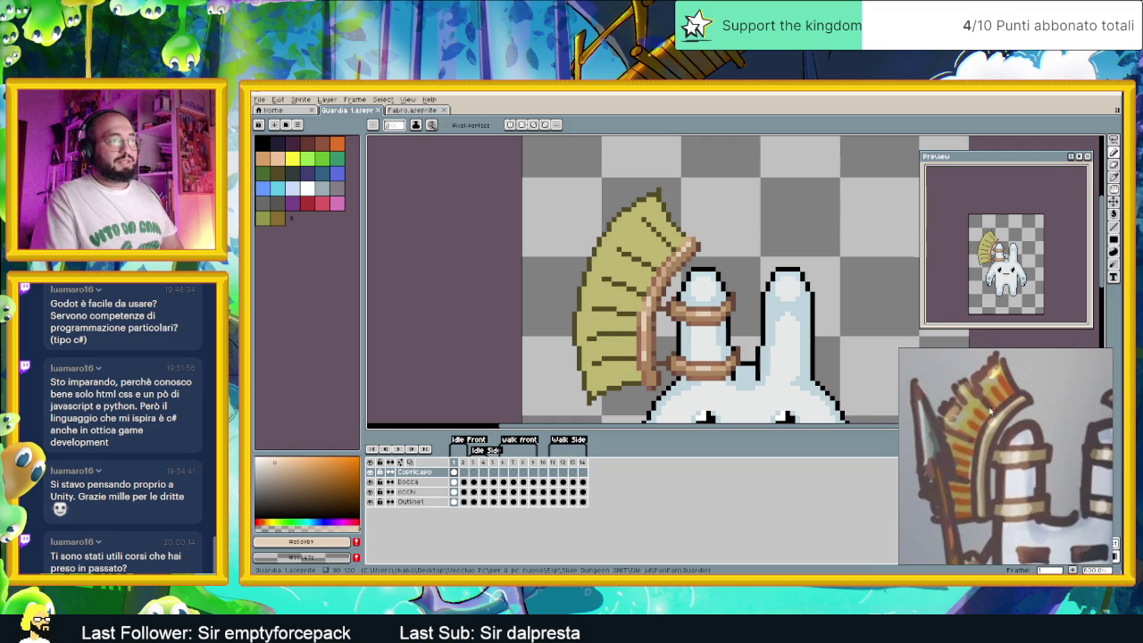
{"action": "scroll", "coordinate": [969, 418], "scroll_direction": "down", "scroll_amount": 1}
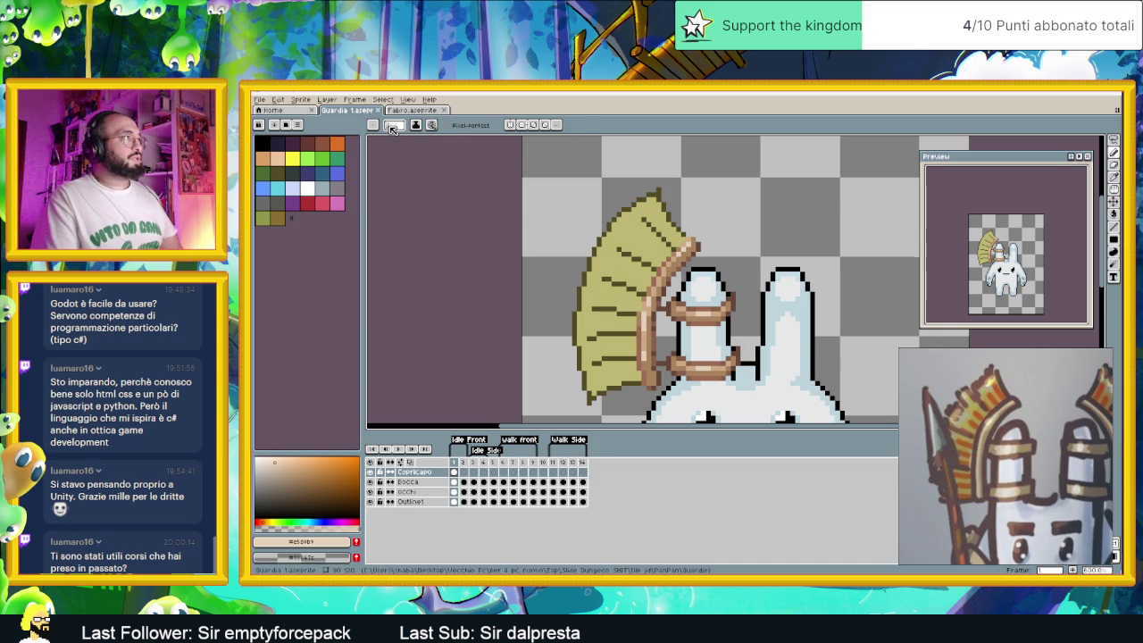
Choose a muted dark red-orange as the drawing colour
{"action": "key", "text": "b"}
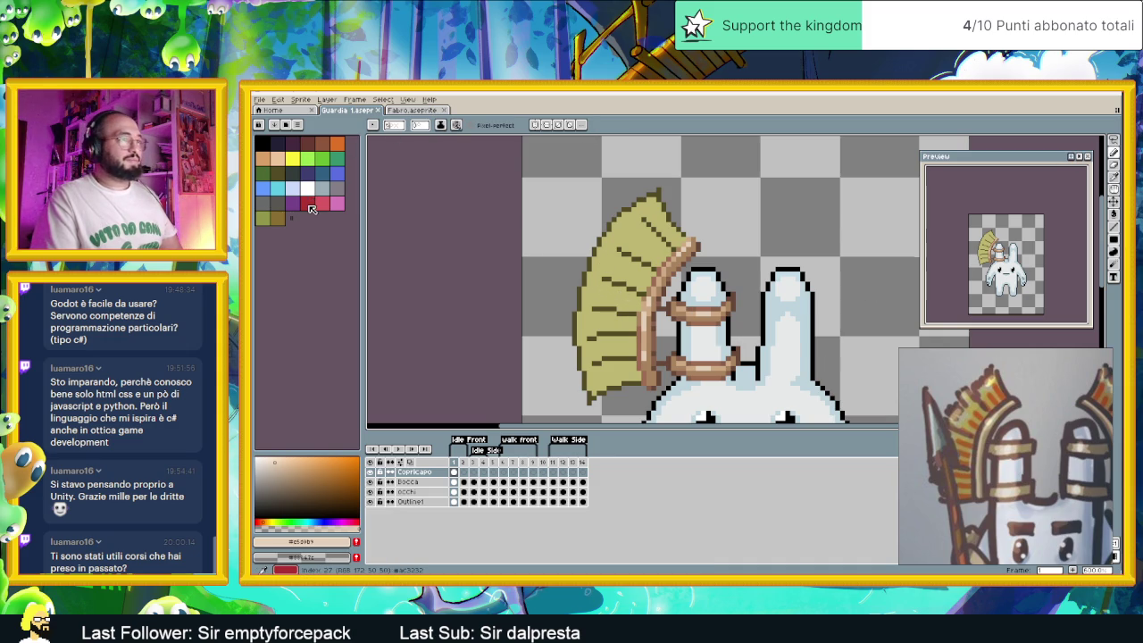
{"action": "left_click", "coordinate": [308, 202]}
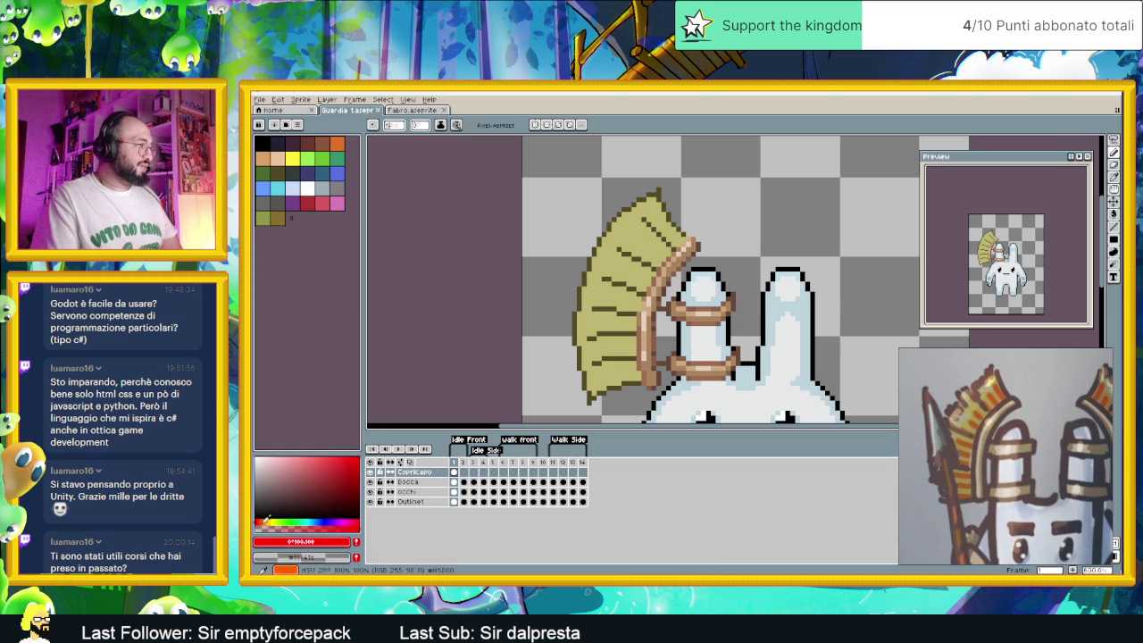
{"action": "left_click", "coordinate": [265, 520]}
{"action": "left_click", "coordinate": [351, 465]}
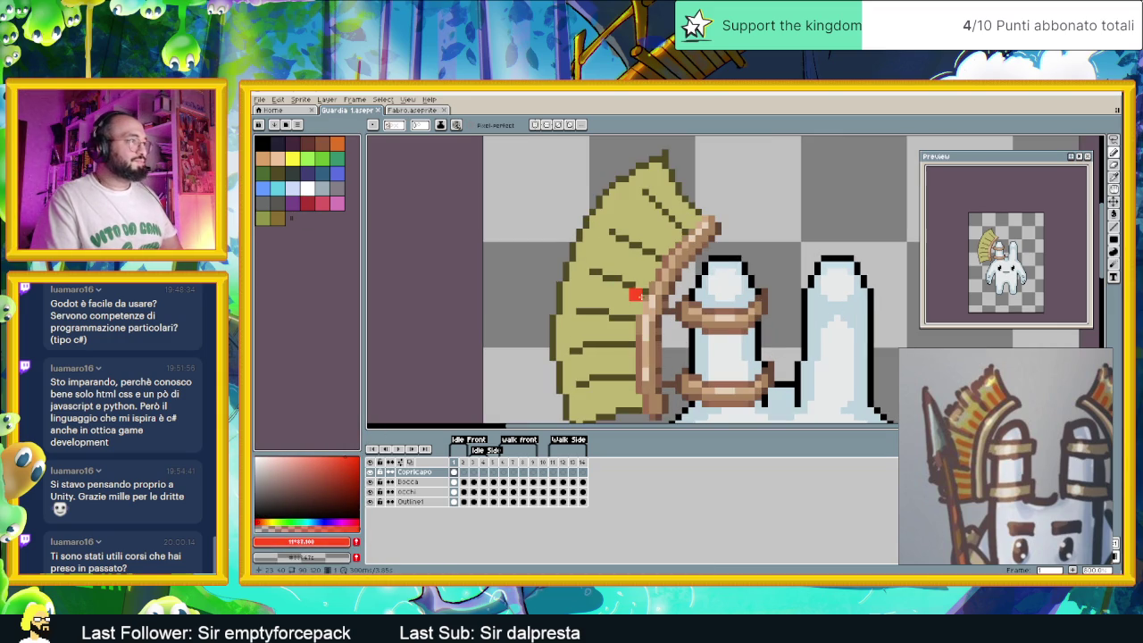
{"action": "scroll", "coordinate": [636, 275], "scroll_direction": "up", "scroll_amount": 1}
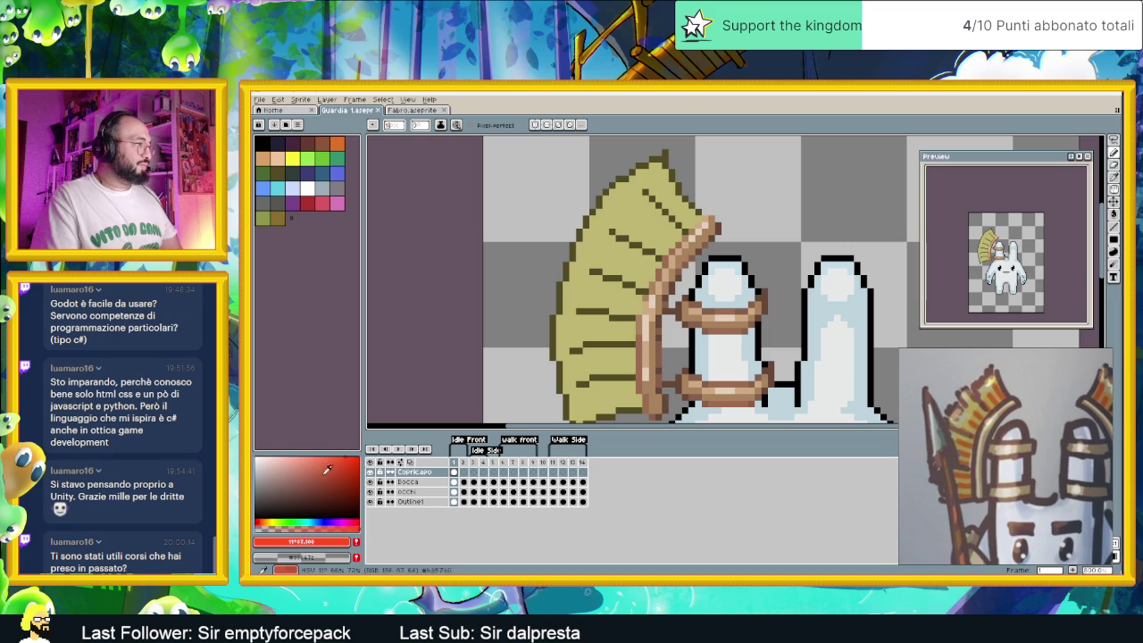
{"action": "left_click_drag", "start_coordinate": [338, 460], "coordinate": [337, 463]}
Try red pencil marks on the straw headdress, then undo them
{"action": "left_click", "coordinate": [641, 274]}
{"action": "left_click_drag", "start_coordinate": [649, 268], "coordinate": [611, 261]}
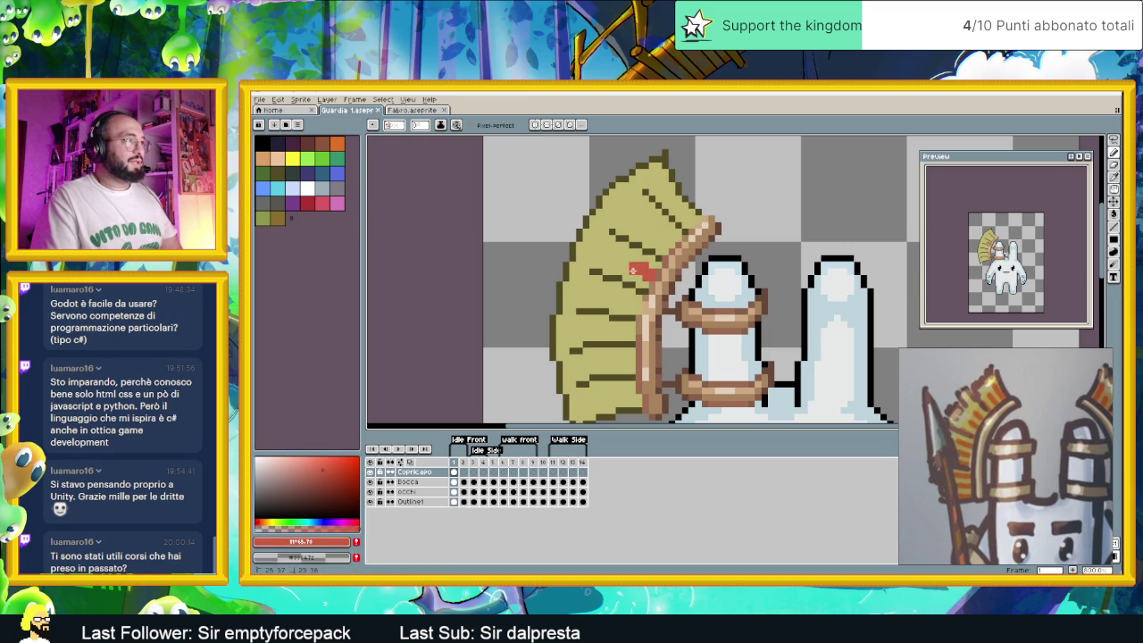
{"action": "left_click", "coordinate": [728, 261]}
{"action": "key", "text": "ctrl+z"}
{"action": "key", "text": "ctrl+z"}
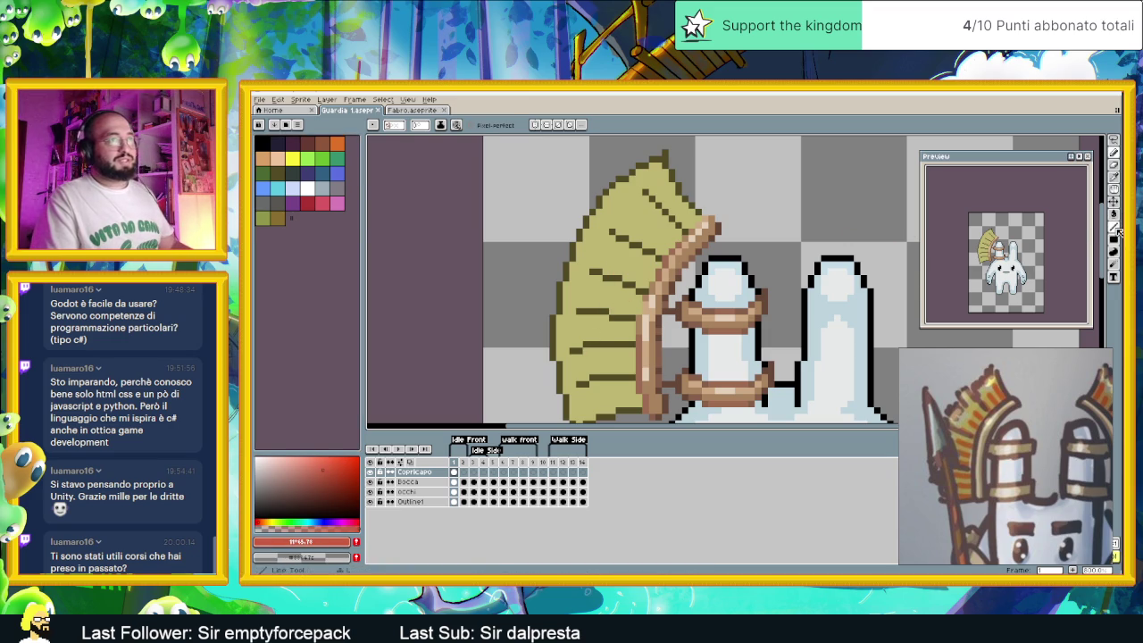
Draw red diagonal and horizontal line stripes across the headdress leaves
{"action": "key", "text": "l"}
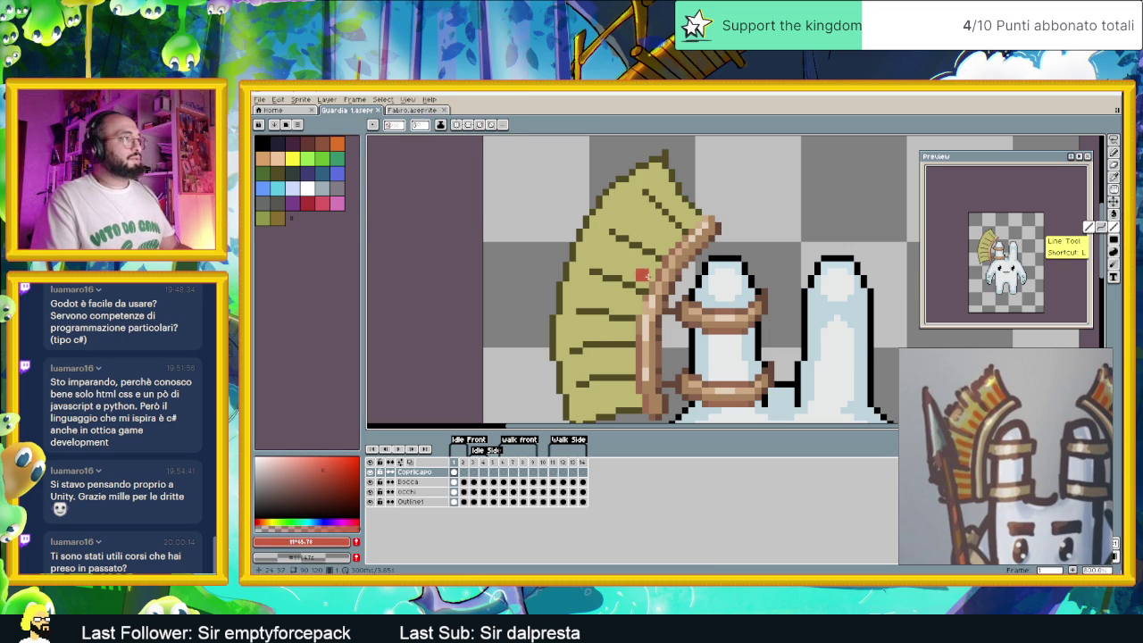
{"action": "left_click_drag", "start_coordinate": [652, 273], "coordinate": [619, 262]}
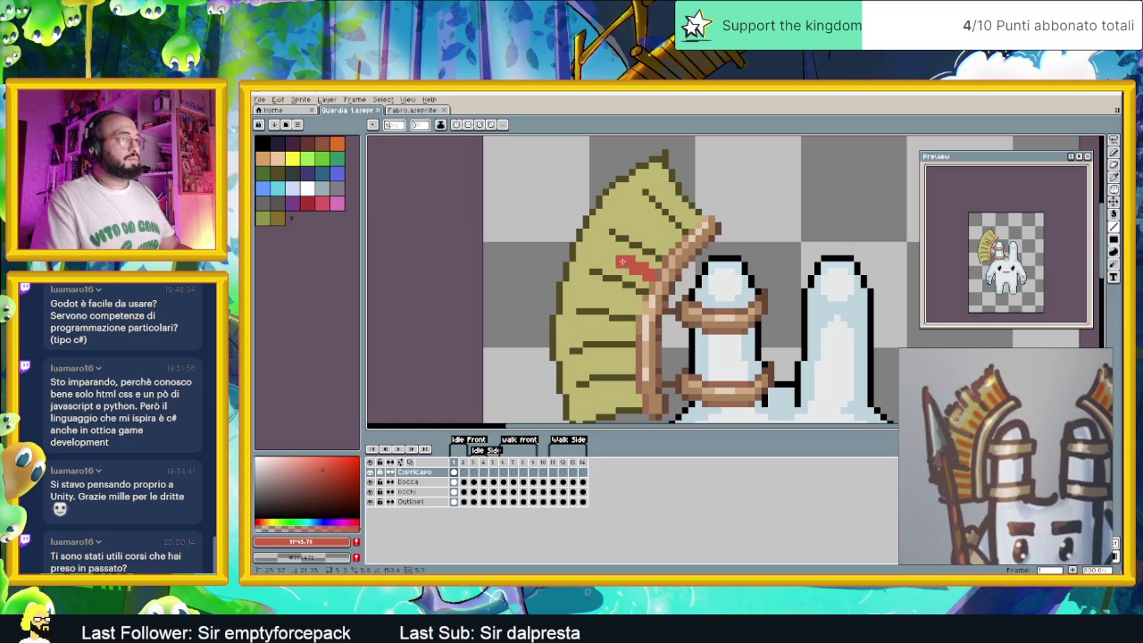
{"action": "left_click_drag", "start_coordinate": [668, 242], "coordinate": [644, 219]}
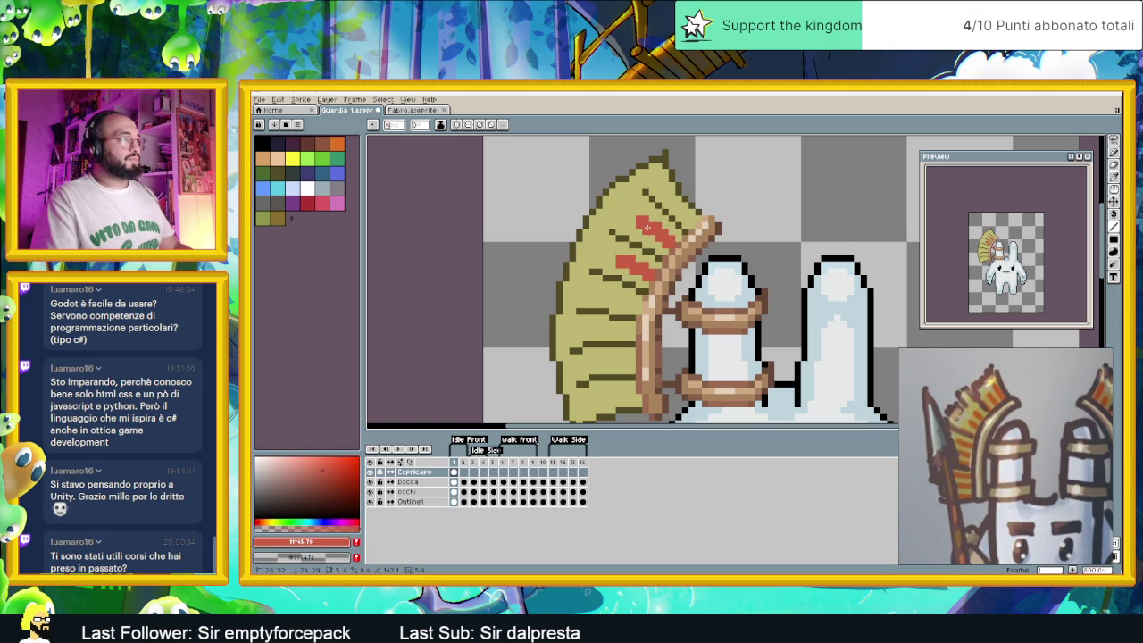
{"action": "left_click_drag", "start_coordinate": [638, 307], "coordinate": [602, 296]}
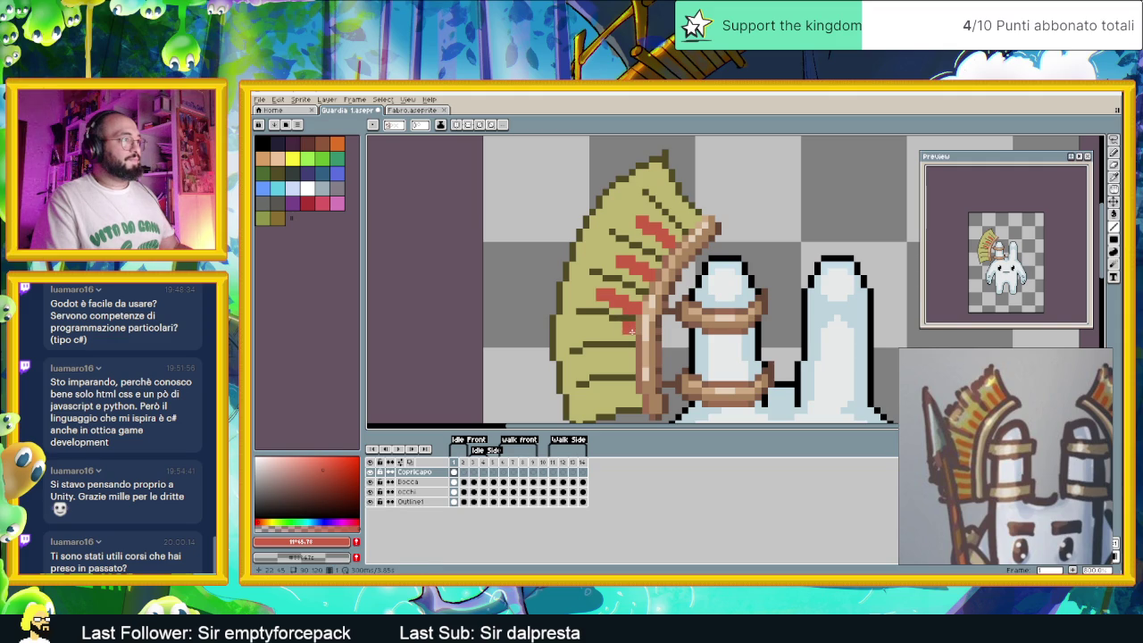
{"action": "left_click_drag", "start_coordinate": [630, 334], "coordinate": [602, 334]}
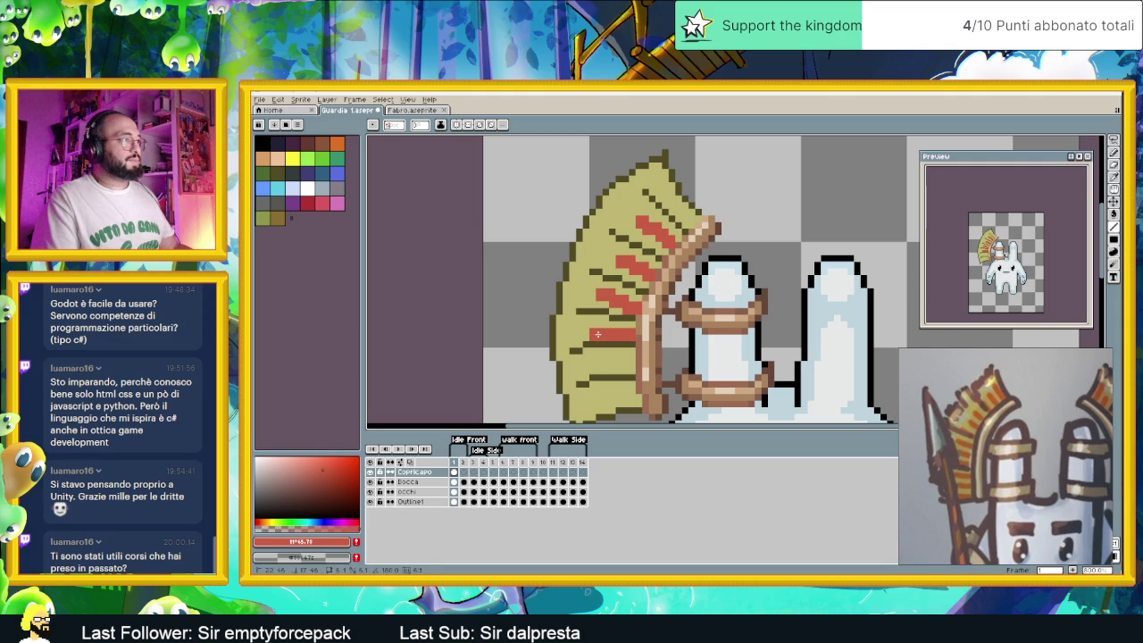
{"action": "left_click", "coordinate": [593, 335]}
{"action": "left_click", "coordinate": [623, 355]}
{"action": "left_click_drag", "start_coordinate": [630, 363], "coordinate": [589, 368]}
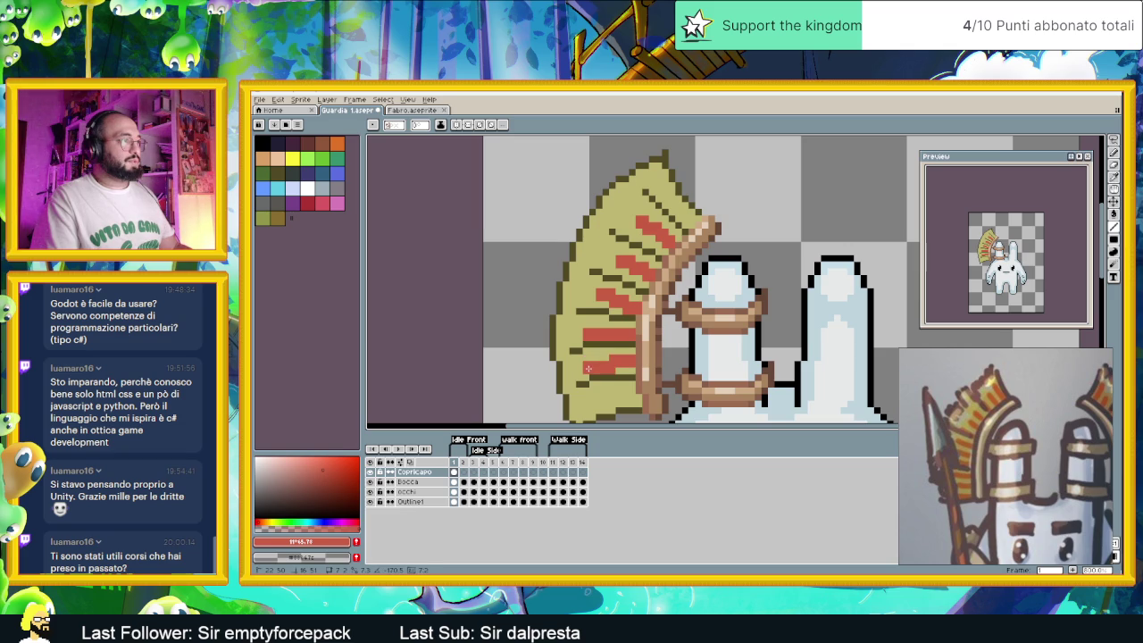
Add a lower leaf stripe and a top diagonal stripe, undoing its overlong part
{"action": "scroll", "coordinate": [629, 380], "scroll_direction": "down", "scroll_amount": 1}
{"action": "scroll", "coordinate": [634, 357], "scroll_direction": "down", "scroll_amount": 1}
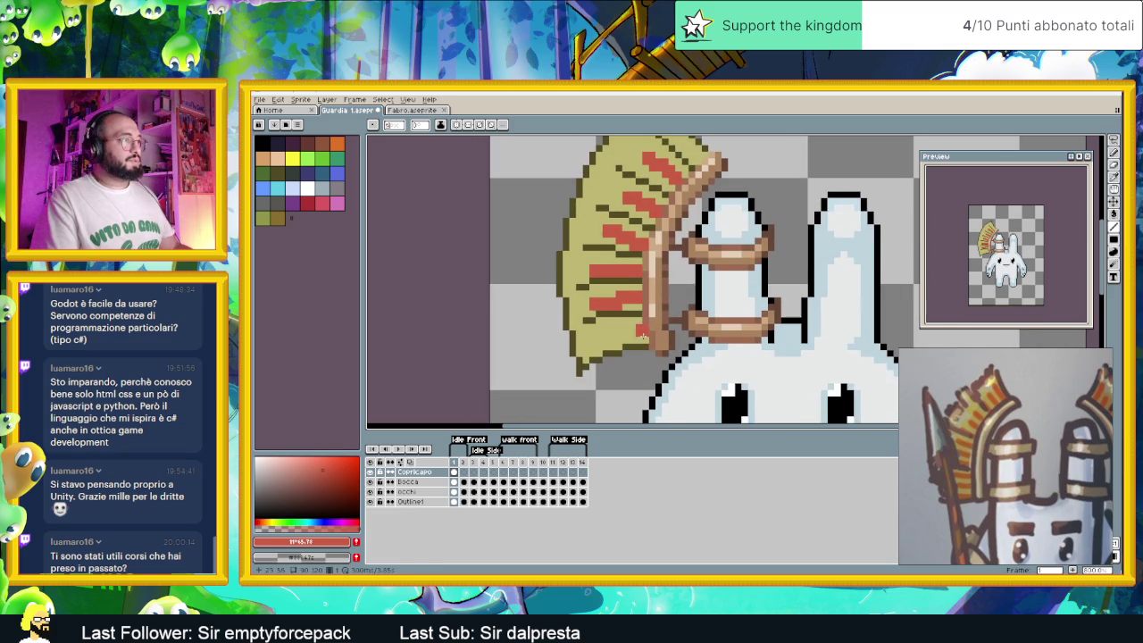
{"action": "left_click_drag", "start_coordinate": [638, 333], "coordinate": [609, 338]}
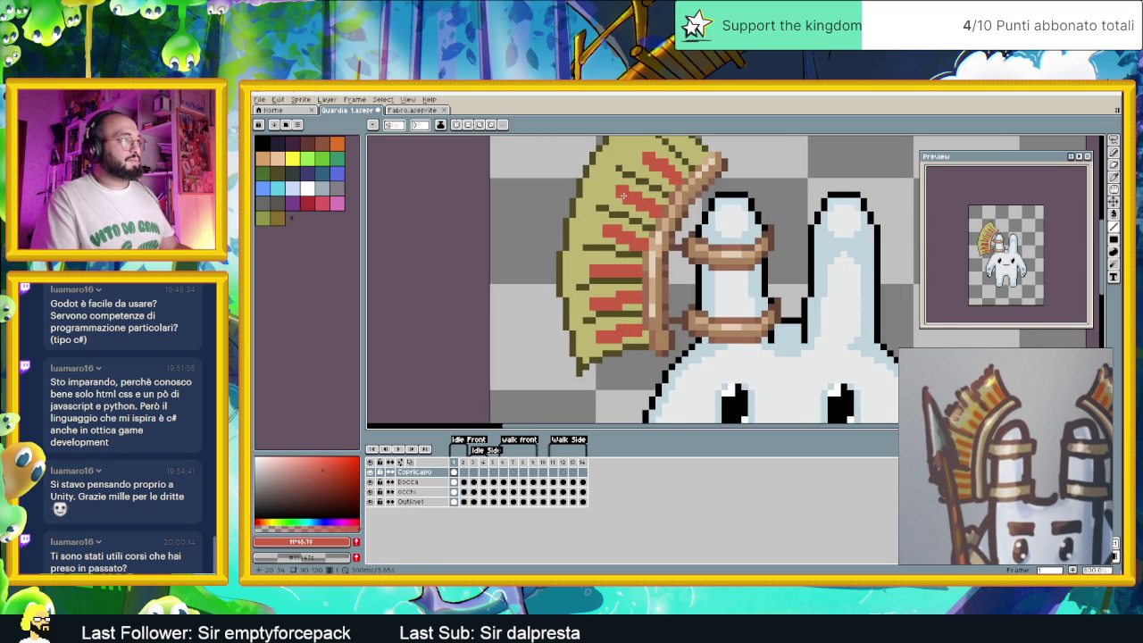
{"action": "scroll", "coordinate": [683, 208], "scroll_direction": "down", "scroll_amount": 1}
{"action": "scroll", "coordinate": [706, 232], "scroll_direction": "up", "scroll_amount": 1}
{"action": "scroll", "coordinate": [716, 242], "scroll_direction": "up", "scroll_amount": 2}
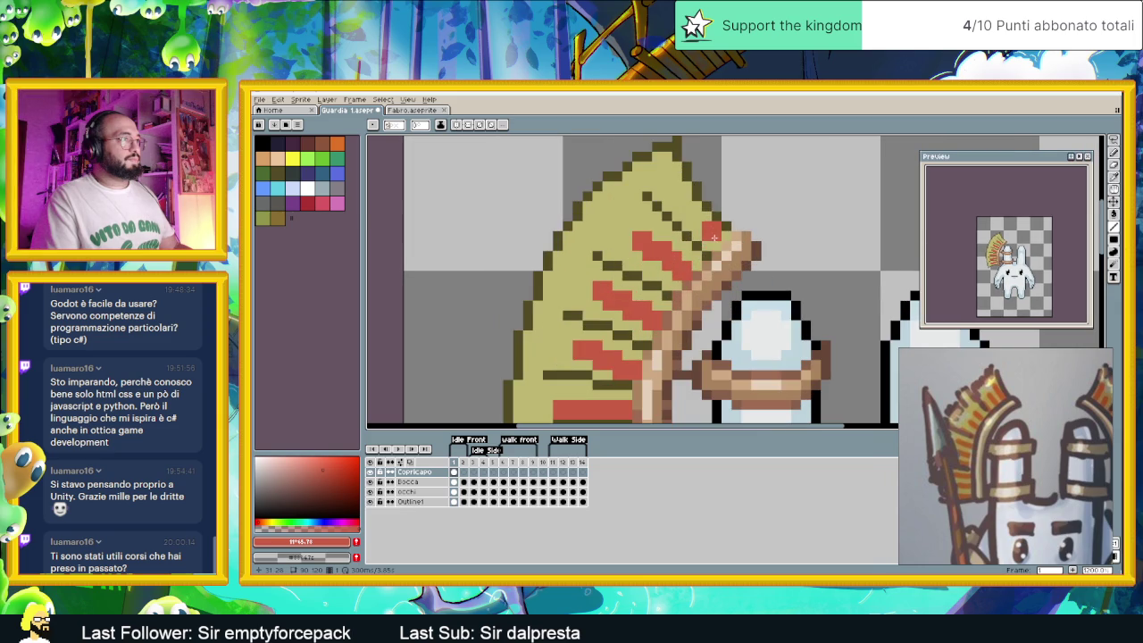
{"action": "left_click_drag", "start_coordinate": [716, 242], "coordinate": [679, 205]}
{"action": "key", "text": "ctrl+z"}
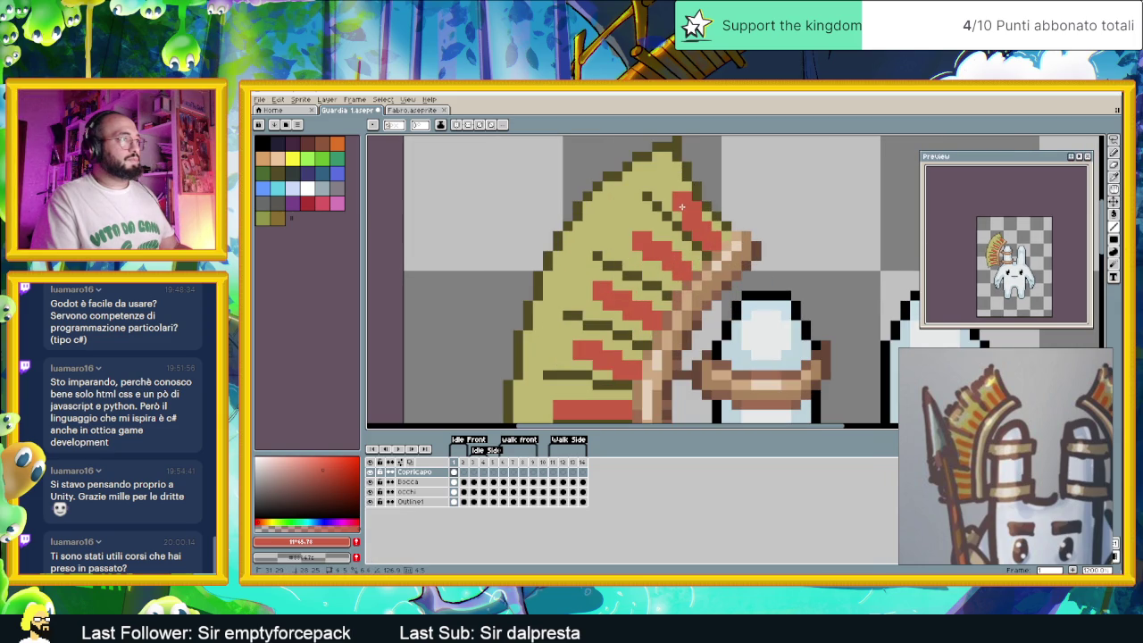
{"action": "scroll", "coordinate": [686, 259], "scroll_direction": "down", "scroll_amount": 3}
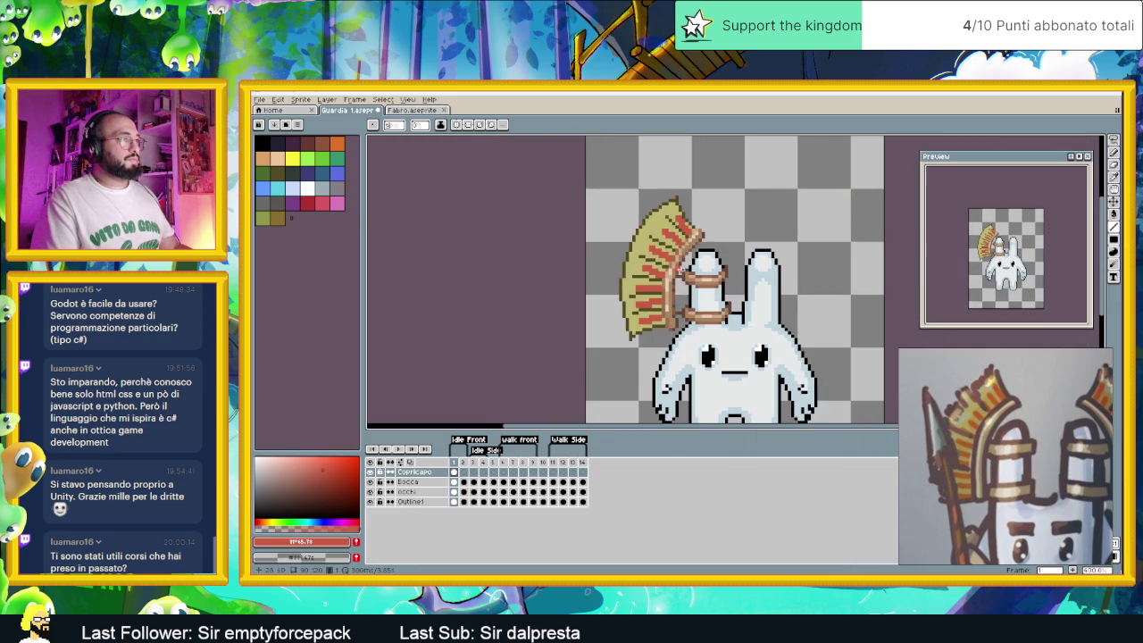
{"action": "scroll", "coordinate": [694, 291], "scroll_direction": "down", "scroll_amount": 1}
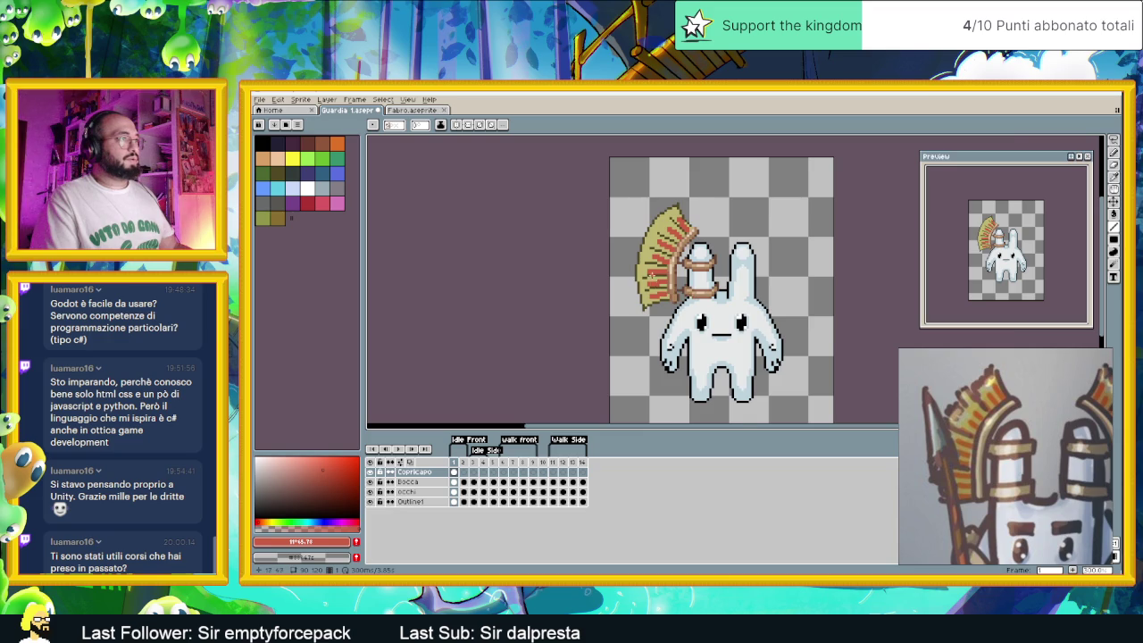
{"action": "scroll", "coordinate": [652, 259], "scroll_direction": "up", "scroll_amount": 2}
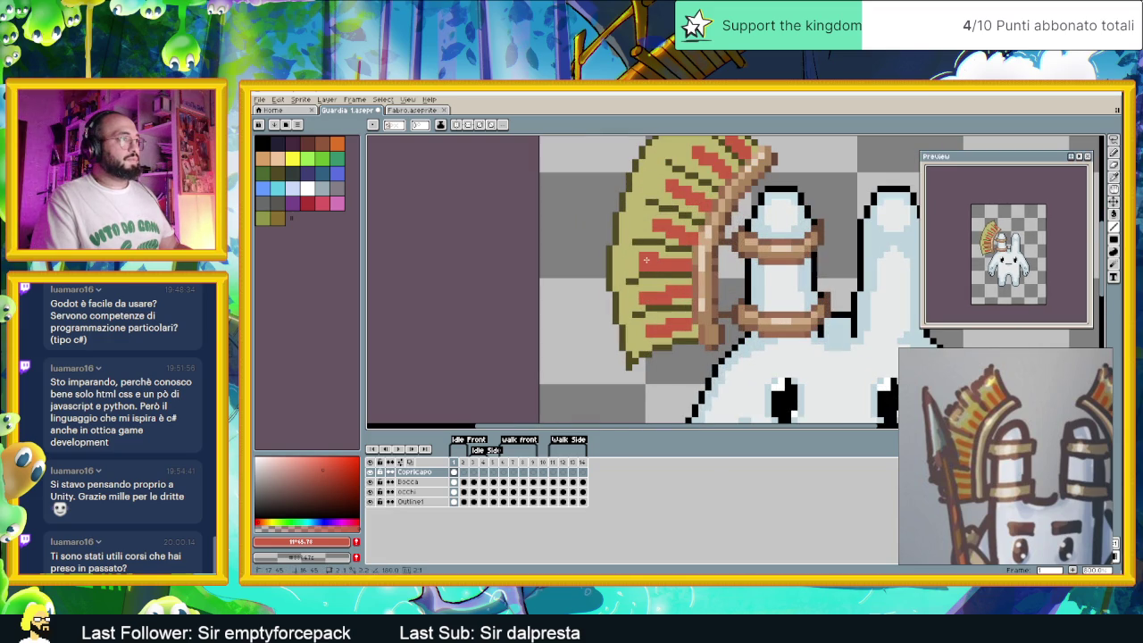
{"action": "left_click", "coordinate": [1112, 230]}
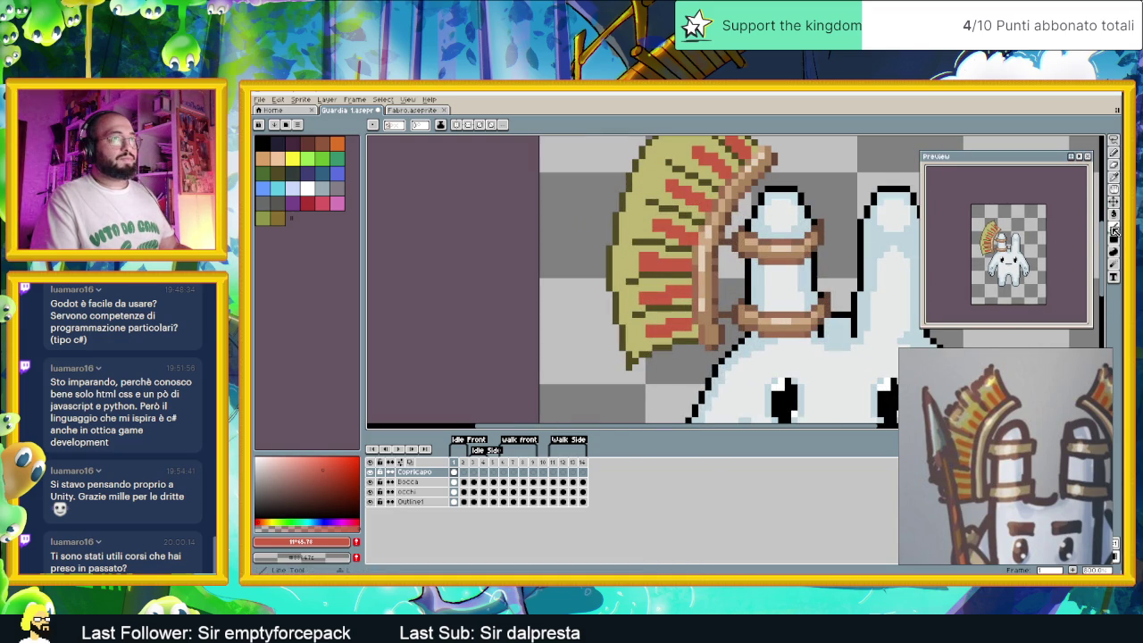
{"action": "key", "text": "alt"}
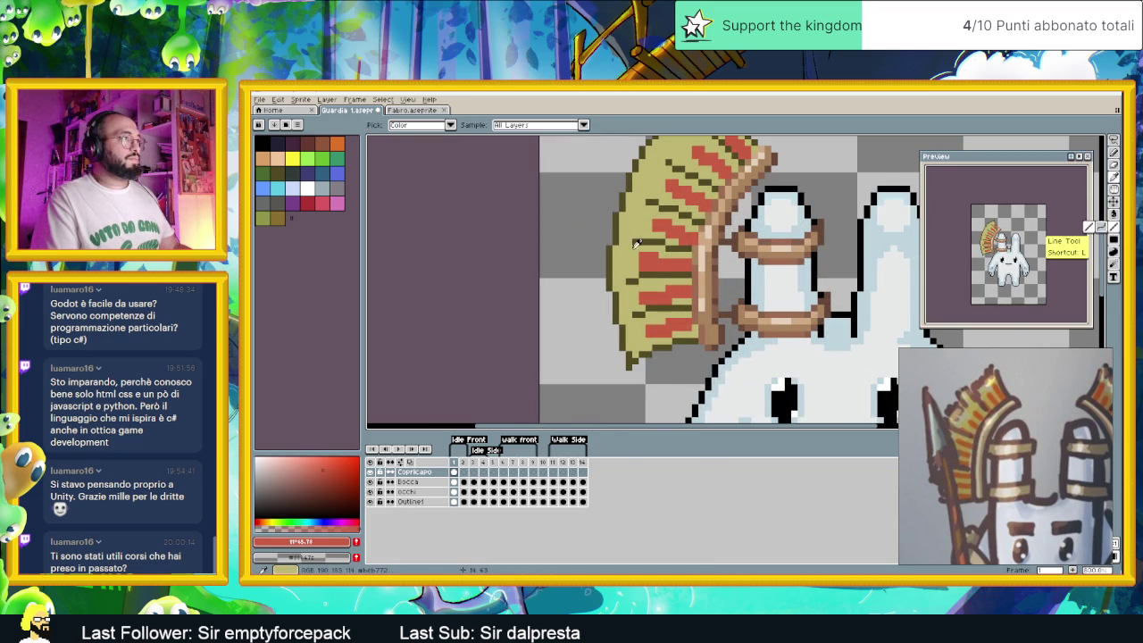
{"action": "left_click", "coordinate": [635, 239], "text": "alt"}
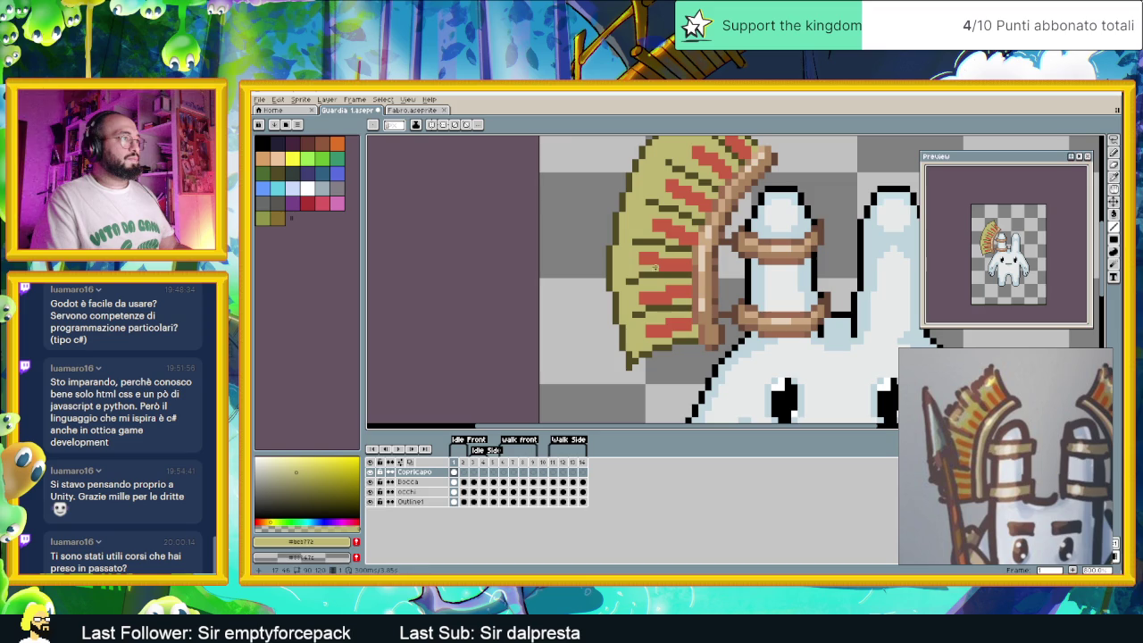
{"action": "left_click", "coordinate": [644, 262], "text": "alt"}
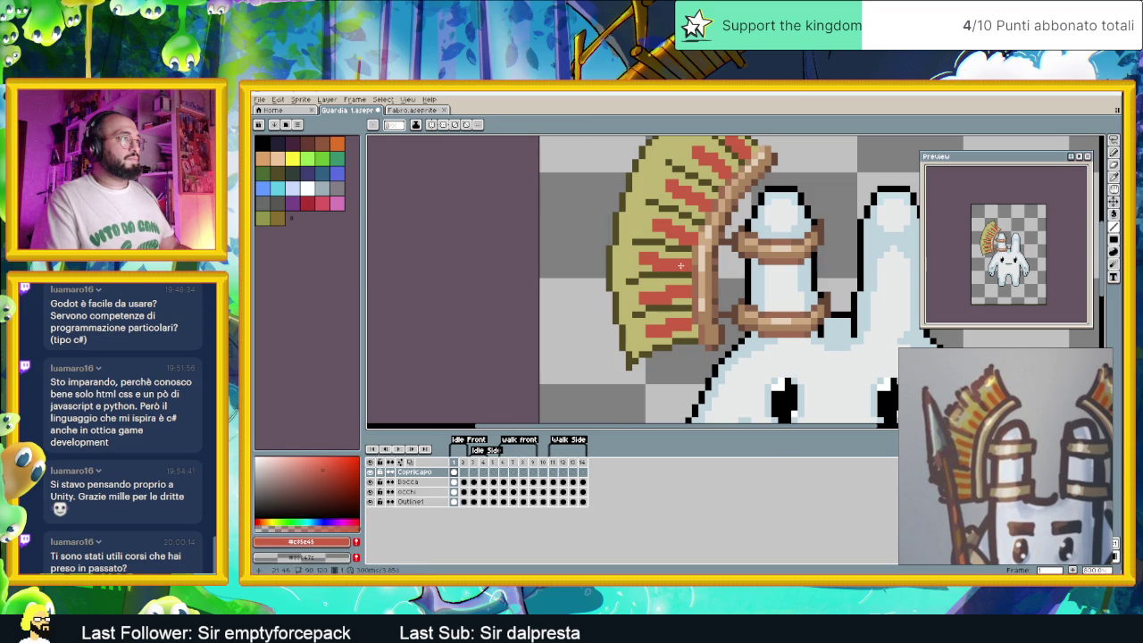
{"action": "scroll", "coordinate": [680, 265], "scroll_direction": "down", "scroll_amount": 3}
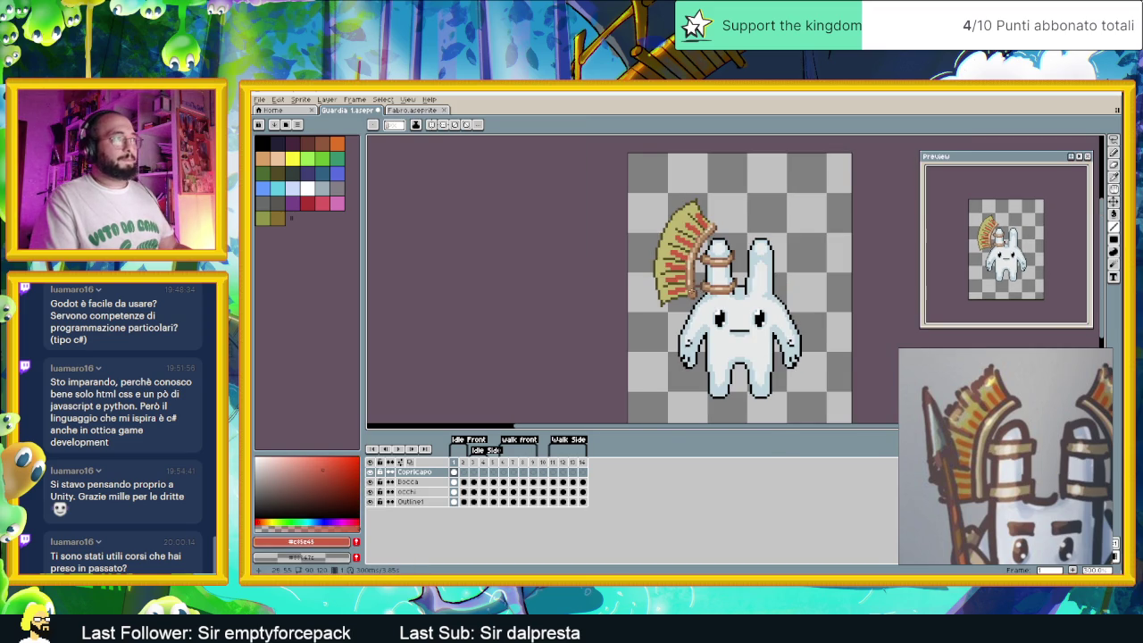
{"action": "scroll", "coordinate": [725, 300], "scroll_direction": "down", "scroll_amount": 1}
{"action": "scroll", "coordinate": [683, 301], "scroll_direction": "right", "scroll_amount": 2}
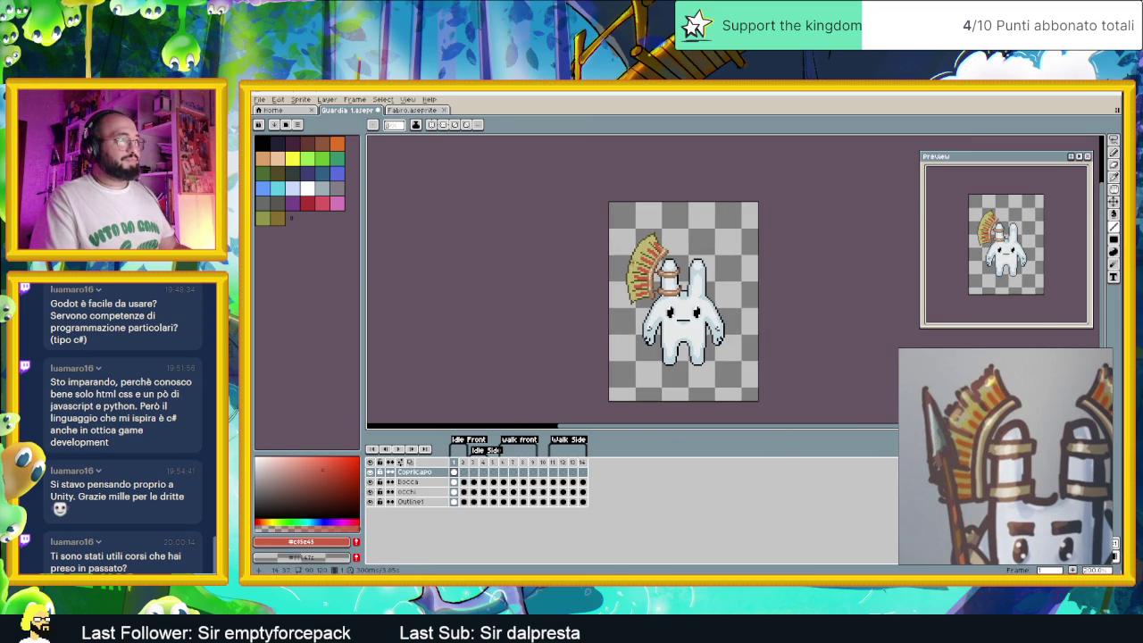
{"action": "scroll", "coordinate": [632, 266], "scroll_direction": "up", "scroll_amount": 2}
{"action": "scroll", "coordinate": [670, 243], "scroll_direction": "up", "scroll_amount": 1}
{"action": "scroll", "coordinate": [657, 232], "scroll_direction": "up", "scroll_amount": 1}
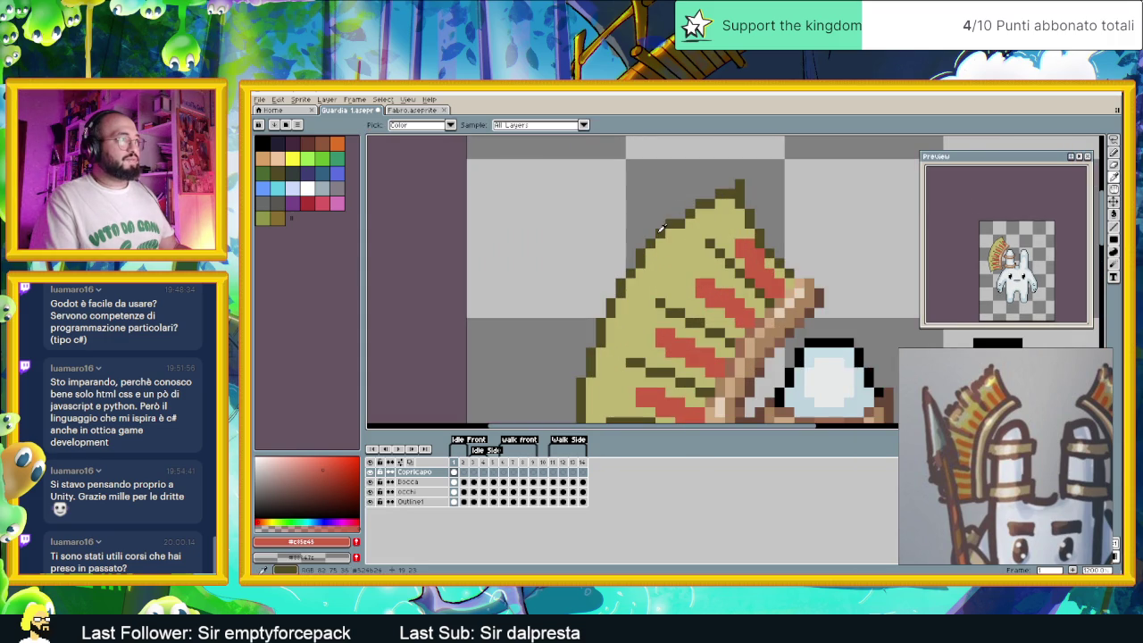
Eyedrop the dark olive #524b24 from the headdress straw and pan around the sprite
{"action": "left_click", "coordinate": [661, 241], "text": "alt"}
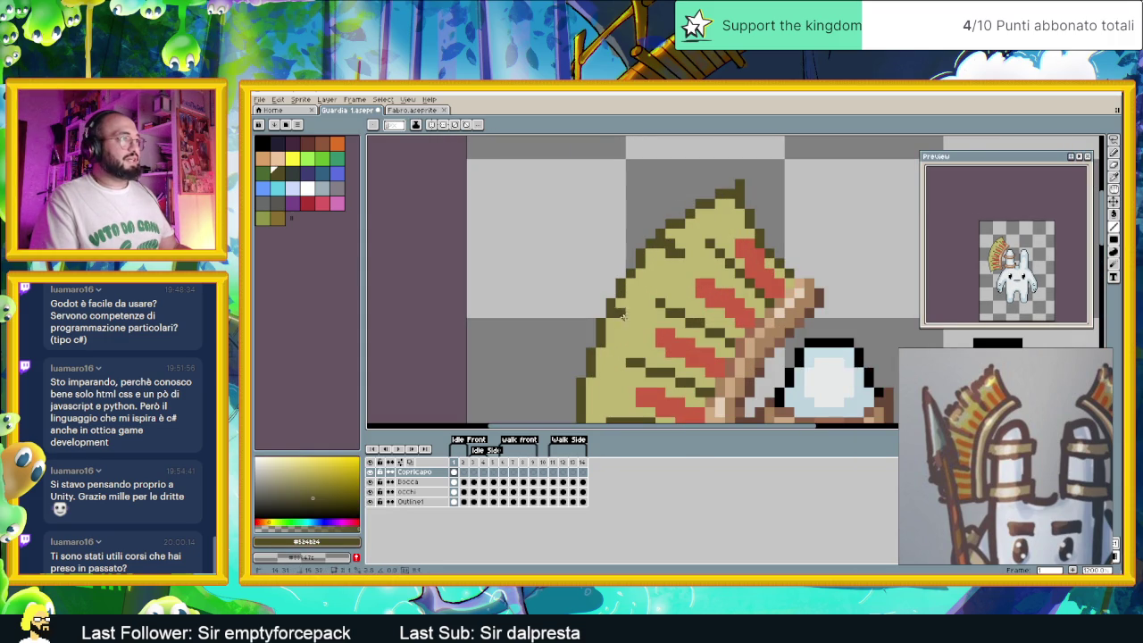
{"action": "left_click_drag", "start_coordinate": [617, 307], "coordinate": [688, 245]}
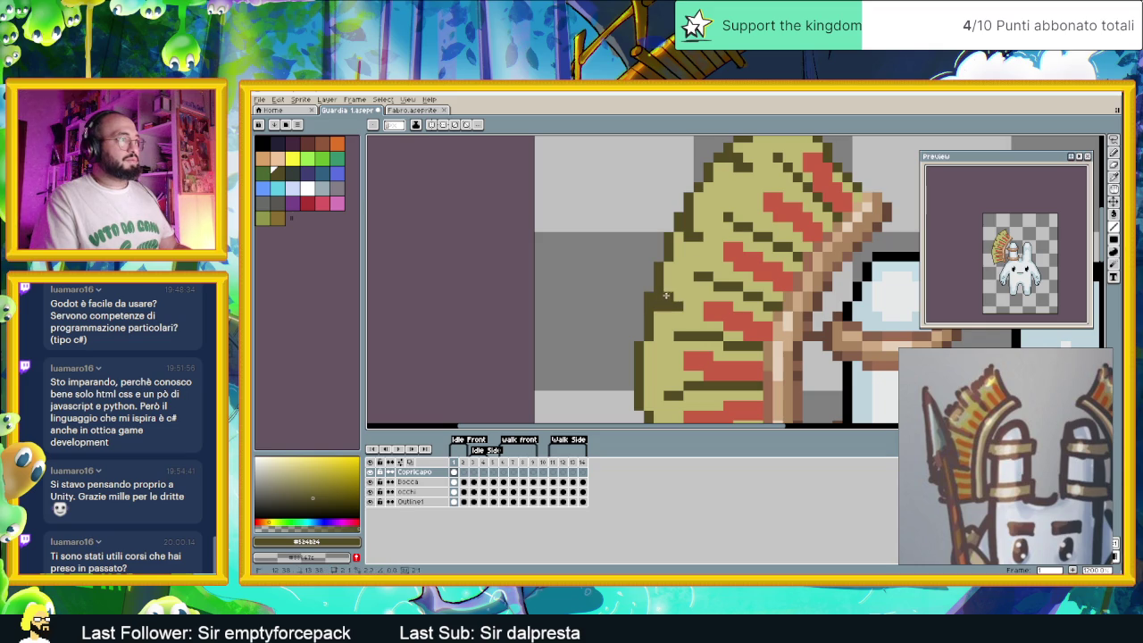
{"action": "left_click_drag", "start_coordinate": [704, 332], "coordinate": [688, 286]}
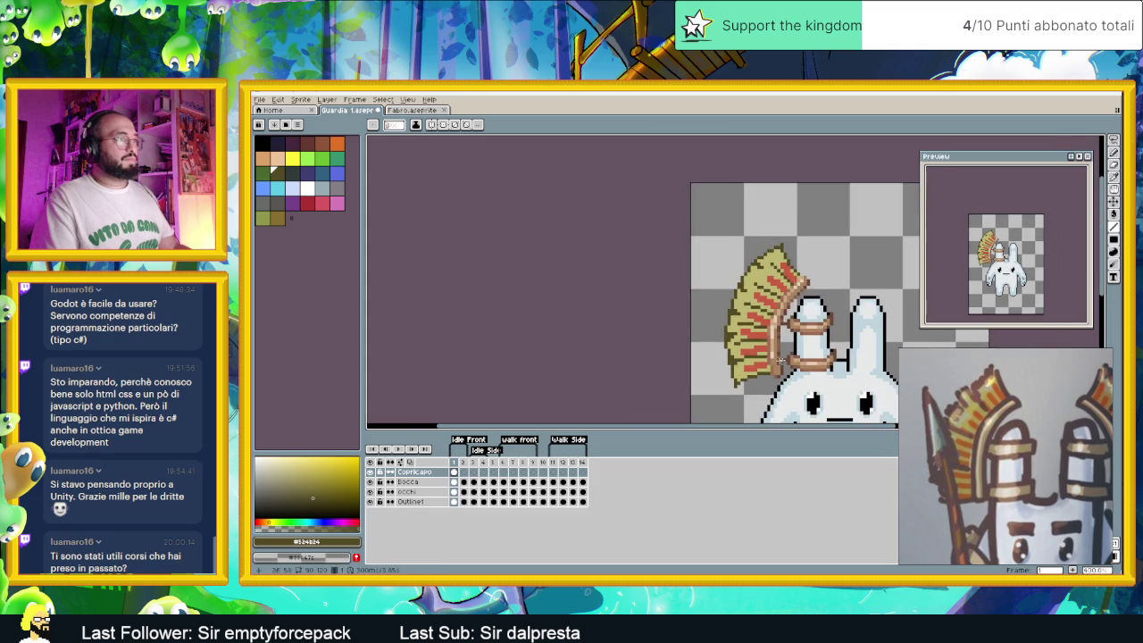
{"action": "scroll", "coordinate": [706, 336], "scroll_direction": "down", "scroll_amount": 3}
{"action": "scroll", "coordinate": [696, 247], "scroll_direction": "up", "scroll_amount": 1}
{"action": "scroll", "coordinate": [697, 247], "scroll_direction": "up", "scroll_amount": 1}
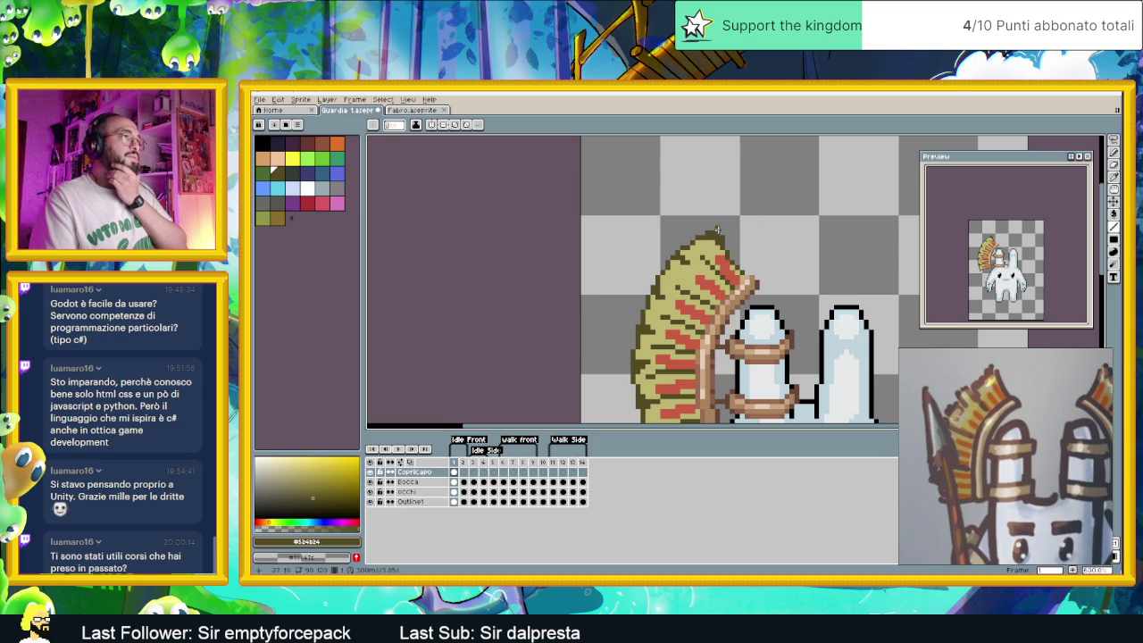
{"action": "scroll", "coordinate": [739, 245], "scroll_direction": "up", "scroll_amount": 1}
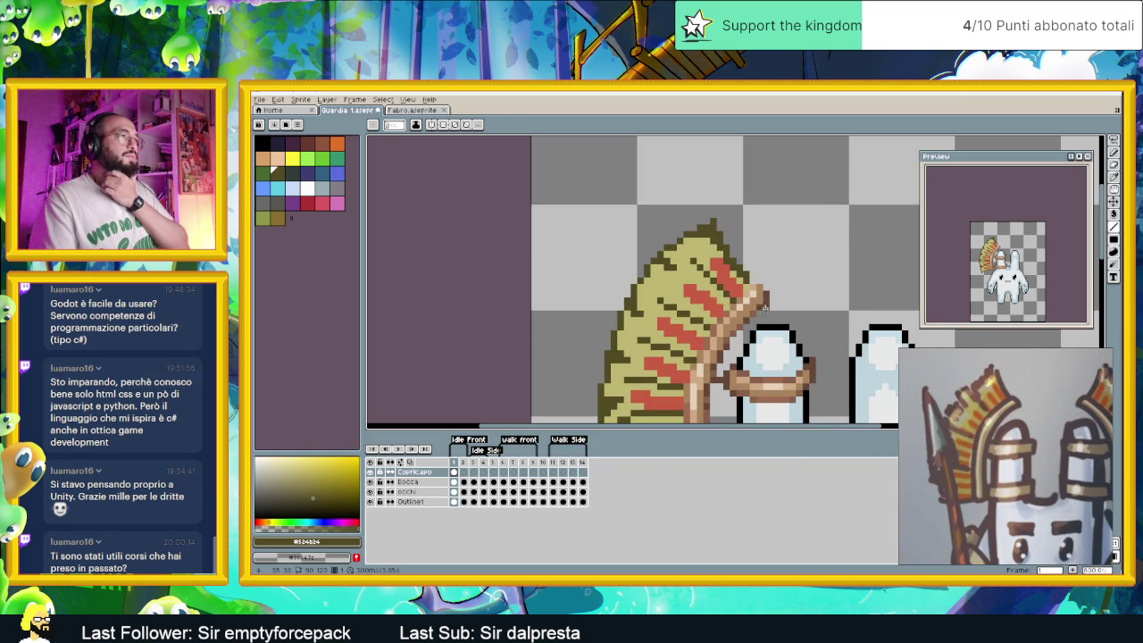
{"action": "scroll", "coordinate": [764, 306], "scroll_direction": "down", "scroll_amount": 2}
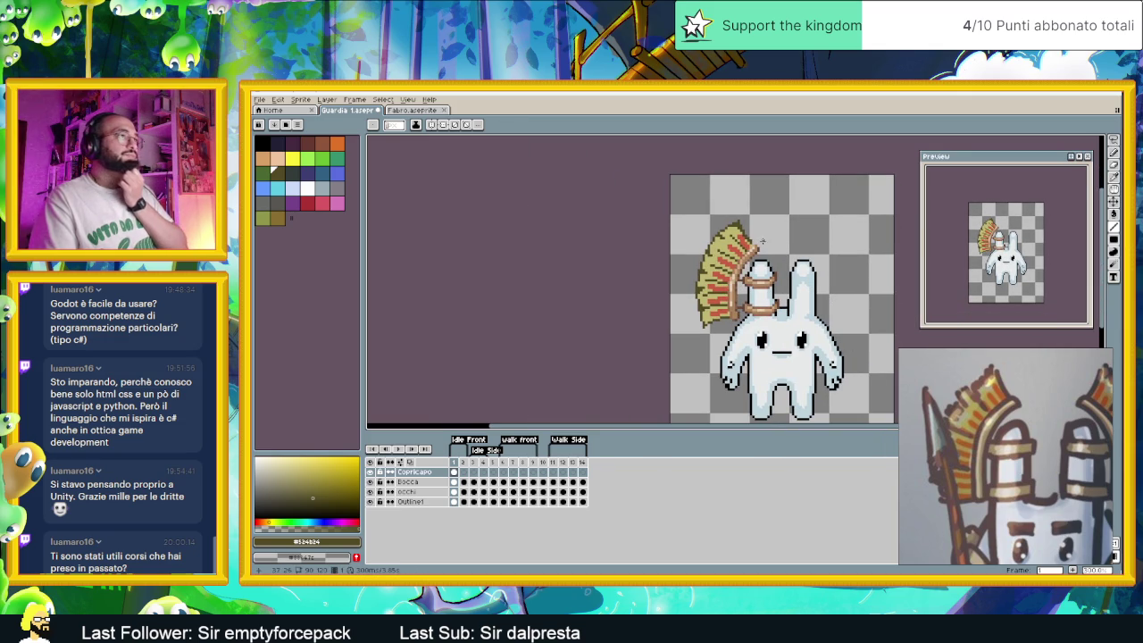
{"action": "scroll", "coordinate": [766, 263], "scroll_direction": "down", "scroll_amount": 1}
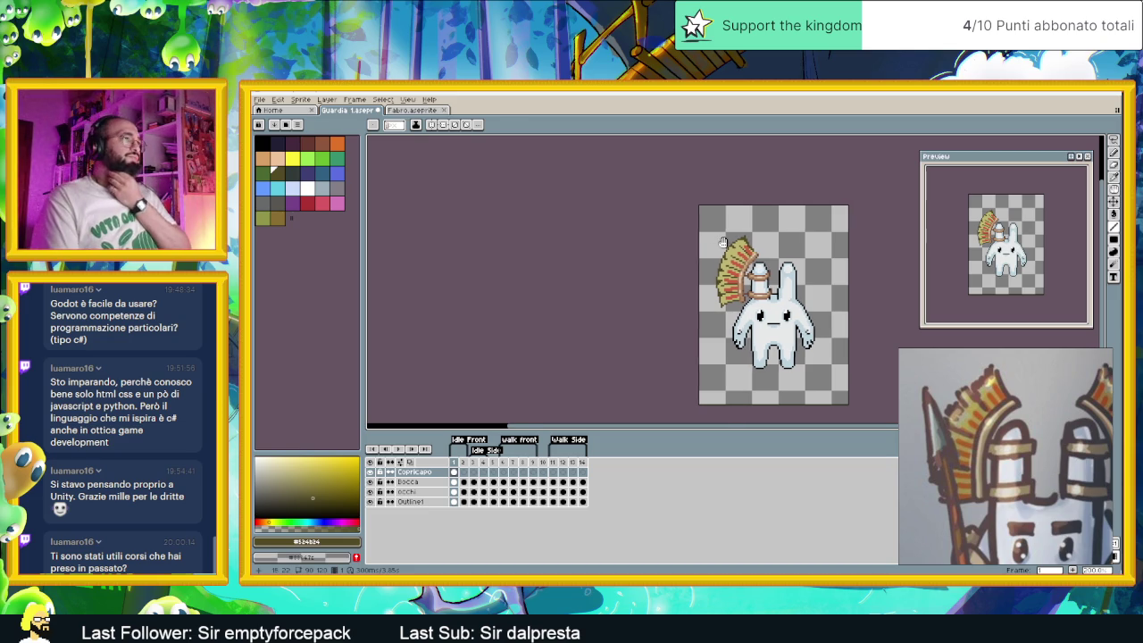
{"action": "scroll", "coordinate": [755, 305], "scroll_direction": "right", "scroll_amount": 2}
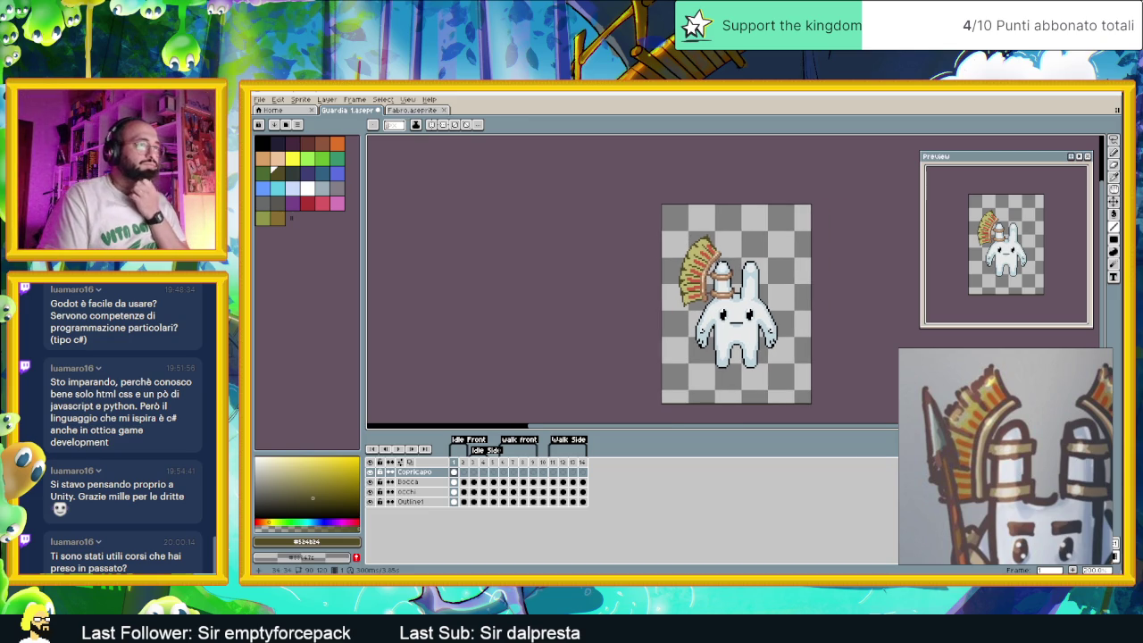
{"action": "scroll", "coordinate": [699, 260], "scroll_direction": "up", "scroll_amount": 1}
{"action": "scroll", "coordinate": [688, 257], "scroll_direction": "up", "scroll_amount": 1}
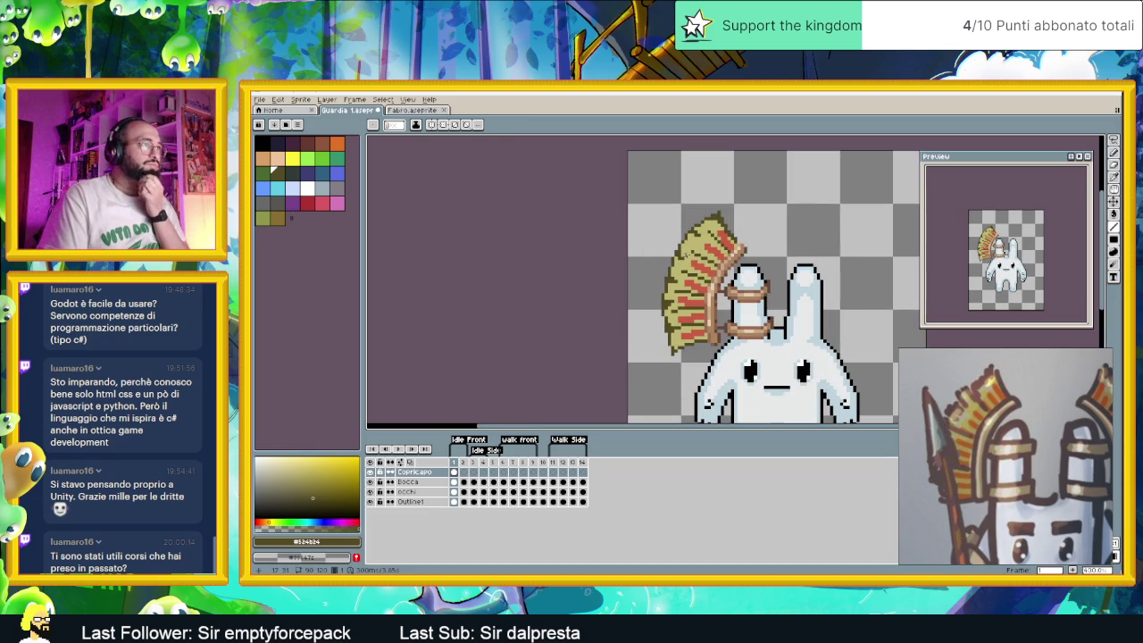
{"action": "scroll", "coordinate": [690, 248], "scroll_direction": "up", "scroll_amount": 1}
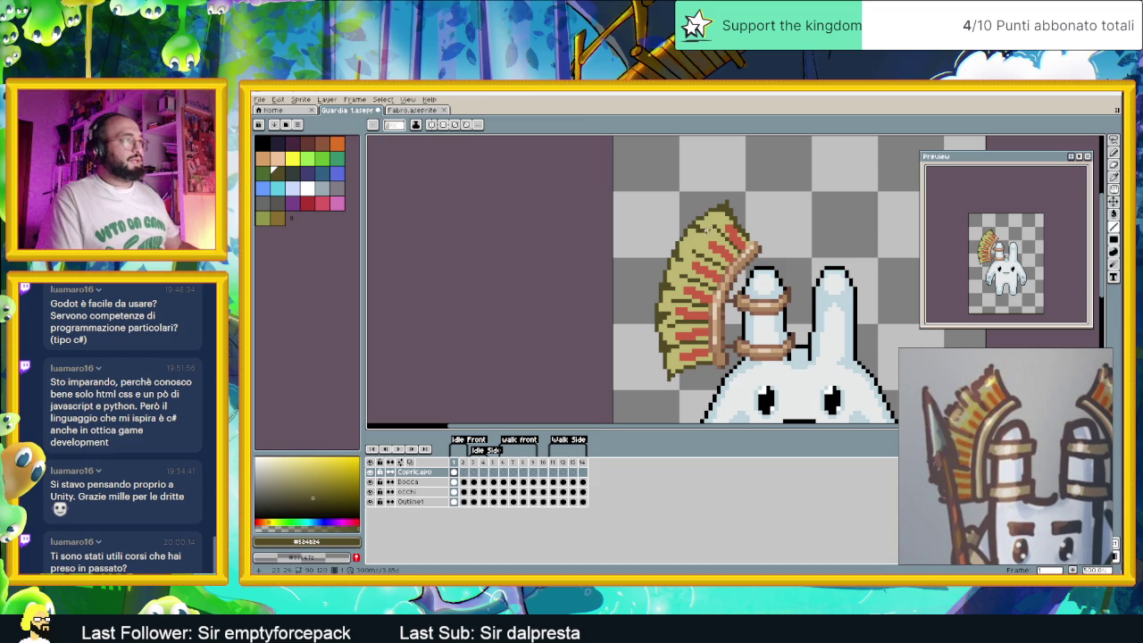
Pick a lighter straw yellow and highlight the headdress's upper-left edge and tip
{"action": "left_click", "coordinate": [705, 230], "text": "alt"}
{"action": "left_click", "coordinate": [302, 466]}
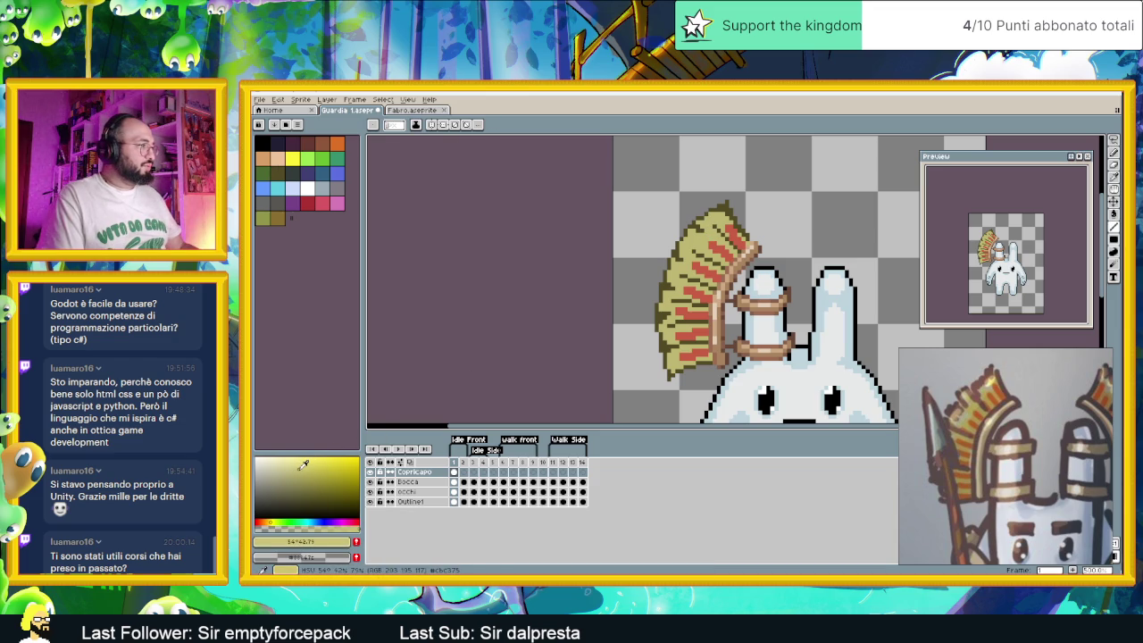
{"action": "scroll", "coordinate": [670, 220], "scroll_direction": "up", "scroll_amount": 1}
{"action": "scroll", "coordinate": [669, 220], "scroll_direction": "up", "scroll_amount": 2}
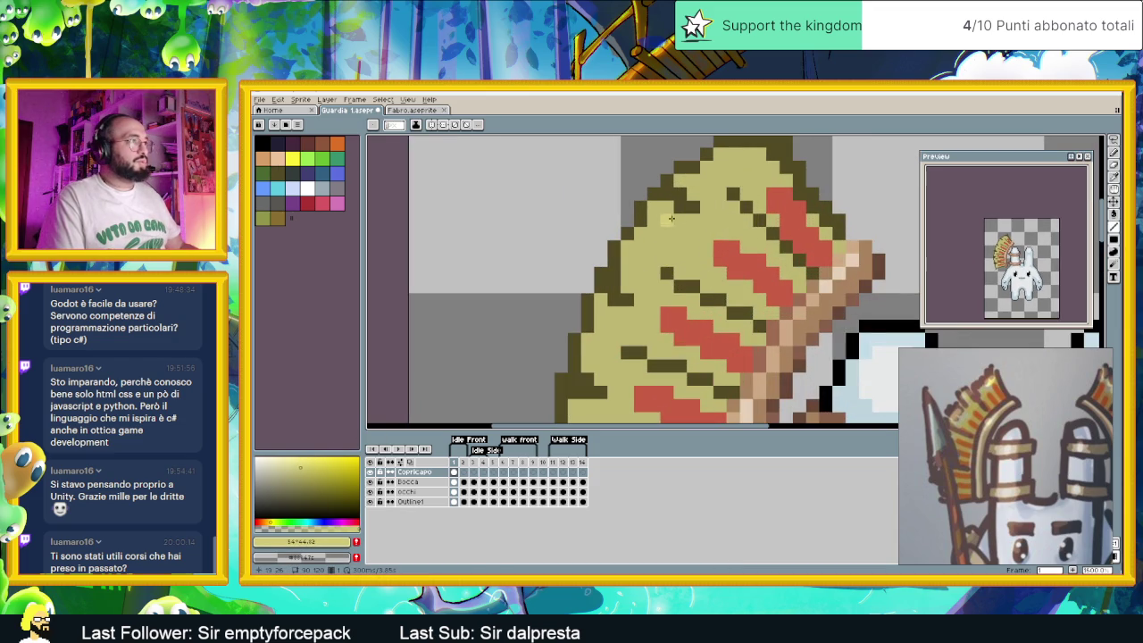
{"action": "mouse_move", "coordinate": [665, 208]}
{"action": "left_mouse_down"}
{"action": "mouse_move", "coordinate": [627, 247]}
{"action": "mouse_move", "coordinate": [585, 353]}
{"action": "left_mouse_up"}
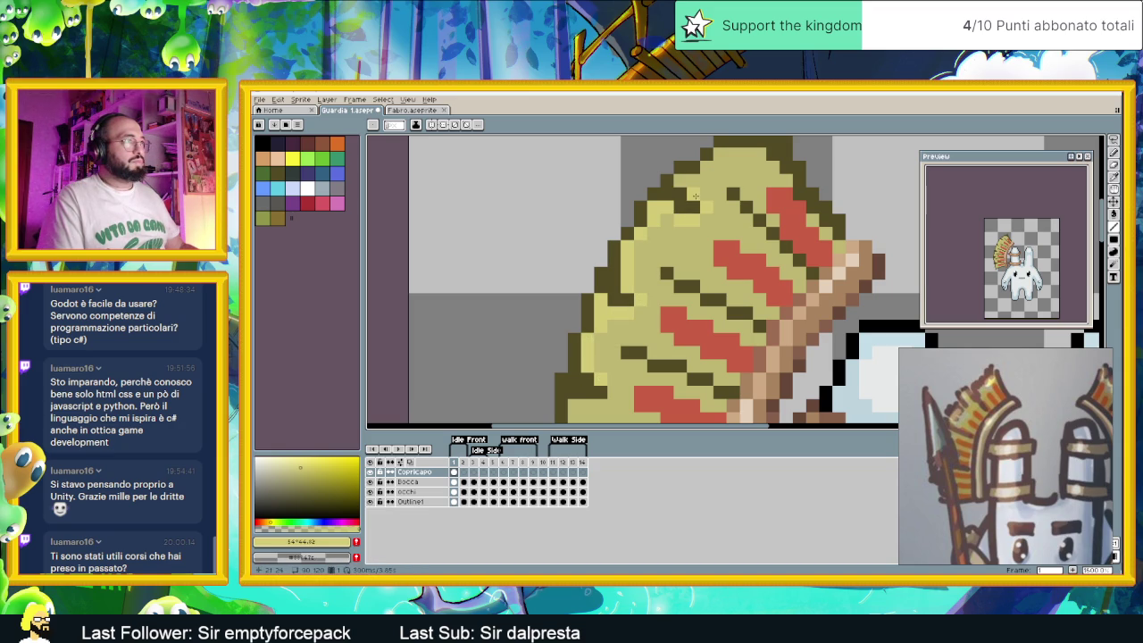
{"action": "mouse_move", "coordinate": [695, 194]}
{"action": "left_mouse_down"}
{"action": "mouse_move", "coordinate": [670, 208]}
{"action": "mouse_move", "coordinate": [724, 195]}
{"action": "left_mouse_up"}
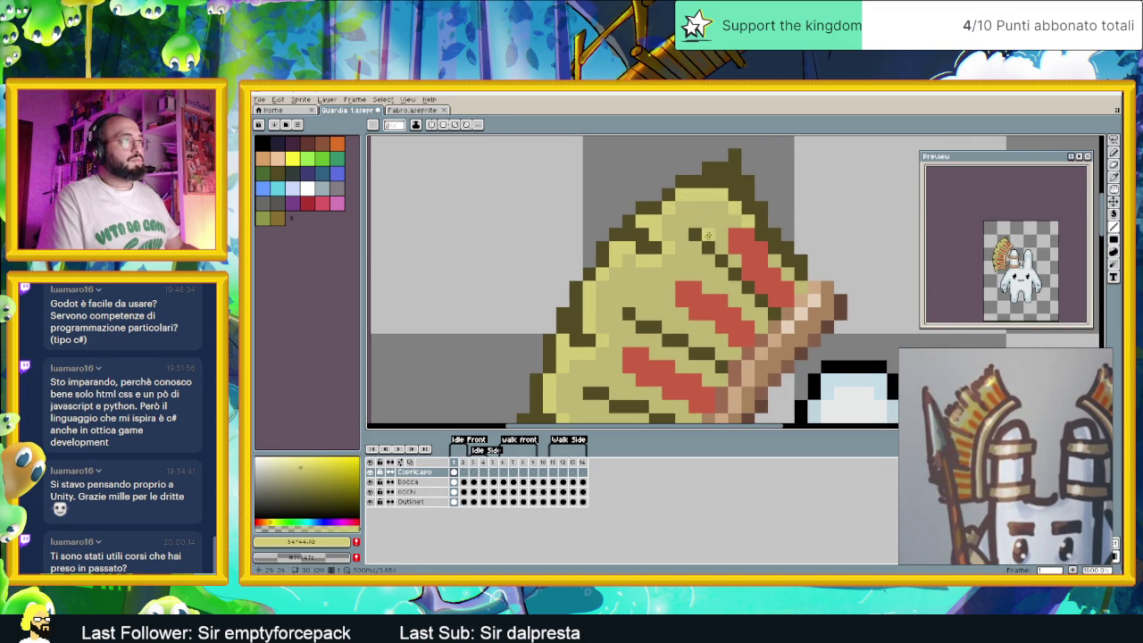
{"action": "scroll", "coordinate": [747, 217], "scroll_direction": "down", "scroll_amount": 2}
{"action": "scroll", "coordinate": [704, 266], "scroll_direction": "up", "scroll_amount": 2}
{"action": "scroll", "coordinate": [703, 266], "scroll_direction": "up", "scroll_amount": 1}
{"action": "mouse_move", "coordinate": [704, 266]}
{"action": "left_mouse_down"}
{"action": "mouse_move", "coordinate": [645, 329]}
{"action": "mouse_move", "coordinate": [650, 350]}
{"action": "mouse_move", "coordinate": [723, 351]}
{"action": "left_mouse_up"}
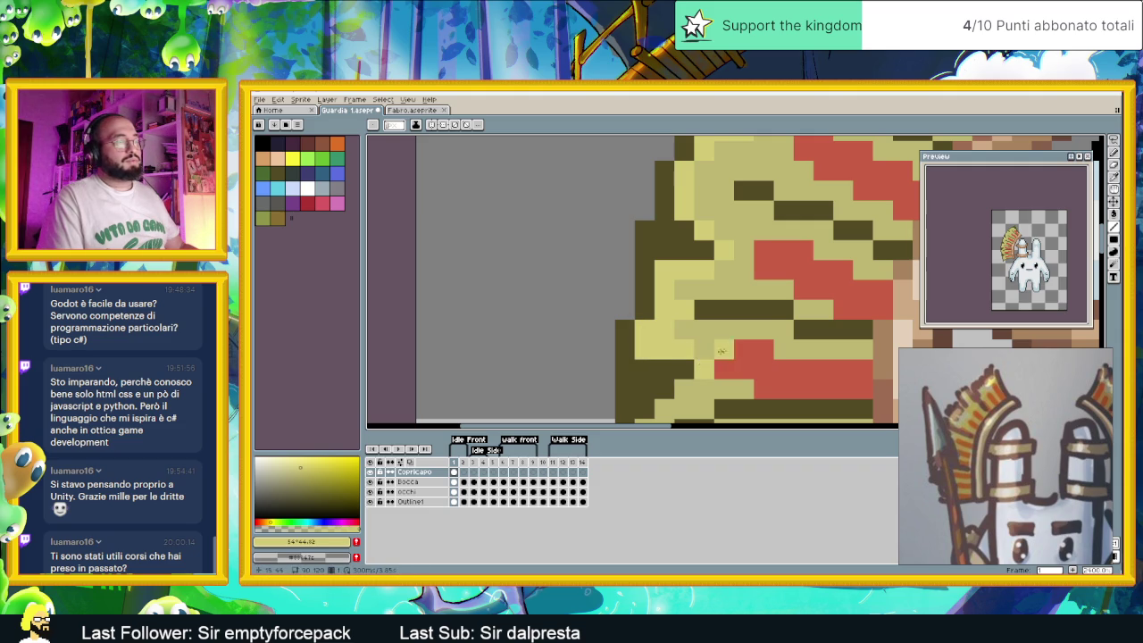
Lighten the staircase of dark-olive straw pixels and the left straw column
{"action": "scroll", "coordinate": [759, 268], "scroll_direction": "up", "scroll_amount": 3}
{"action": "left_click", "coordinate": [729, 208]}
{"action": "left_click", "coordinate": [709, 228]}
{"action": "mouse_move", "coordinate": [709, 249]}
{"action": "left_mouse_down"}
{"action": "mouse_move", "coordinate": [690, 249]}
{"action": "mouse_move", "coordinate": [729, 308]}
{"action": "left_mouse_up"}
{"action": "left_click", "coordinate": [689, 269]}
{"action": "left_click", "coordinate": [709, 308]}
{"action": "scroll", "coordinate": [720, 276], "scroll_direction": "down", "scroll_amount": 1}
{"action": "scroll", "coordinate": [720, 274], "scroll_direction": "down", "scroll_amount": 1}
{"action": "scroll", "coordinate": [719, 275], "scroll_direction": "up", "scroll_amount": 2}
{"action": "mouse_move", "coordinate": [675, 261]}
{"action": "left_mouse_down"}
{"action": "mouse_move", "coordinate": [647, 280]}
{"action": "mouse_move", "coordinate": [646, 322]}
{"action": "mouse_move", "coordinate": [679, 347]}
{"action": "left_mouse_up"}
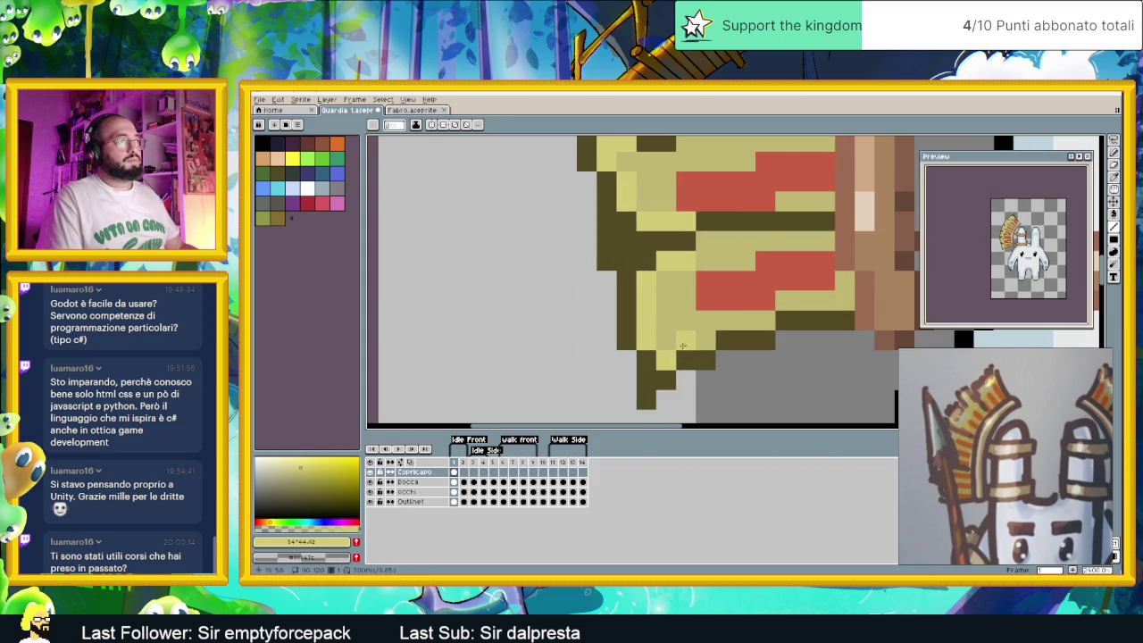
{"action": "scroll", "coordinate": [728, 324], "scroll_direction": "down", "scroll_amount": 2}
{"action": "left_click_drag", "start_coordinate": [816, 264], "coordinate": [747, 289]}
{"action": "scroll", "coordinate": [678, 209], "scroll_direction": "down", "scroll_amount": 3}
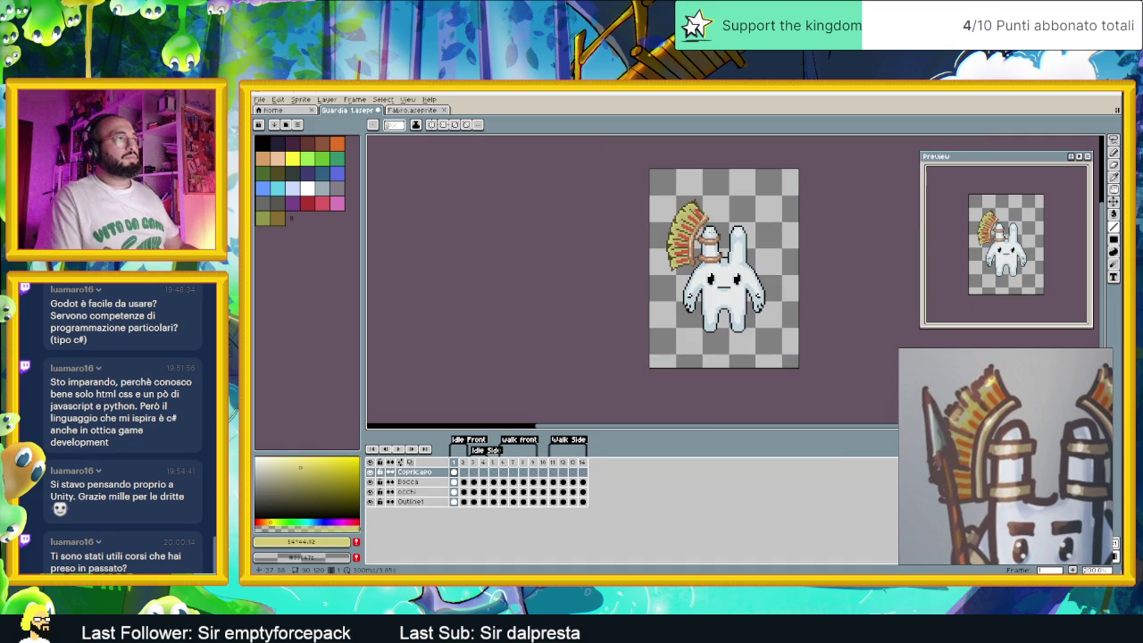
Try a green, settle on a pale olive-yellow, and open the Copricapo layer's menu
{"action": "scroll", "coordinate": [679, 209], "scroll_direction": "up", "scroll_amount": 1}
{"action": "scroll", "coordinate": [678, 209], "scroll_direction": "up", "scroll_amount": 1}
{"action": "scroll", "coordinate": [685, 227], "scroll_direction": "up", "scroll_amount": 1}
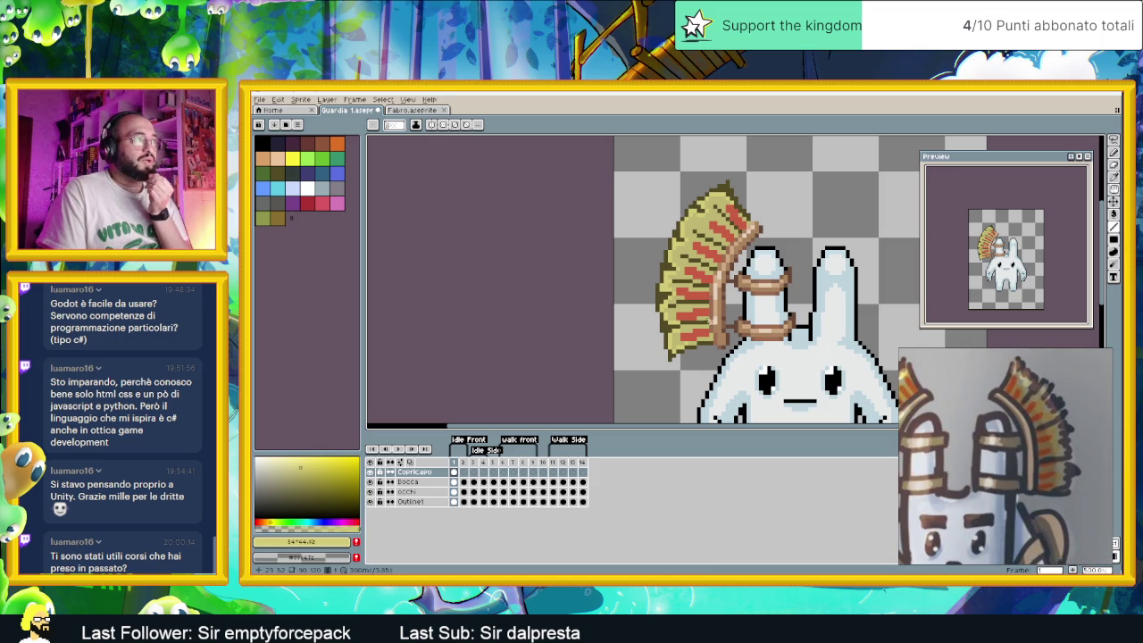
{"action": "scroll", "coordinate": [672, 269], "scroll_direction": "down", "scroll_amount": 1}
{"action": "scroll", "coordinate": [673, 269], "scroll_direction": "down", "scroll_amount": 2}
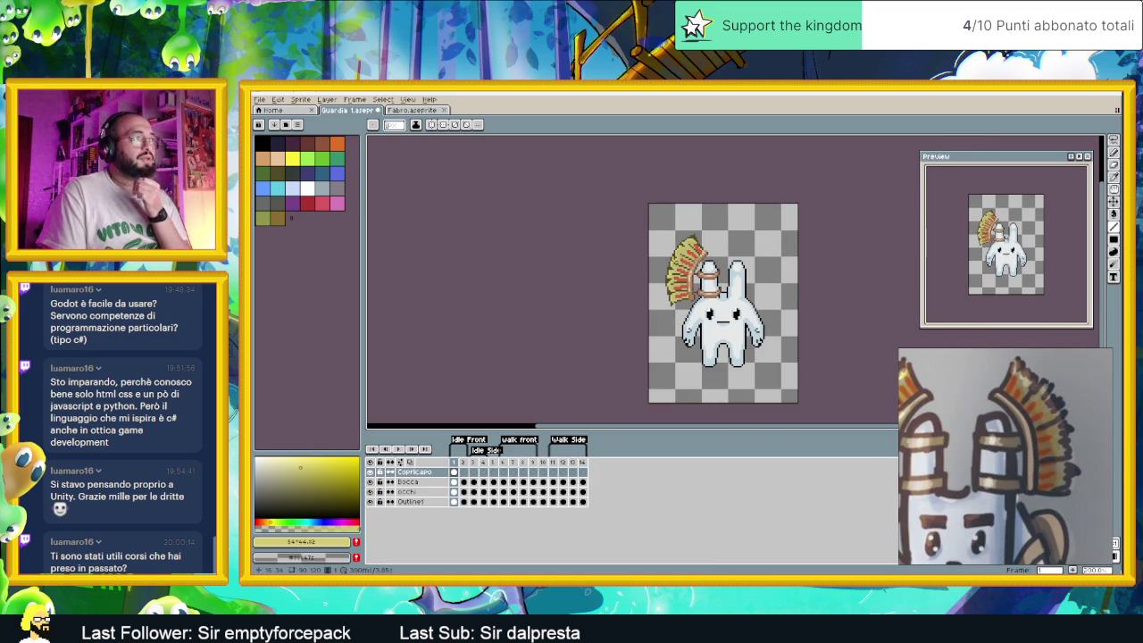
{"action": "scroll", "coordinate": [687, 259], "scroll_direction": "up", "scroll_amount": 2}
{"action": "scroll", "coordinate": [687, 259], "scroll_direction": "up", "scroll_amount": 1}
{"action": "scroll", "coordinate": [688, 259], "scroll_direction": "up", "scroll_amount": 1}
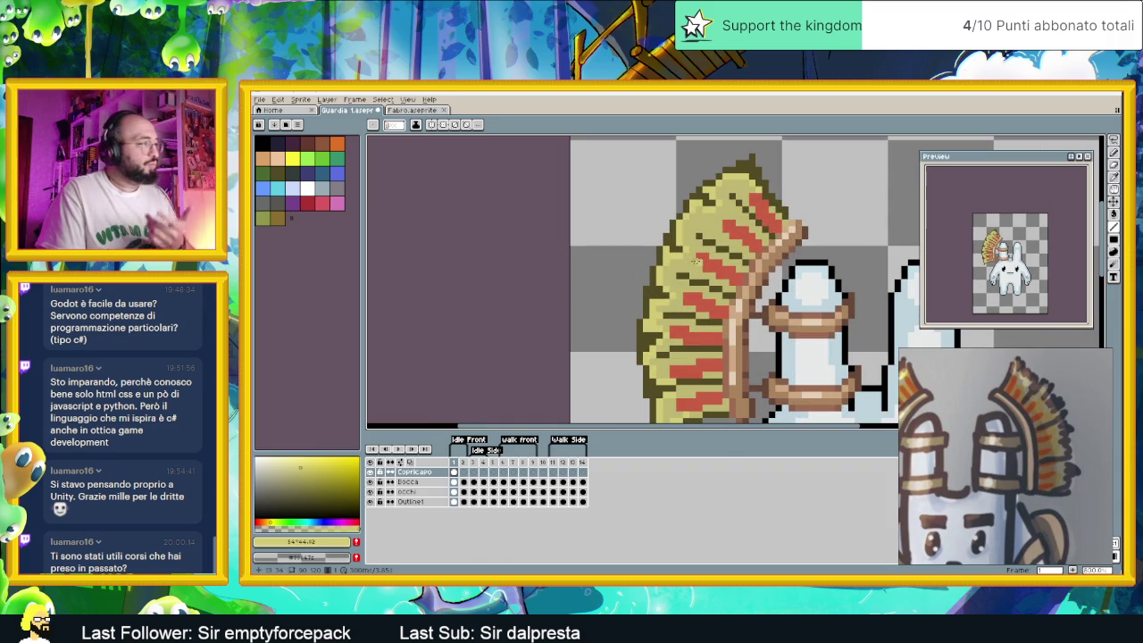
{"action": "left_click_drag", "start_coordinate": [313, 515], "coordinate": [303, 518]}
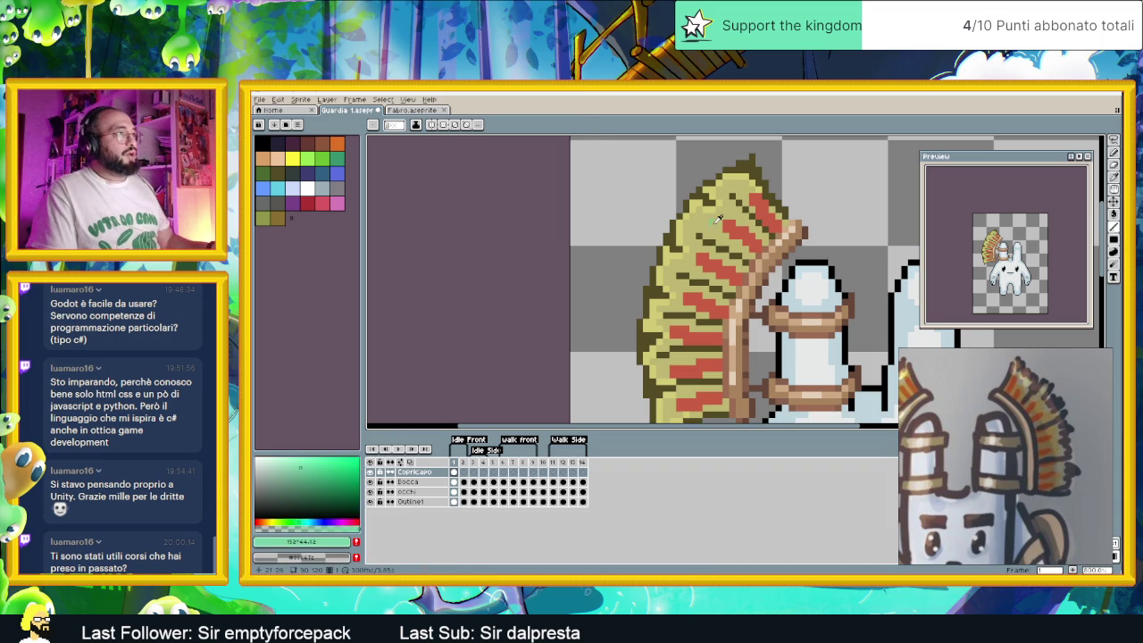
{"action": "left_click", "coordinate": [274, 520]}
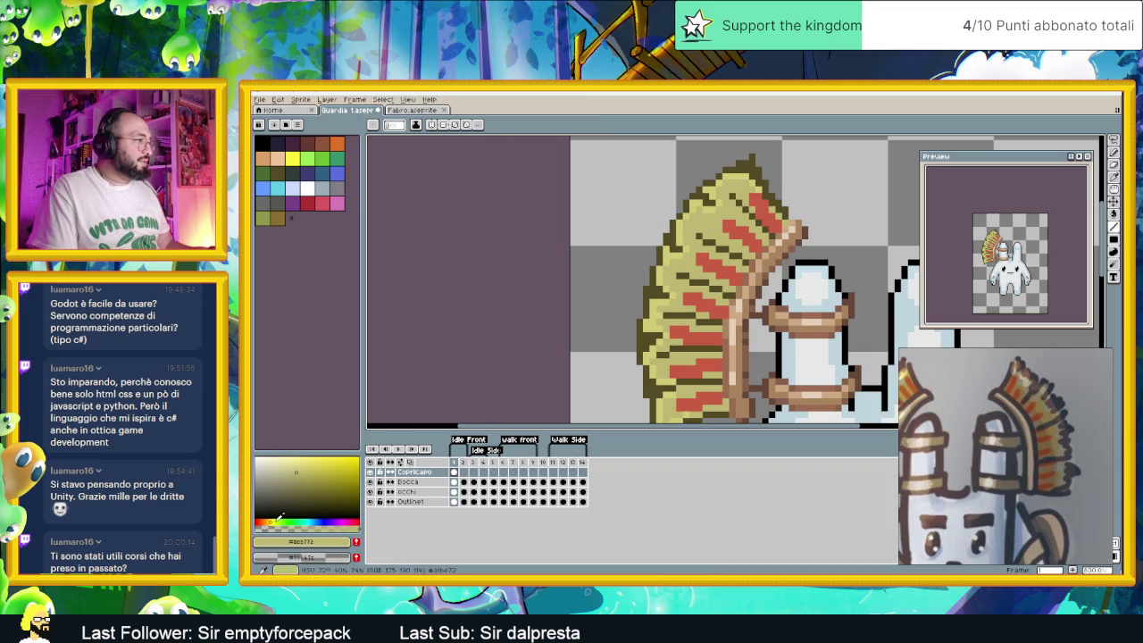
{"action": "right_click", "coordinate": [433, 473]}
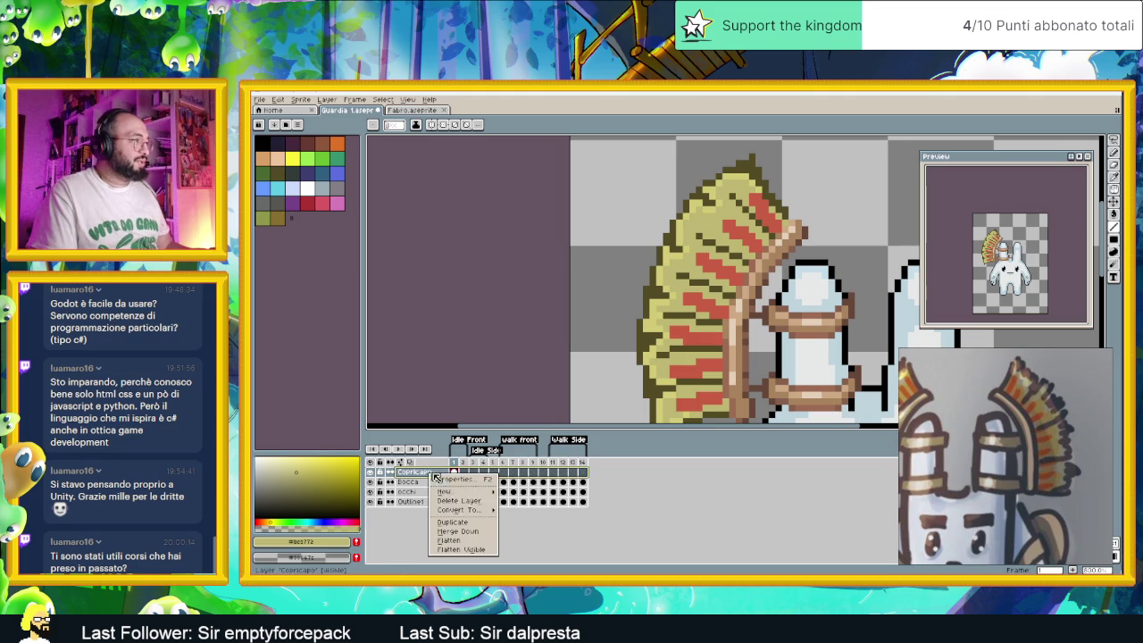
Add a new layer above Copricapo and choose a muted teal drawing colour
{"action": "left_click", "coordinate": [527, 492]}
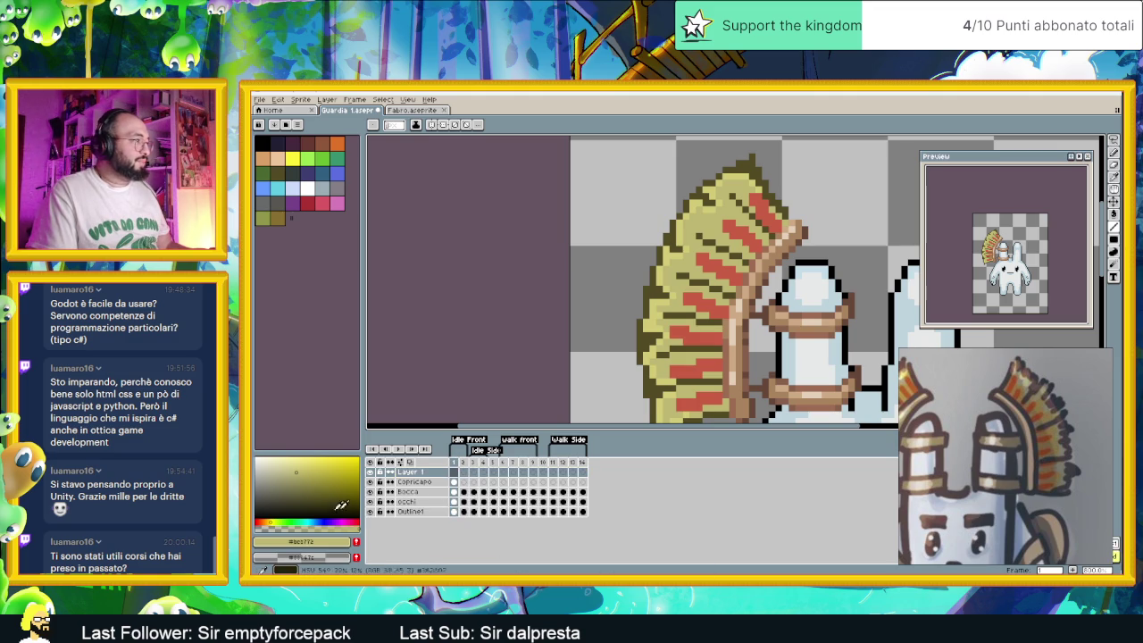
{"action": "left_click", "coordinate": [311, 520]}
{"action": "left_click", "coordinate": [328, 483]}
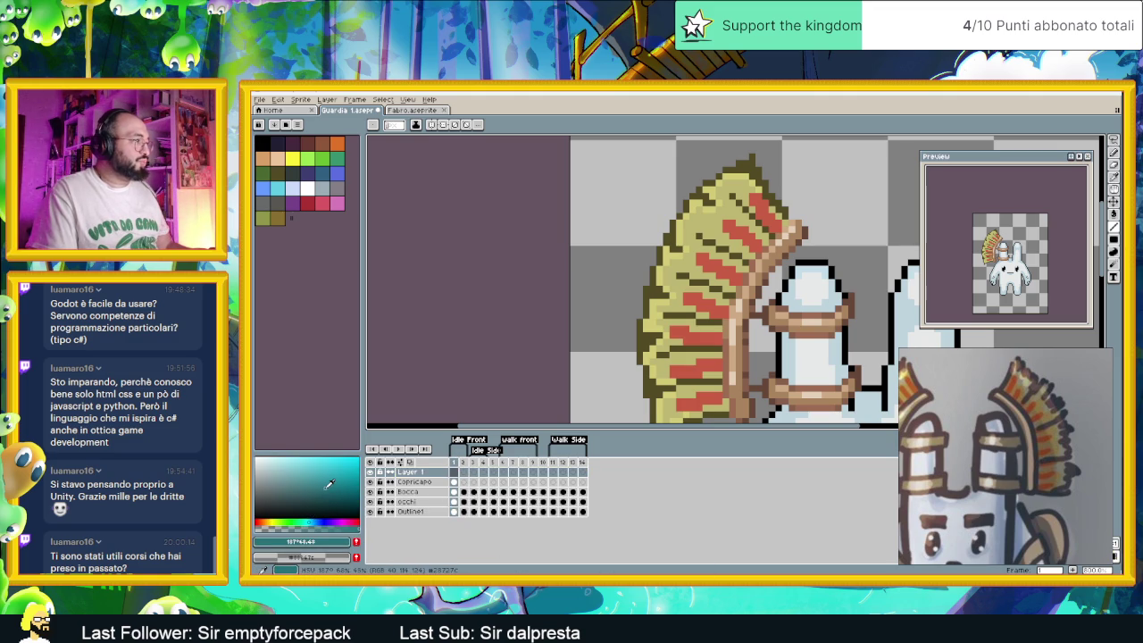
{"action": "scroll", "coordinate": [678, 295], "scroll_direction": "up", "scroll_amount": 1}
{"action": "scroll", "coordinate": [697, 295], "scroll_direction": "up", "scroll_amount": 1}
Paint teal accents on the upper headdress stripe and along a lower stripe row
{"action": "left_click_drag", "start_coordinate": [740, 294], "coordinate": [725, 295]}
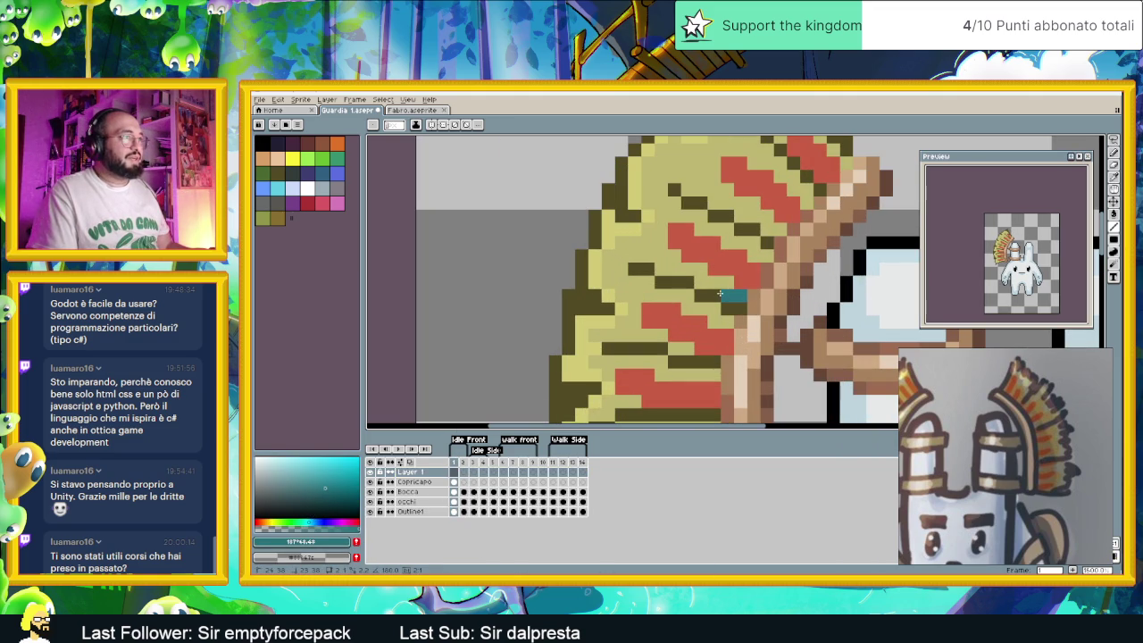
{"action": "left_click", "coordinate": [705, 282]}
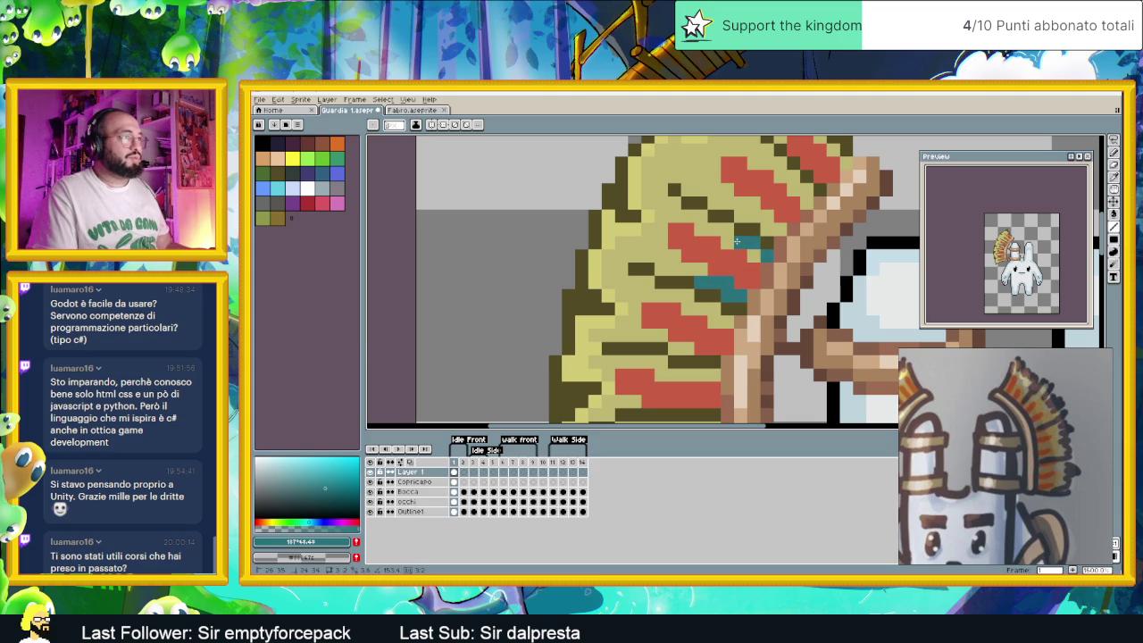
{"action": "key", "text": "ctrl+z"}
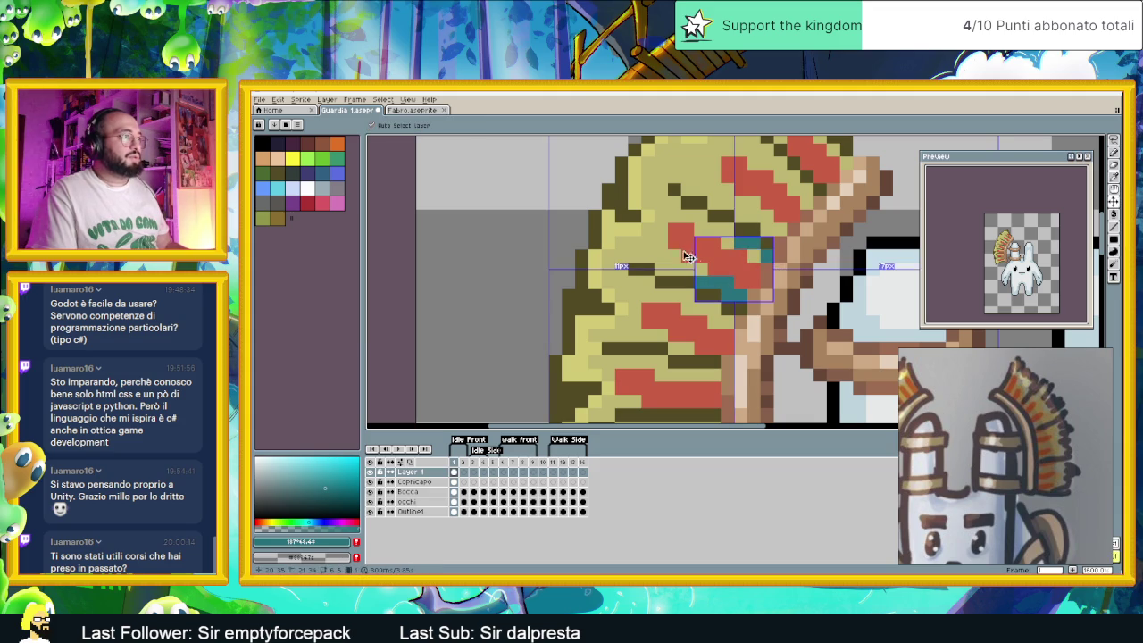
{"action": "key", "text": "ctrl+z"}
{"action": "key", "text": "b"}
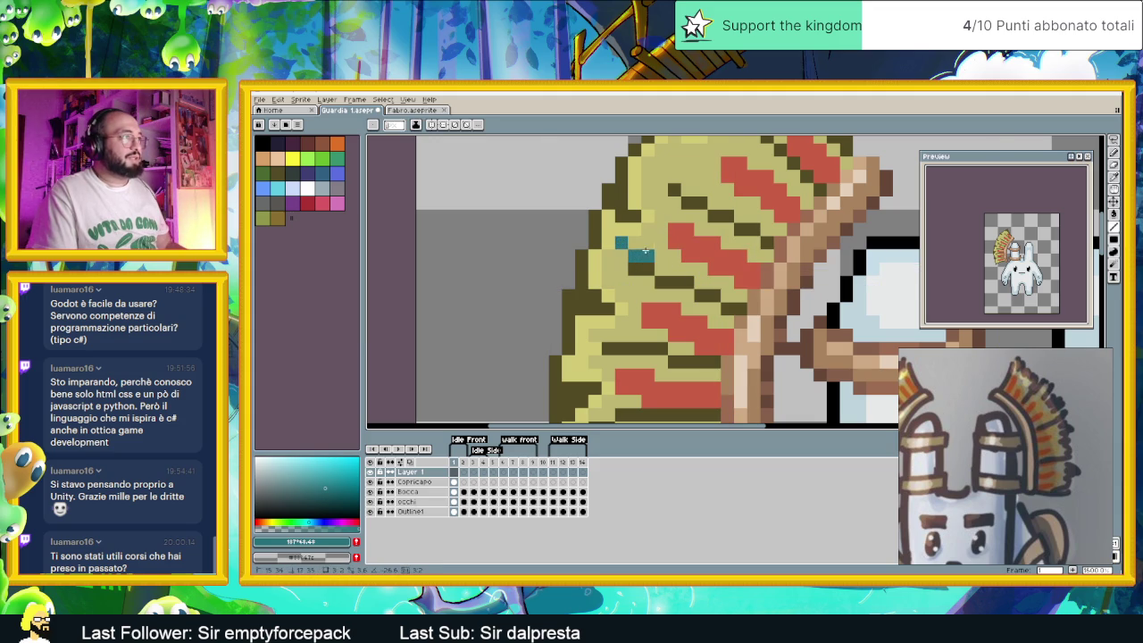
{"action": "mouse_move", "coordinate": [623, 255]}
{"action": "left_mouse_down"}
{"action": "mouse_move", "coordinate": [608, 256]}
{"action": "mouse_move", "coordinate": [635, 295]}
{"action": "left_mouse_up"}
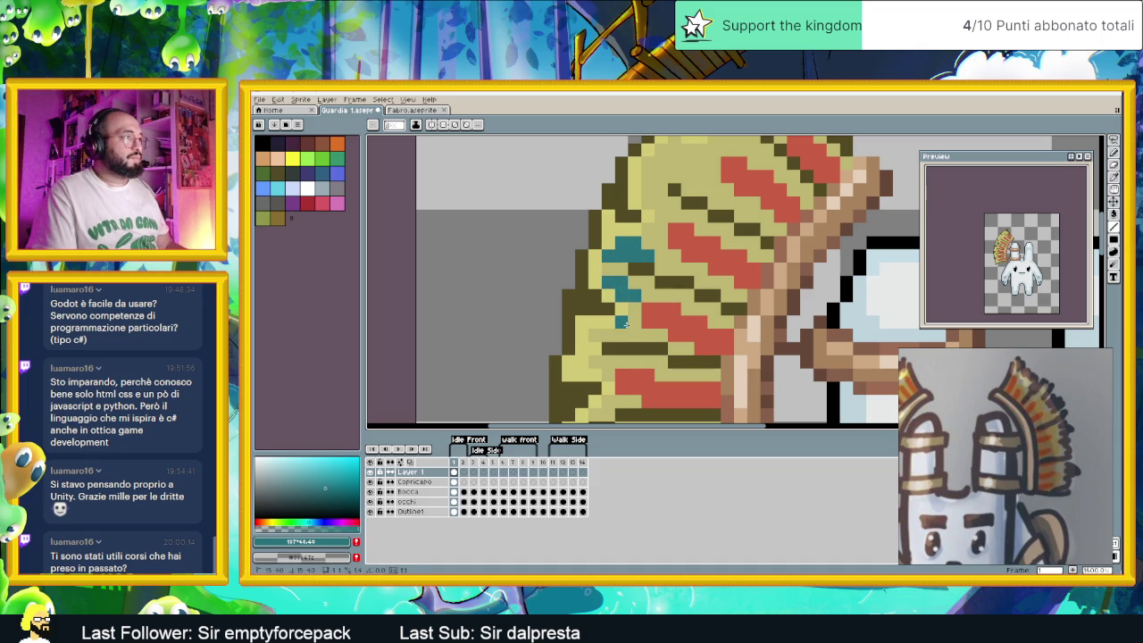
{"action": "mouse_move", "coordinate": [626, 330]}
{"action": "left_mouse_down"}
{"action": "mouse_move", "coordinate": [659, 293]}
{"action": "mouse_move", "coordinate": [675, 301]}
{"action": "mouse_move", "coordinate": [692, 264]}
{"action": "left_mouse_up"}
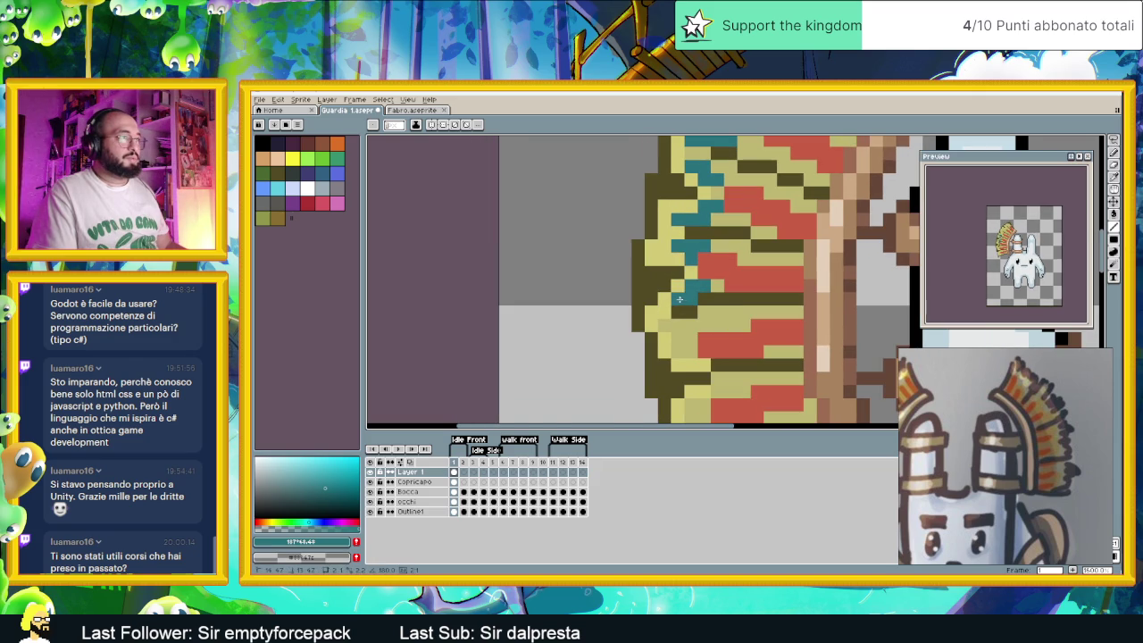
{"action": "left_click_drag", "start_coordinate": [666, 325], "coordinate": [694, 325]}
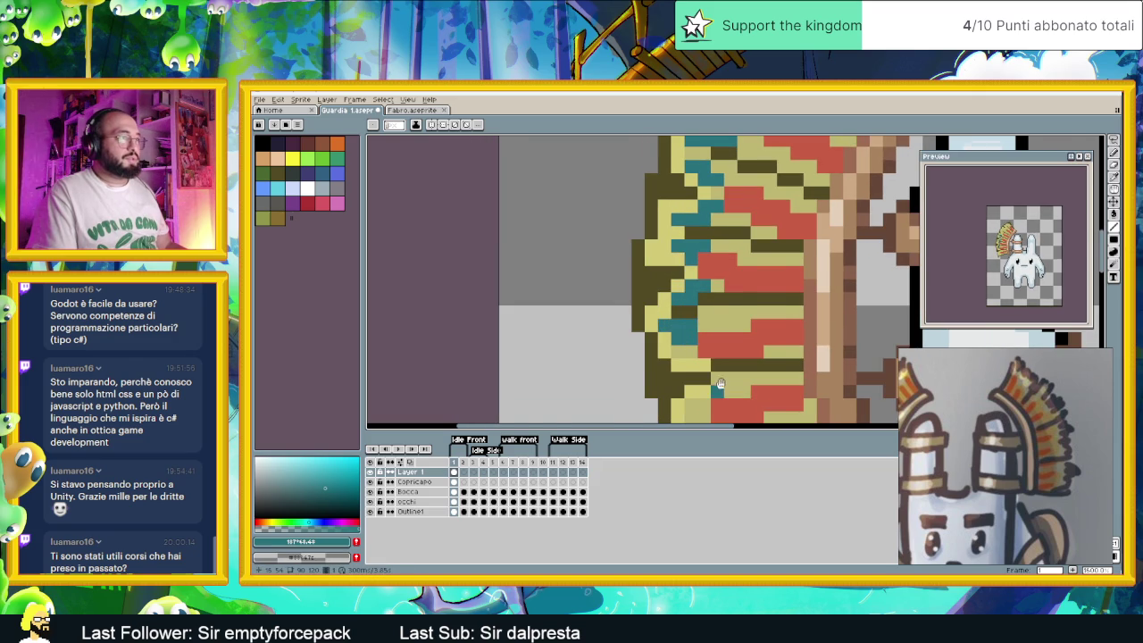
Add teal pixels down the lower headdress edge and recentre the view on the headdress
{"action": "left_click_drag", "start_coordinate": [688, 337], "coordinate": [719, 273]}
{"action": "left_click", "coordinate": [751, 315]}
{"action": "mouse_move", "coordinate": [763, 327]}
{"action": "left_mouse_down"}
{"action": "mouse_move", "coordinate": [723, 352]}
{"action": "mouse_move", "coordinate": [747, 366]}
{"action": "left_mouse_up"}
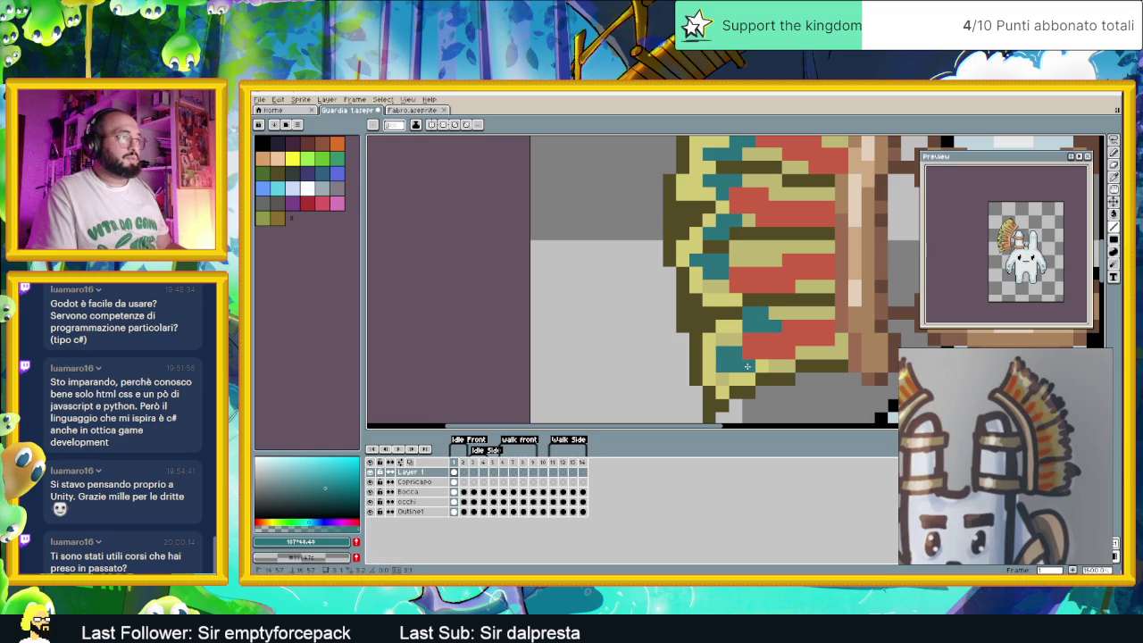
{"action": "scroll", "coordinate": [772, 300], "scroll_direction": "down", "scroll_amount": 1}
{"action": "scroll", "coordinate": [773, 300], "scroll_direction": "down", "scroll_amount": 2}
{"action": "scroll", "coordinate": [770, 292], "scroll_direction": "up", "scroll_amount": 2}
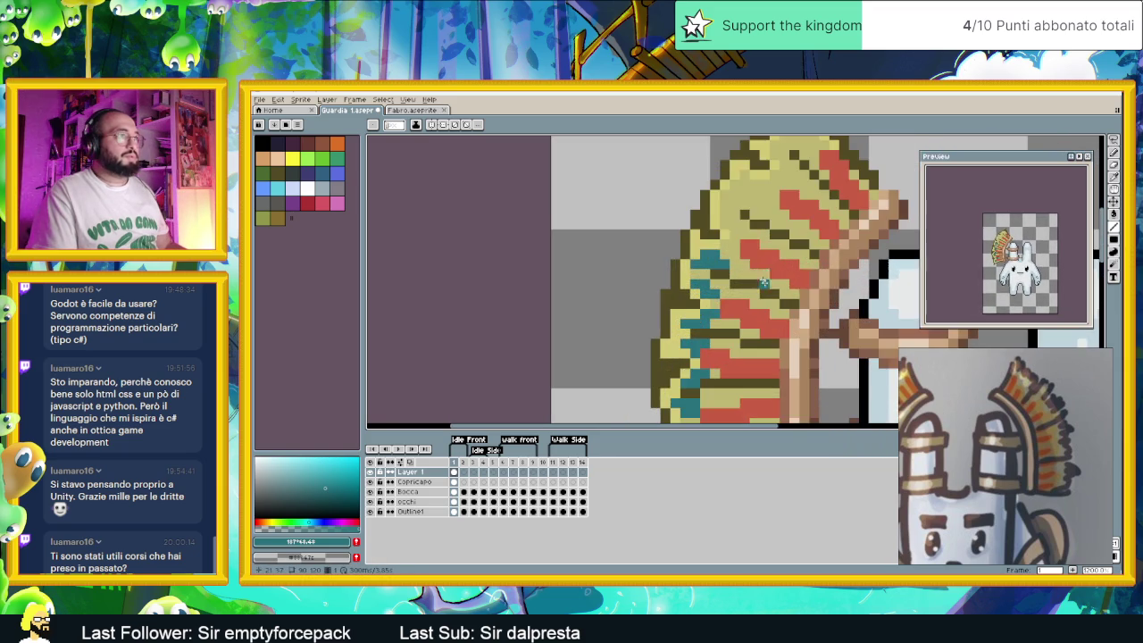
{"action": "left_click_drag", "start_coordinate": [743, 215], "coordinate": [725, 275]}
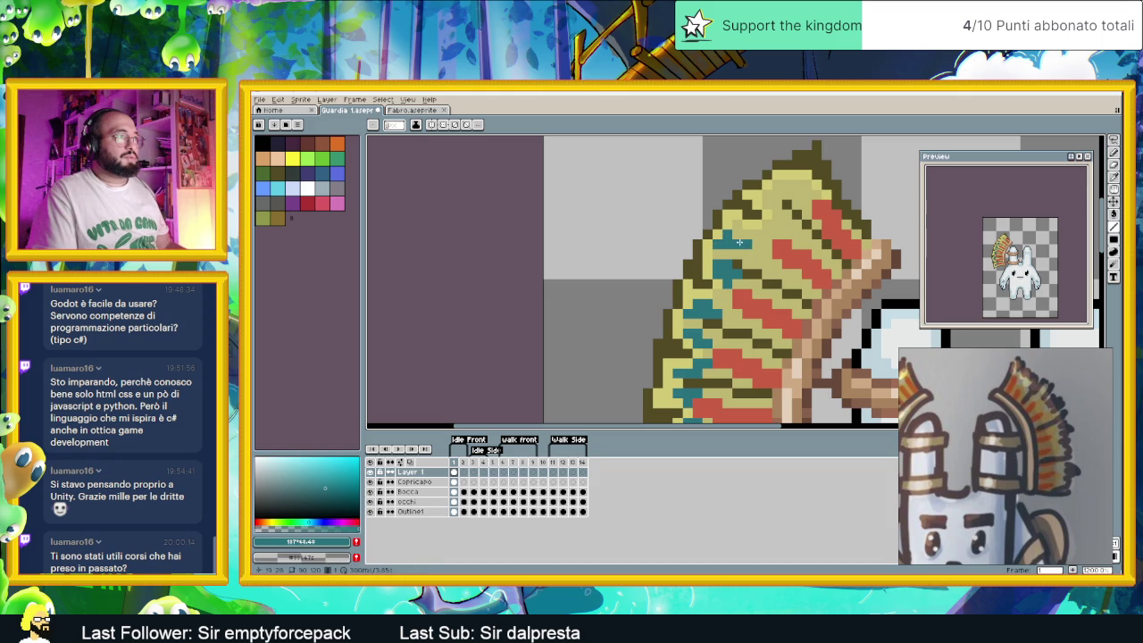
{"action": "left_click_drag", "start_coordinate": [768, 234], "coordinate": [749, 283]}
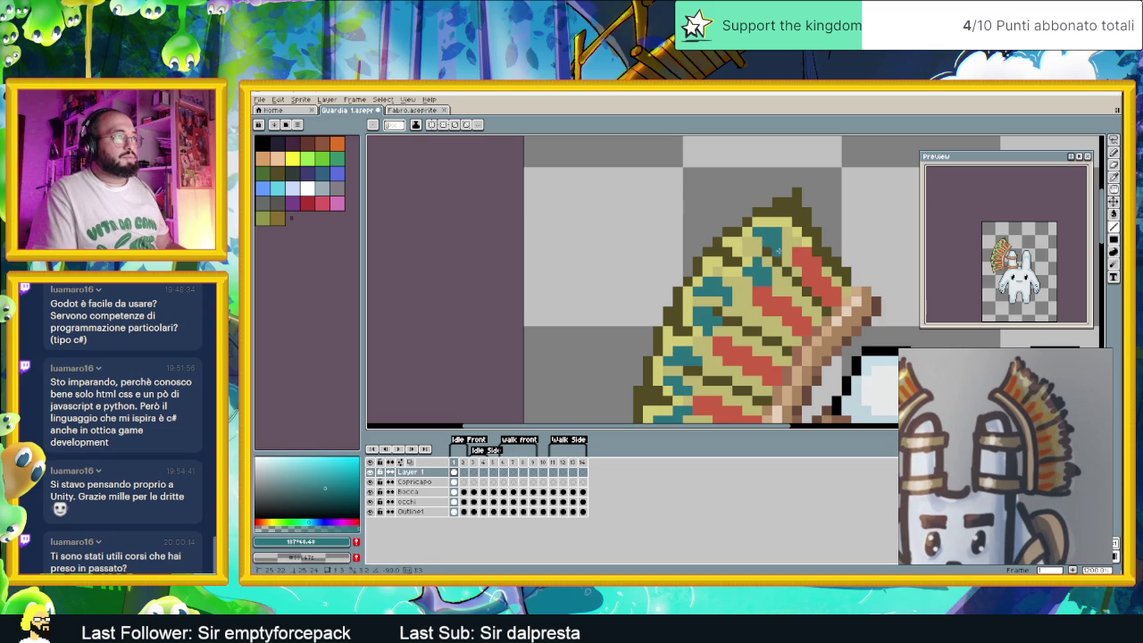
{"action": "scroll", "coordinate": [807, 291], "scroll_direction": "down", "scroll_amount": 1}
{"action": "scroll", "coordinate": [756, 305], "scroll_direction": "down", "scroll_amount": 1}
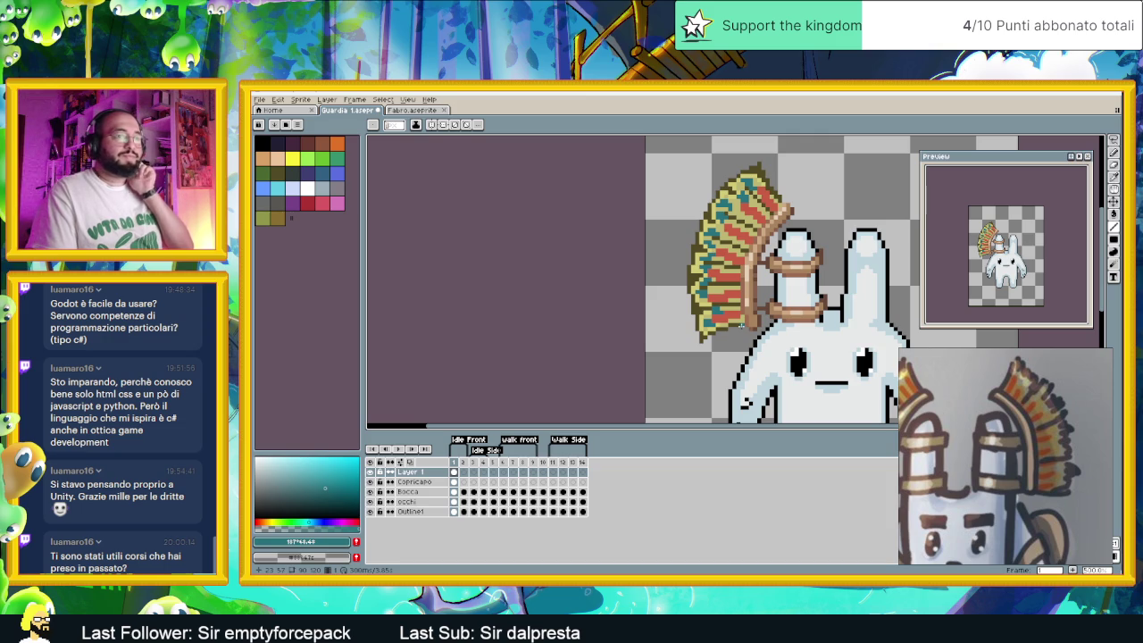
Lower Layer 1's opacity to about half in its Layer Properties
{"action": "double_click", "coordinate": [432, 472]}
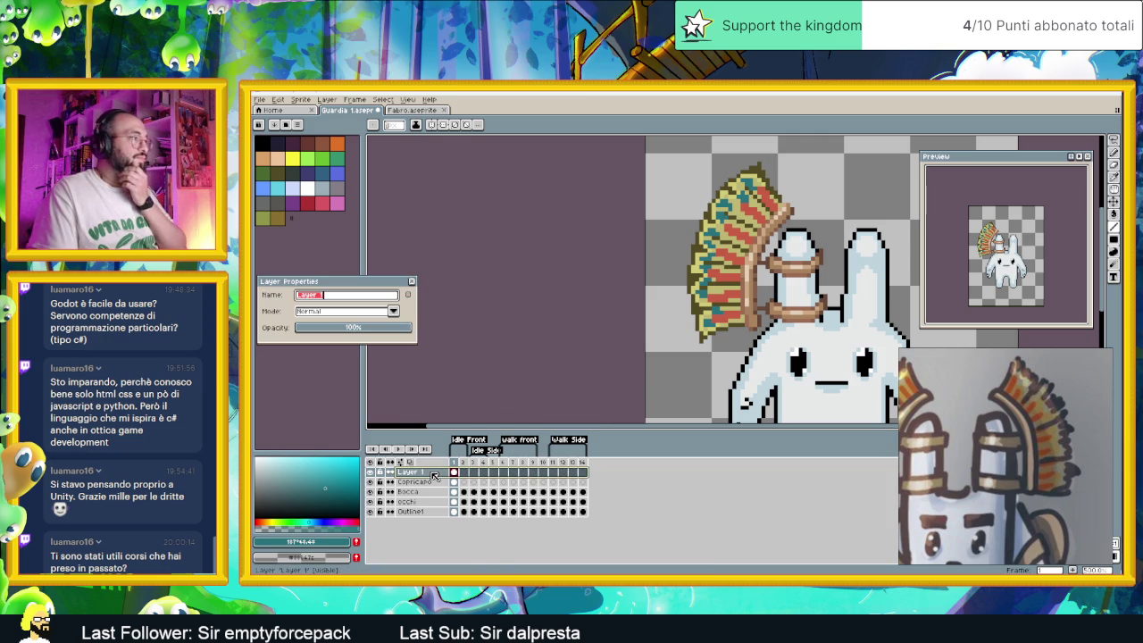
{"action": "left_click_drag", "start_coordinate": [366, 332], "coordinate": [345, 333]}
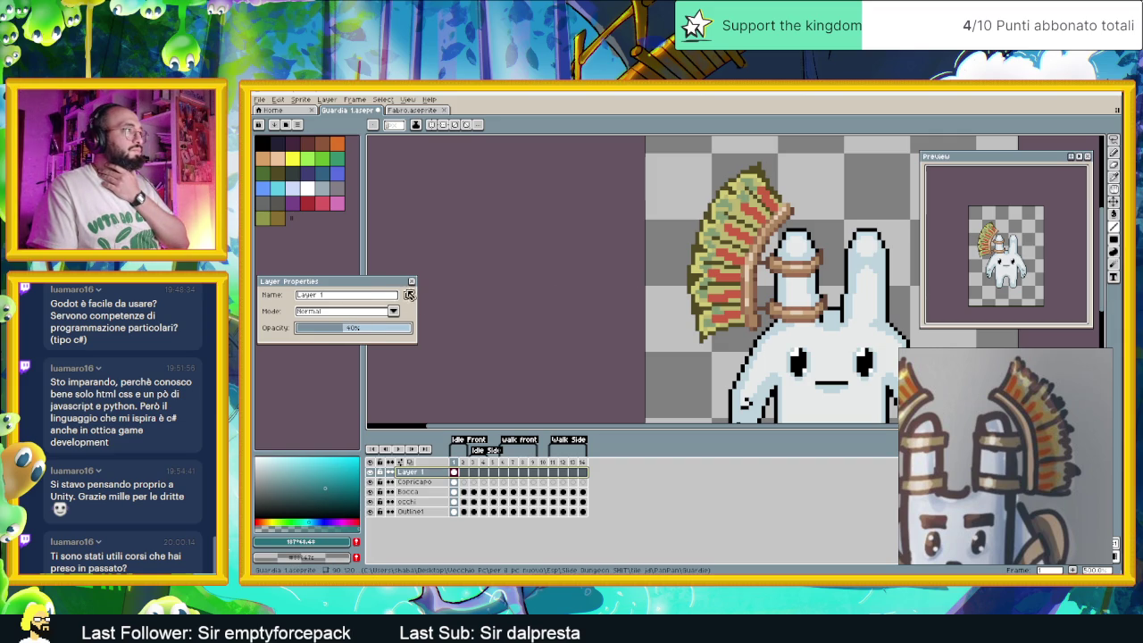
{"action": "left_click", "coordinate": [412, 281]}
Merge Layer 1 down into the Copricapo layer
{"action": "right_click", "coordinate": [433, 470]}
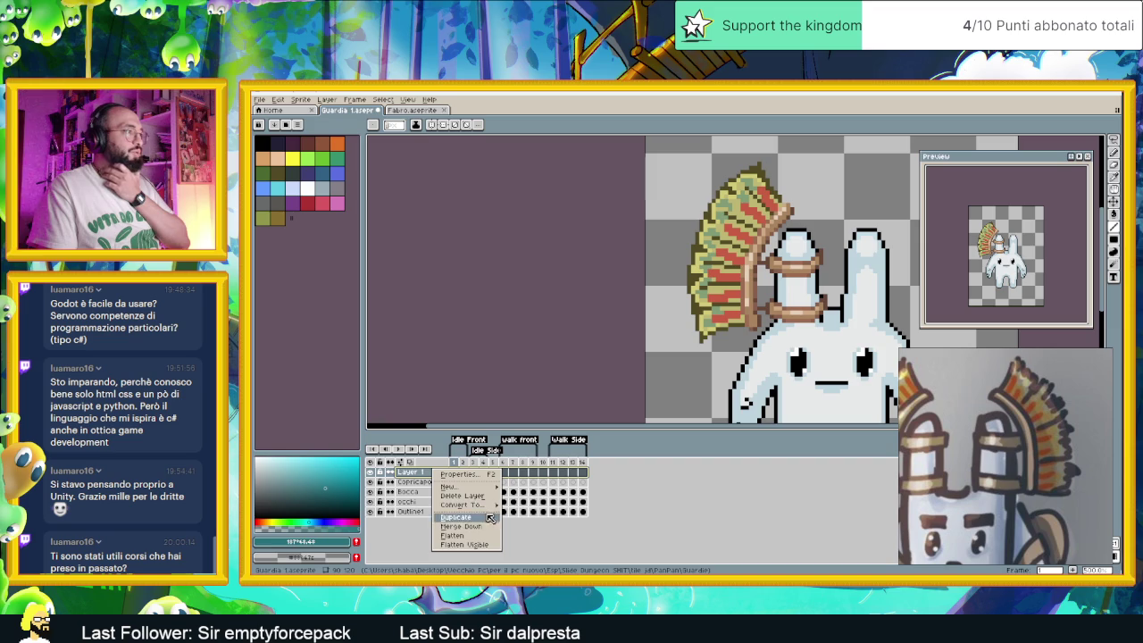
{"action": "left_click", "coordinate": [490, 527]}
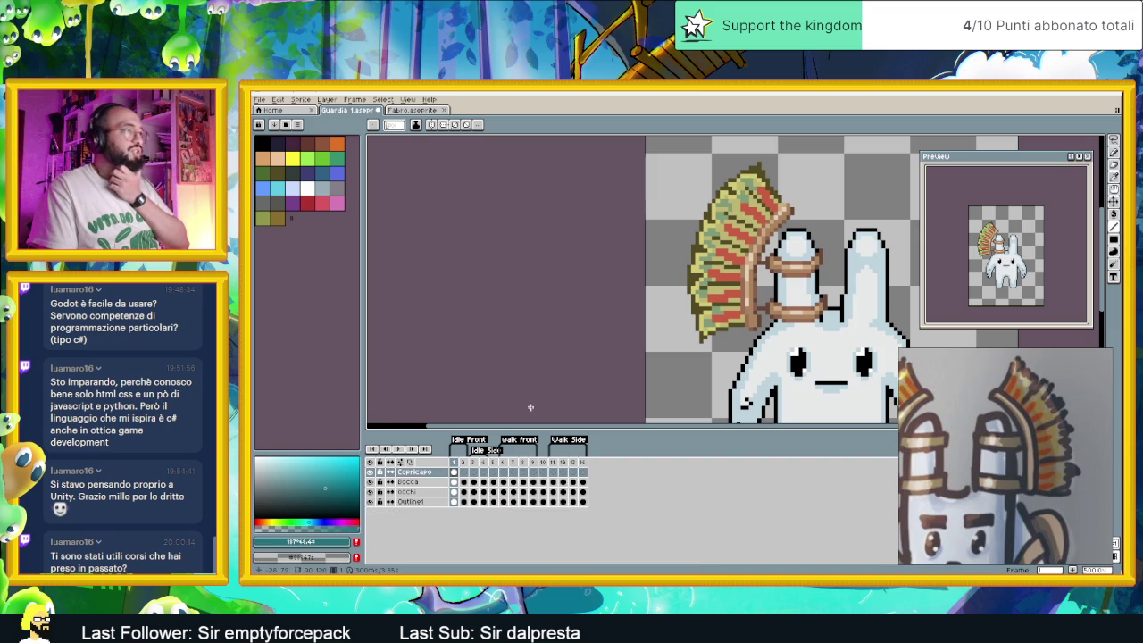
{"action": "scroll", "coordinate": [767, 286], "scroll_direction": "down", "scroll_amount": 1}
Set a dark red drawing colour for the headdress stripes
{"action": "scroll", "coordinate": [768, 285], "scroll_direction": "down", "scroll_amount": 1}
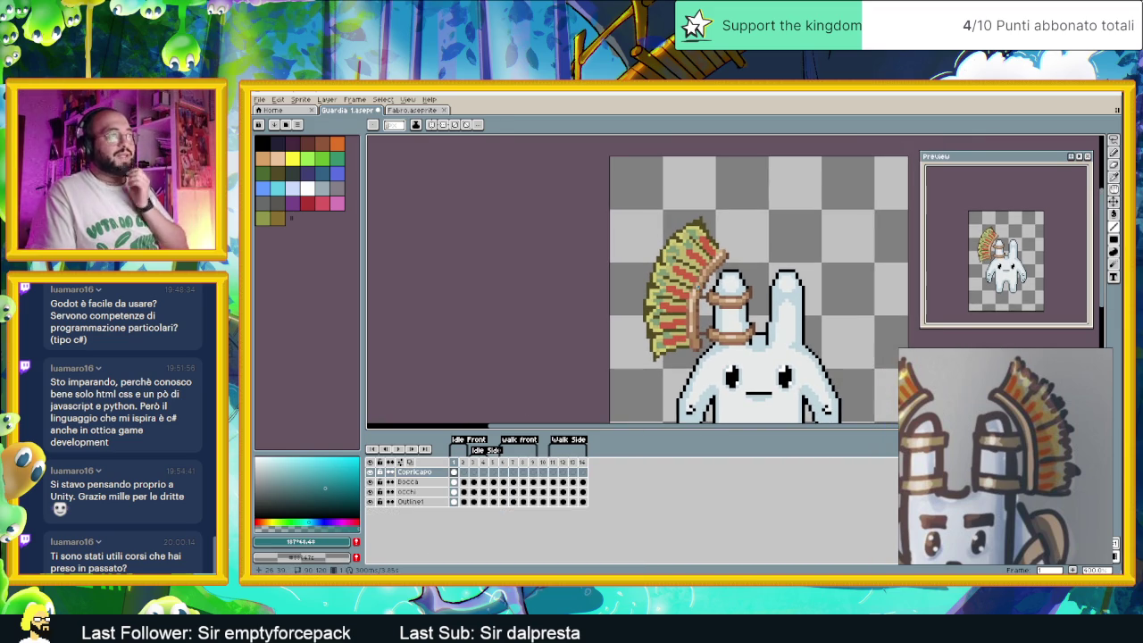
{"action": "scroll", "coordinate": [671, 300], "scroll_direction": "up", "scroll_amount": 2}
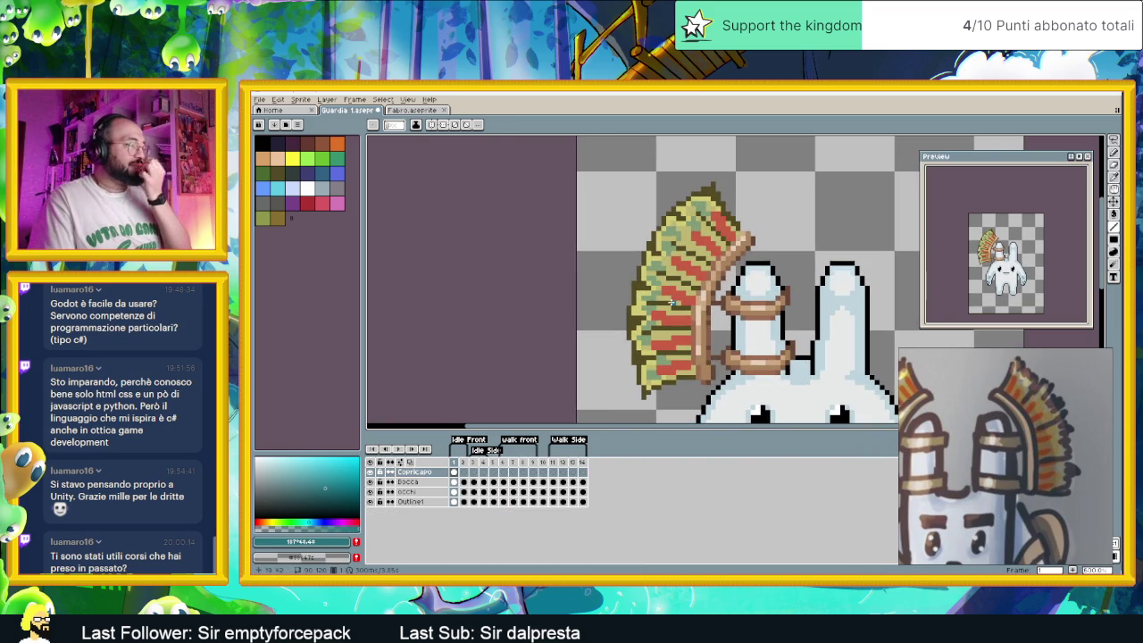
{"action": "scroll", "coordinate": [683, 322], "scroll_direction": "up", "scroll_amount": 1}
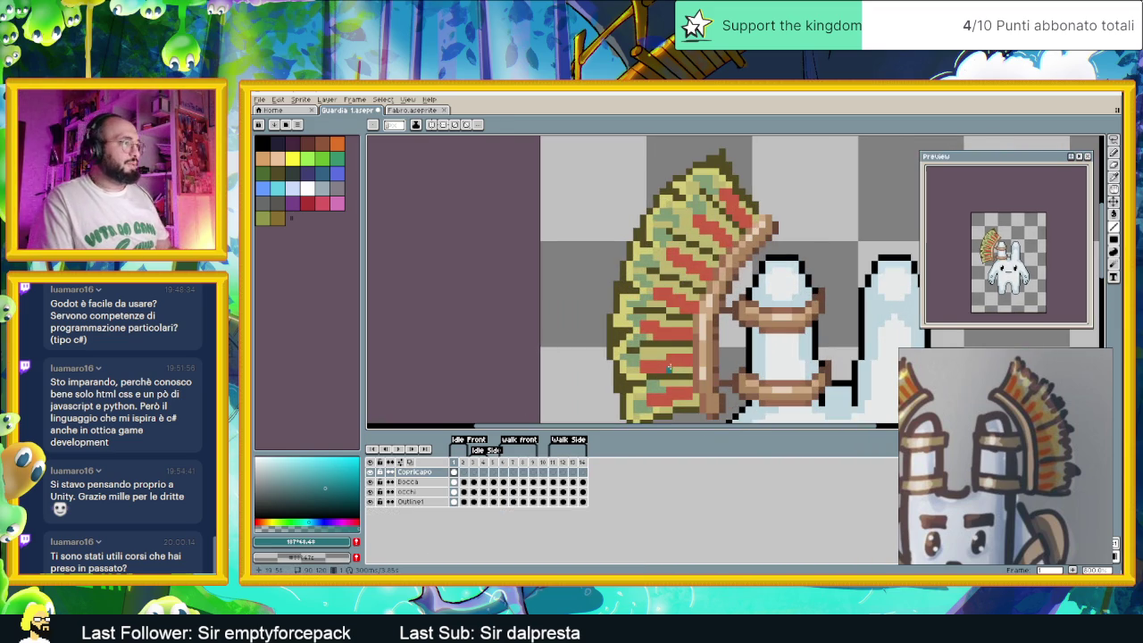
{"action": "left_click", "coordinate": [682, 364], "text": "alt"}
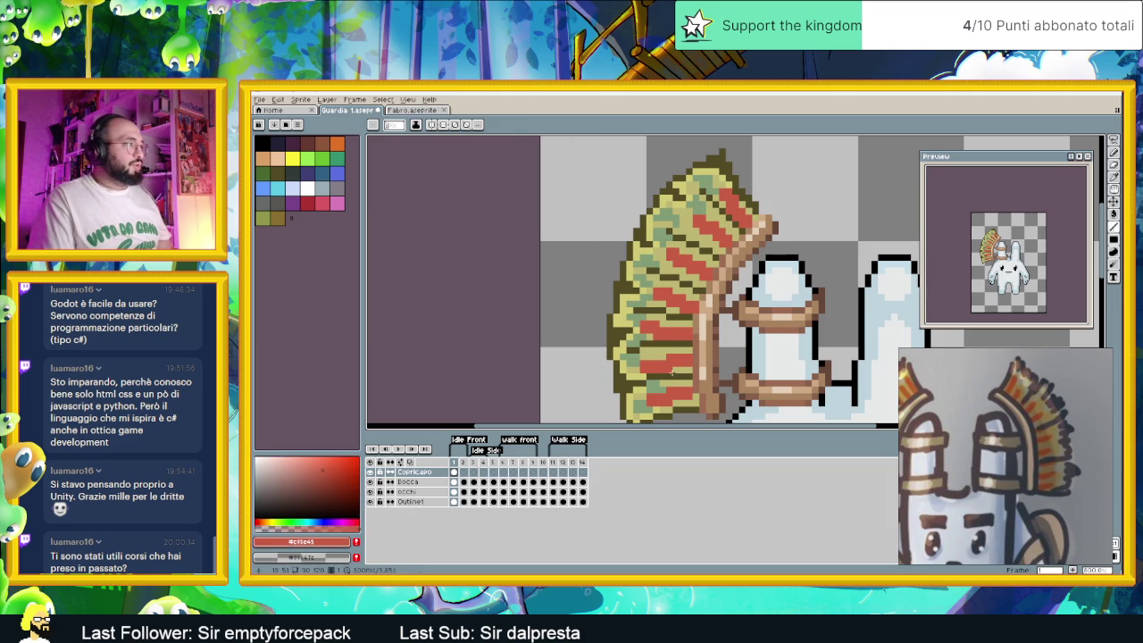
{"action": "left_click", "coordinate": [328, 480]}
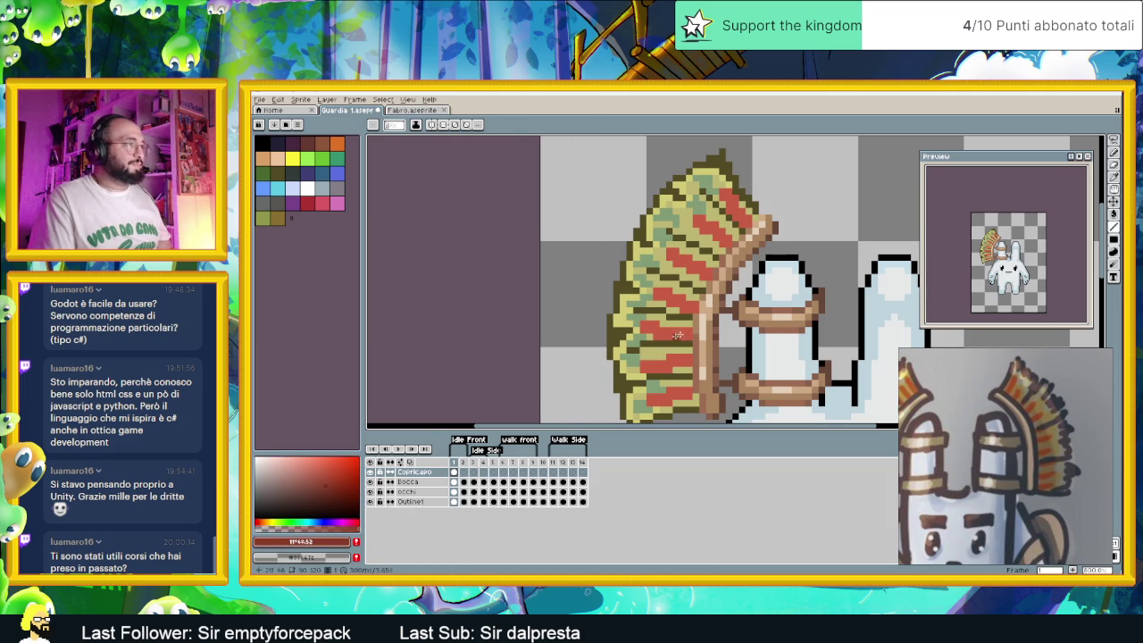
{"action": "scroll", "coordinate": [688, 329], "scroll_direction": "up", "scroll_amount": 1}
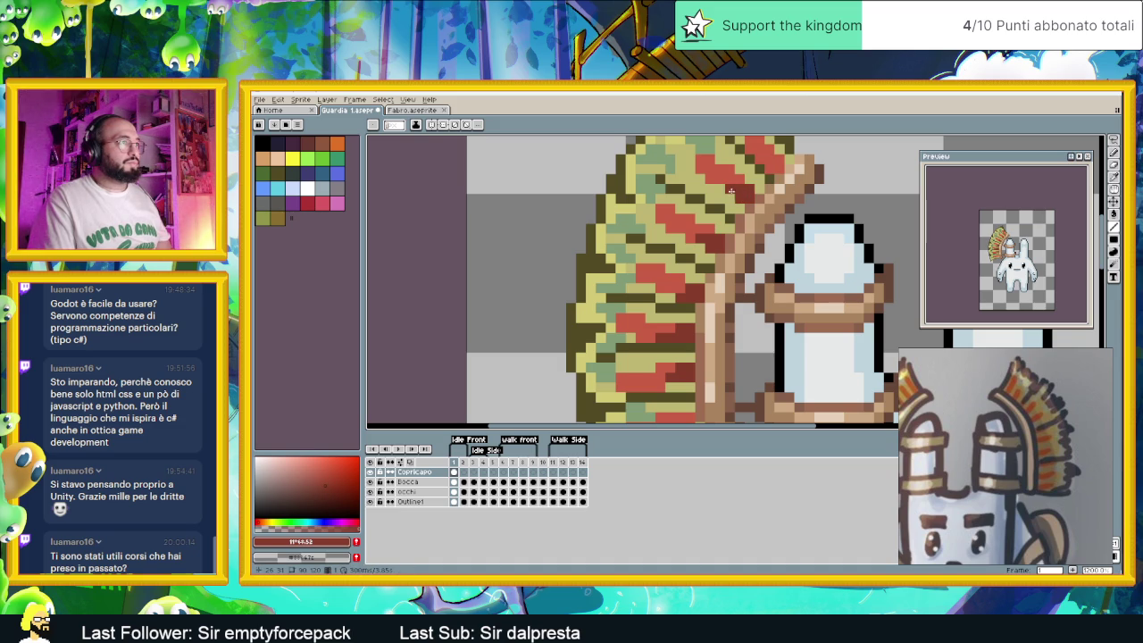
Frame the headdress top and darken two red stripe pixels
{"action": "left_click_drag", "start_coordinate": [796, 187], "coordinate": [764, 217]}
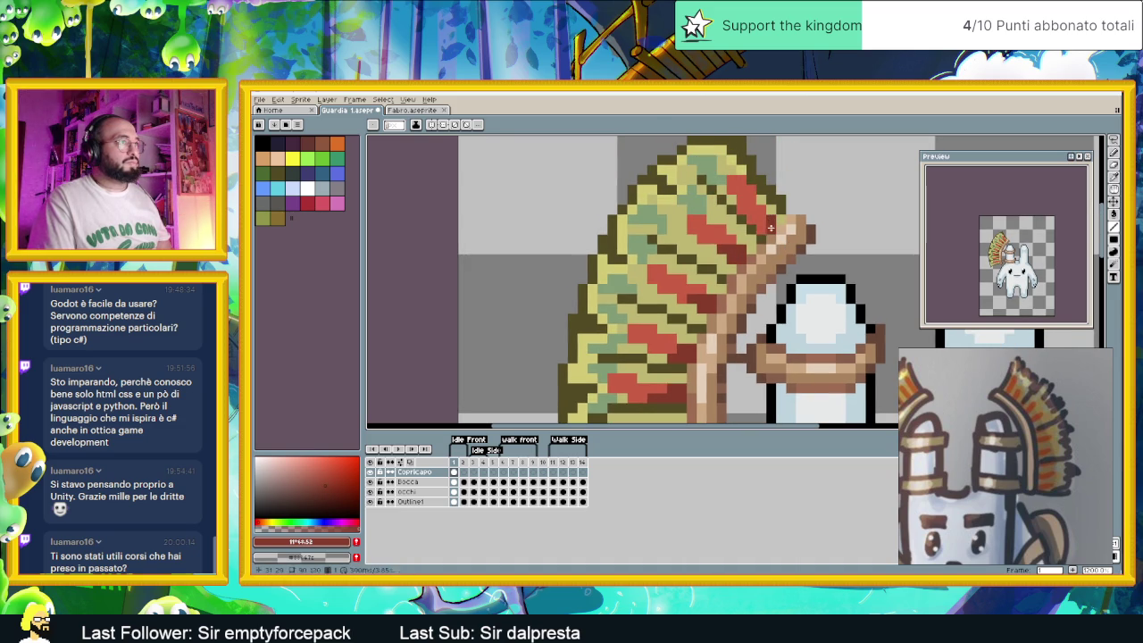
{"action": "scroll", "coordinate": [756, 222], "scroll_direction": "down", "scroll_amount": 1}
{"action": "scroll", "coordinate": [741, 259], "scroll_direction": "up", "scroll_amount": 2}
{"action": "scroll", "coordinate": [726, 296], "scroll_direction": "up", "scroll_amount": 1}
{"action": "left_click", "coordinate": [717, 302]}
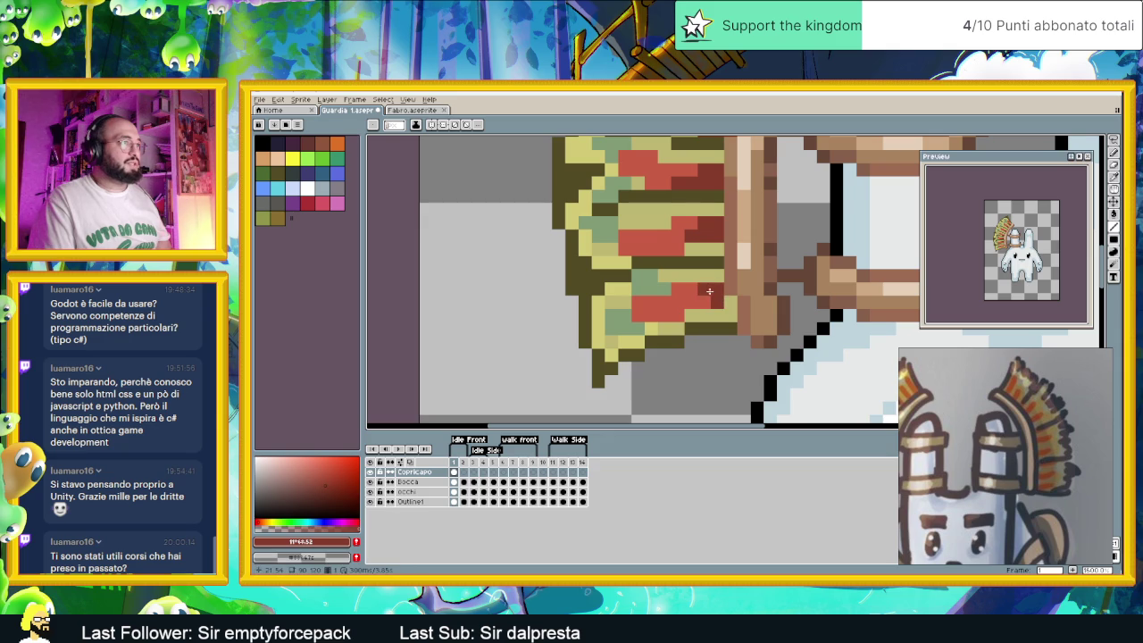
{"action": "left_click", "coordinate": [692, 302]}
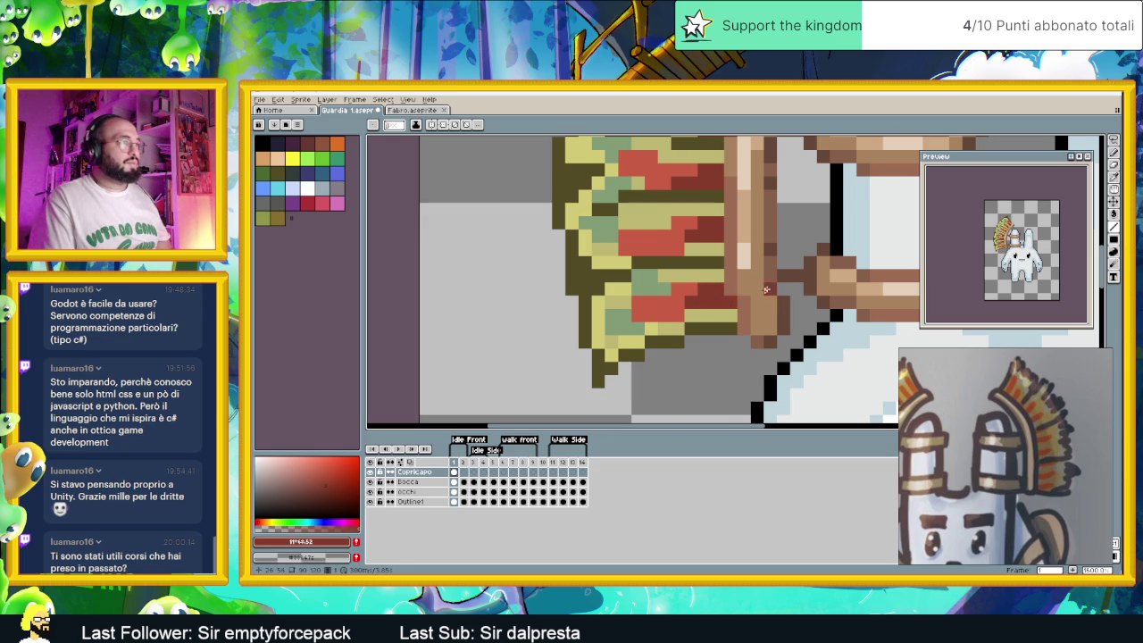
Eyedrop the dark olive from the headdress straw as the drawing colour
{"action": "scroll", "coordinate": [769, 287], "scroll_direction": "down", "scroll_amount": 2}
{"action": "scroll", "coordinate": [768, 287], "scroll_direction": "down", "scroll_amount": 1}
{"action": "scroll", "coordinate": [773, 291], "scroll_direction": "down", "scroll_amount": 1}
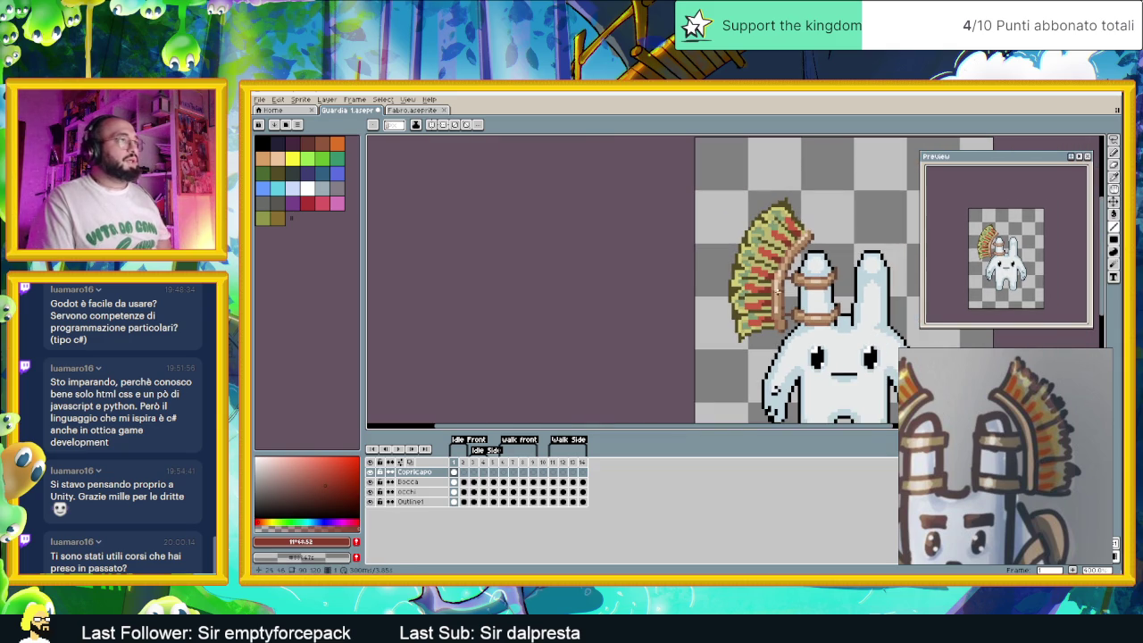
{"action": "scroll", "coordinate": [770, 268], "scroll_direction": "up", "scroll_amount": 2}
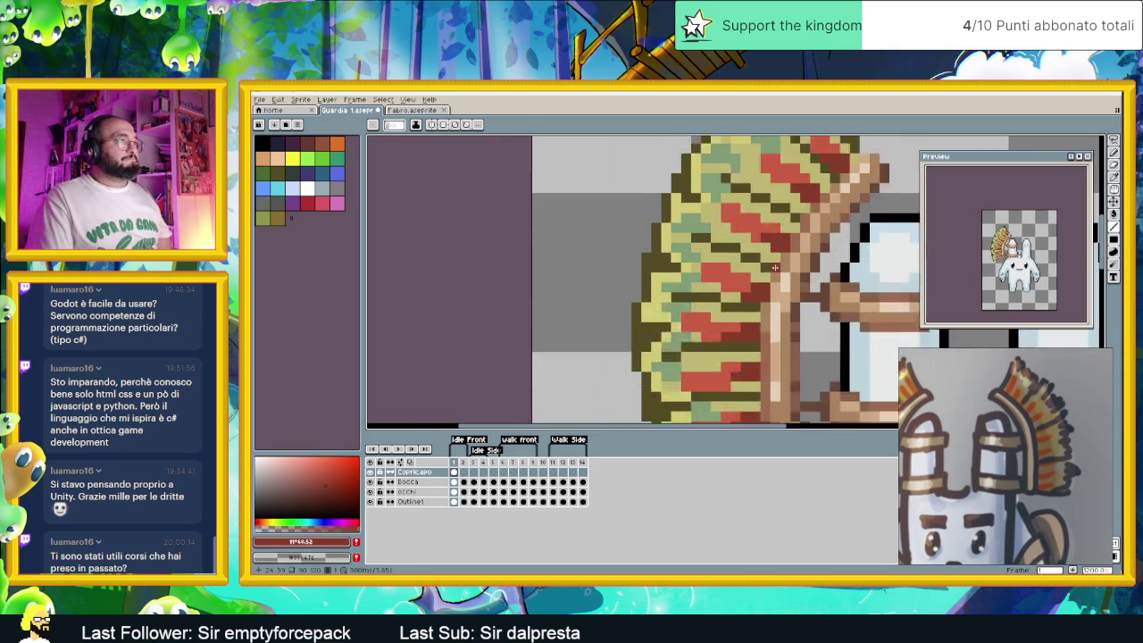
{"action": "scroll", "coordinate": [770, 268], "scroll_direction": "up", "scroll_amount": 2}
{"action": "left_click", "coordinate": [759, 259], "text": "alt"}
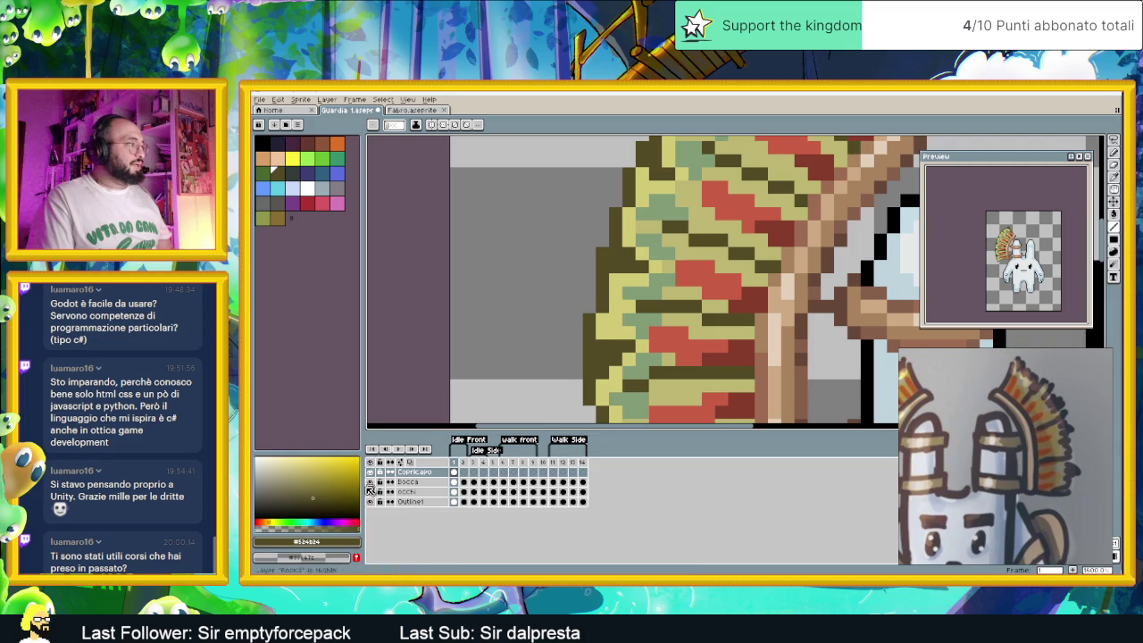
Fine-tune the drawing colour in the saturation/value field to a muted olive
{"action": "left_click", "coordinate": [316, 504]}
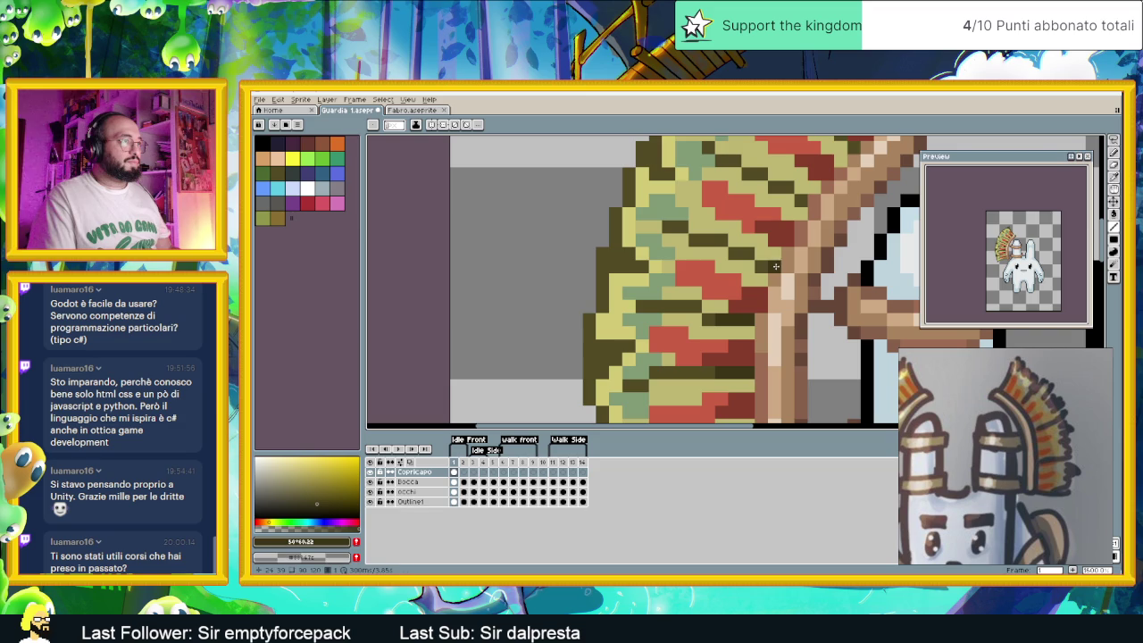
{"action": "scroll", "coordinate": [737, 250], "scroll_direction": "down", "scroll_amount": 1}
{"action": "scroll", "coordinate": [759, 237], "scroll_direction": "up", "scroll_amount": 1}
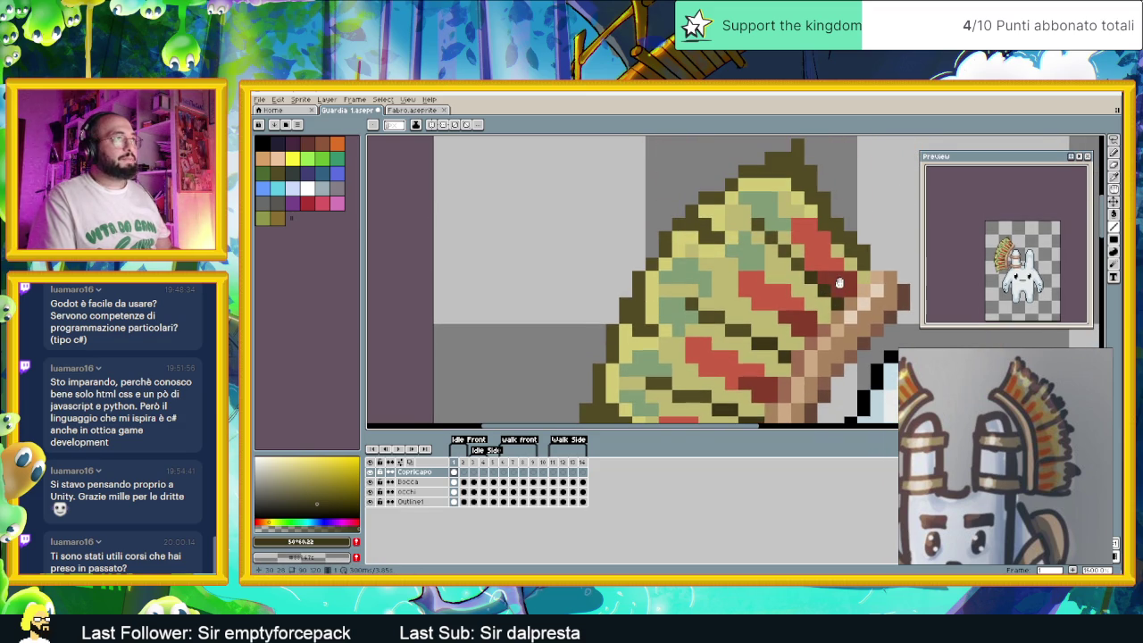
{"action": "scroll", "coordinate": [839, 179], "scroll_direction": "up", "scroll_amount": 2}
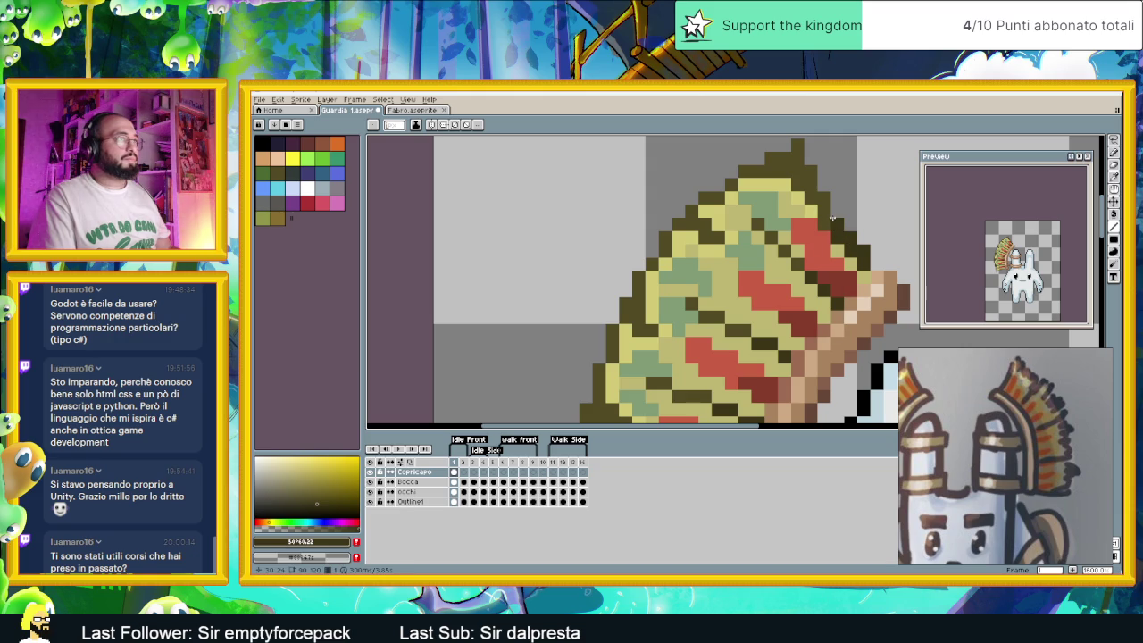
{"action": "scroll", "coordinate": [809, 329], "scroll_direction": "down", "scroll_amount": 3}
{"action": "scroll", "coordinate": [799, 304], "scroll_direction": "up", "scroll_amount": 1}
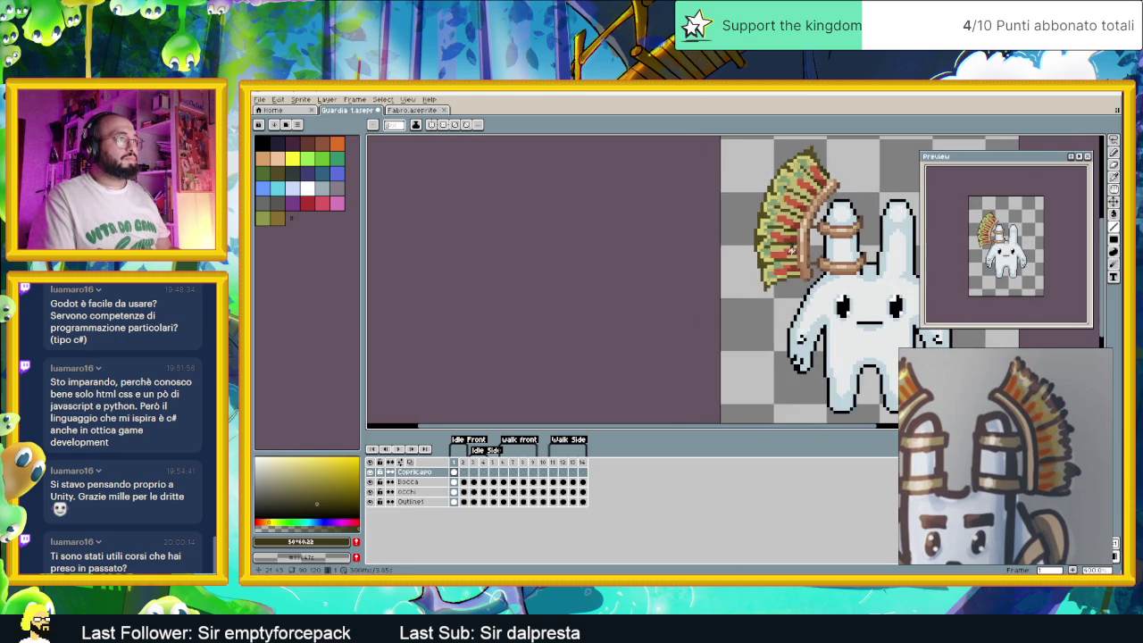
{"action": "scroll", "coordinate": [788, 271], "scroll_direction": "up", "scroll_amount": 1}
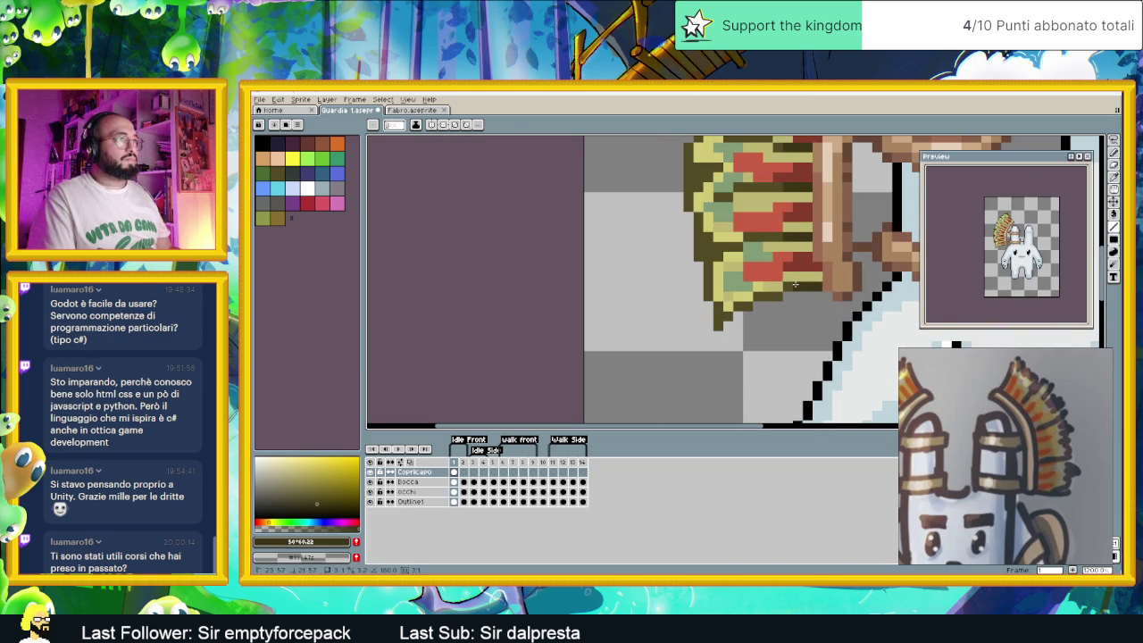
{"action": "scroll", "coordinate": [829, 225], "scroll_direction": "down", "scroll_amount": 2}
{"action": "scroll", "coordinate": [817, 236], "scroll_direction": "up", "scroll_amount": 1}
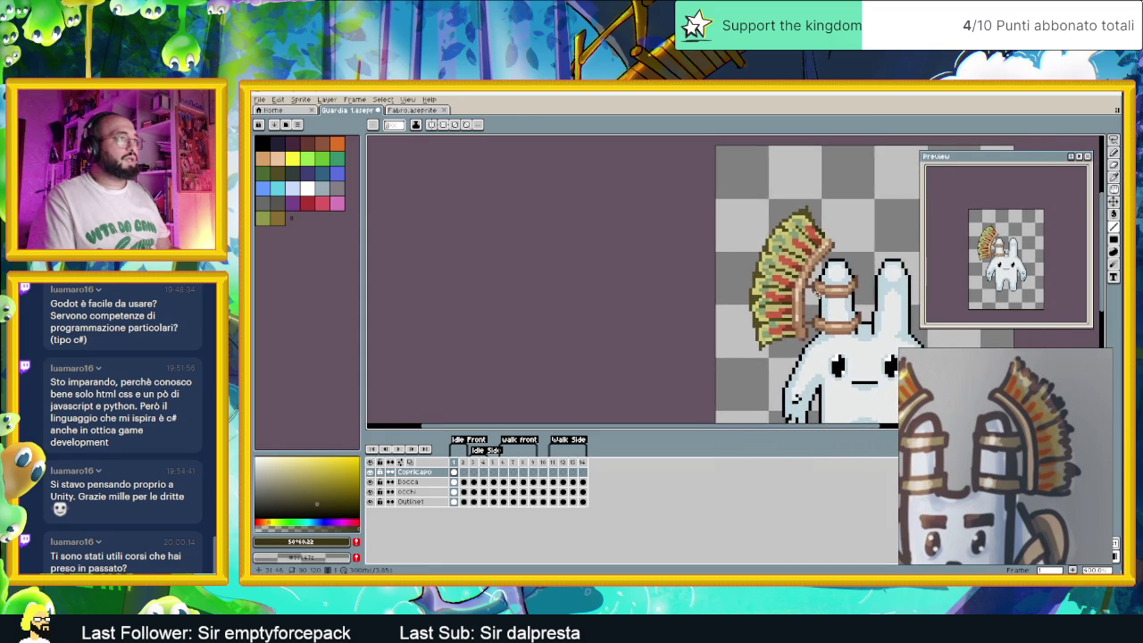
{"action": "scroll", "coordinate": [809, 250], "scroll_direction": "up", "scroll_amount": 1}
{"action": "scroll", "coordinate": [800, 259], "scroll_direction": "up", "scroll_amount": 1}
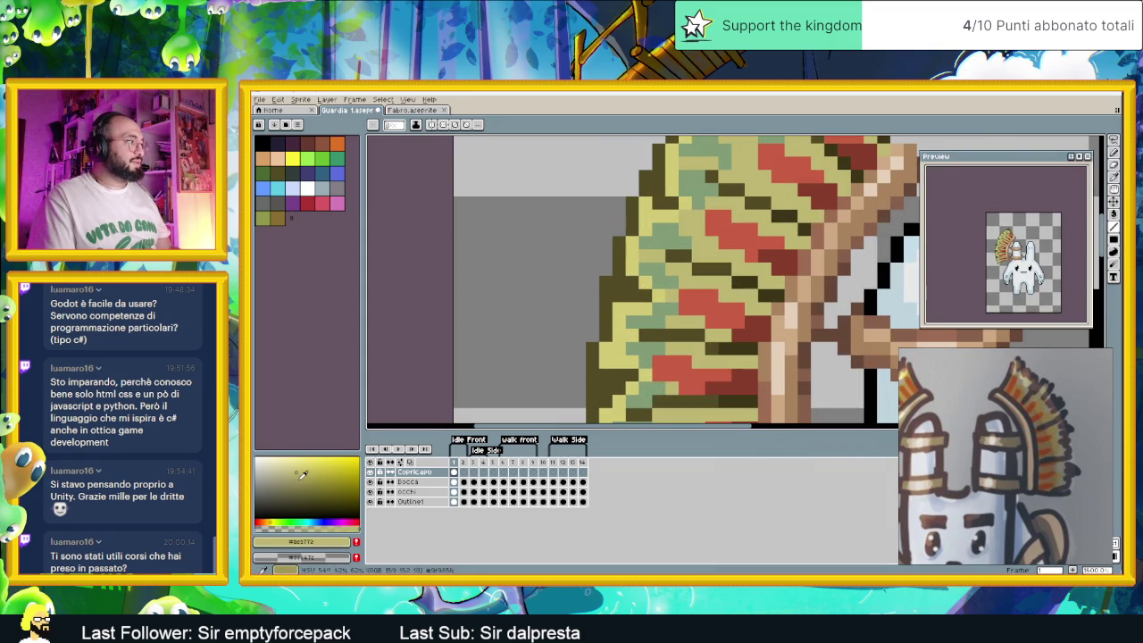
{"action": "left_click_drag", "start_coordinate": [304, 474], "coordinate": [302, 478]}
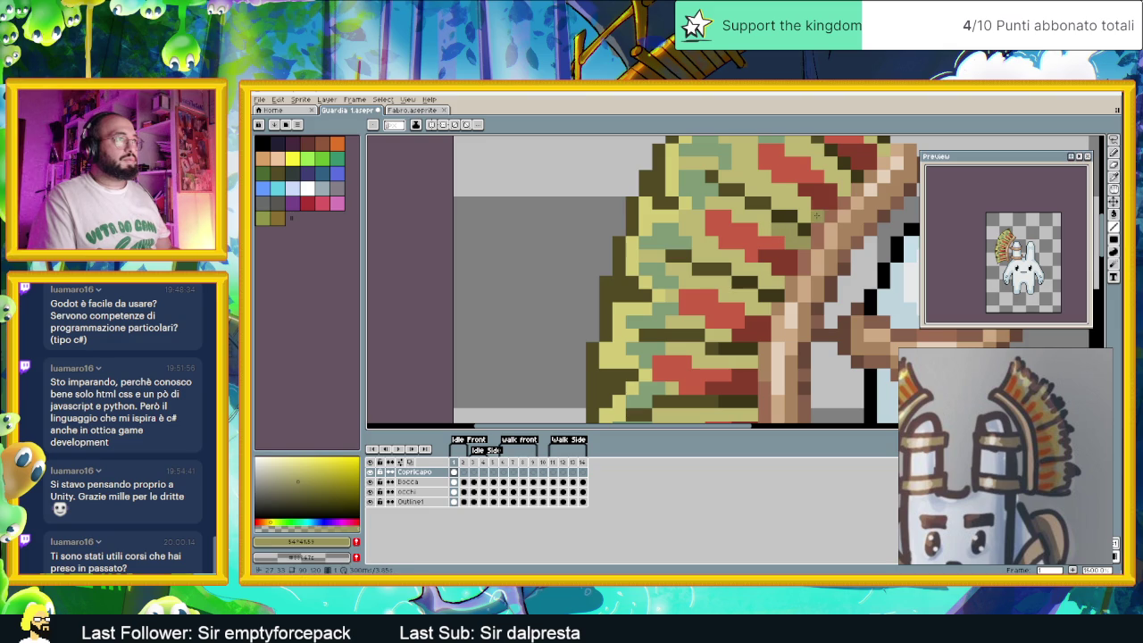
{"action": "scroll", "coordinate": [782, 206], "scroll_direction": "up", "scroll_amount": 2}
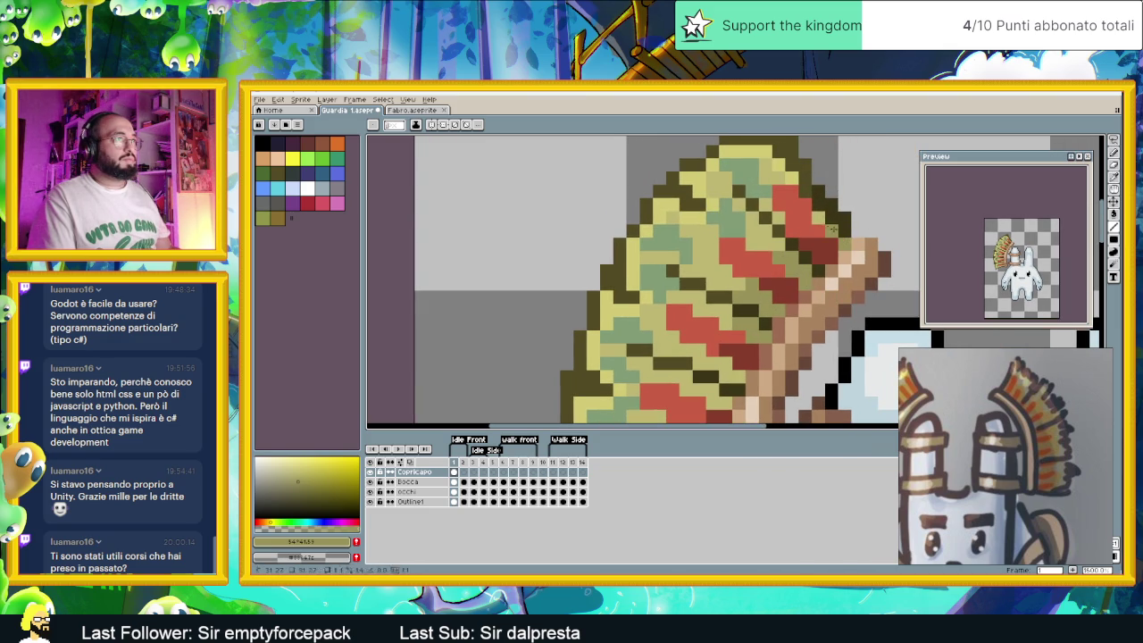
{"action": "scroll", "coordinate": [833, 229], "scroll_direction": "down", "scroll_amount": 3}
{"action": "scroll", "coordinate": [822, 250], "scroll_direction": "up", "scroll_amount": 1}
{"action": "scroll", "coordinate": [813, 272], "scroll_direction": "up", "scroll_amount": 2}
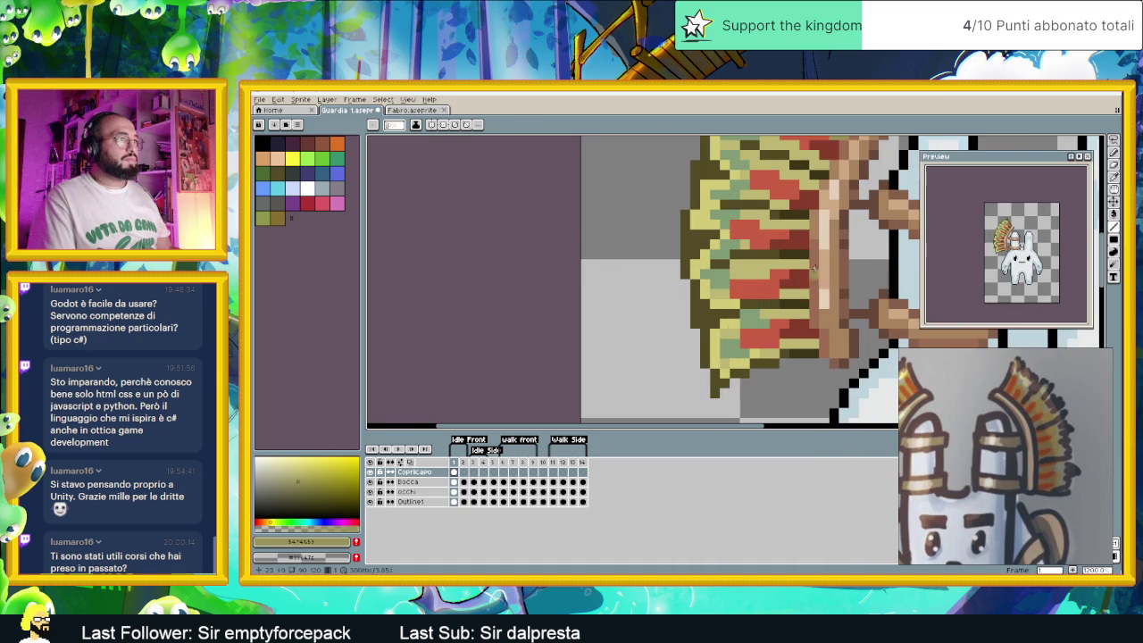
{"action": "scroll", "coordinate": [803, 214], "scroll_direction": "up", "scroll_amount": 1}
{"action": "scroll", "coordinate": [808, 232], "scroll_direction": "up", "scroll_amount": 1}
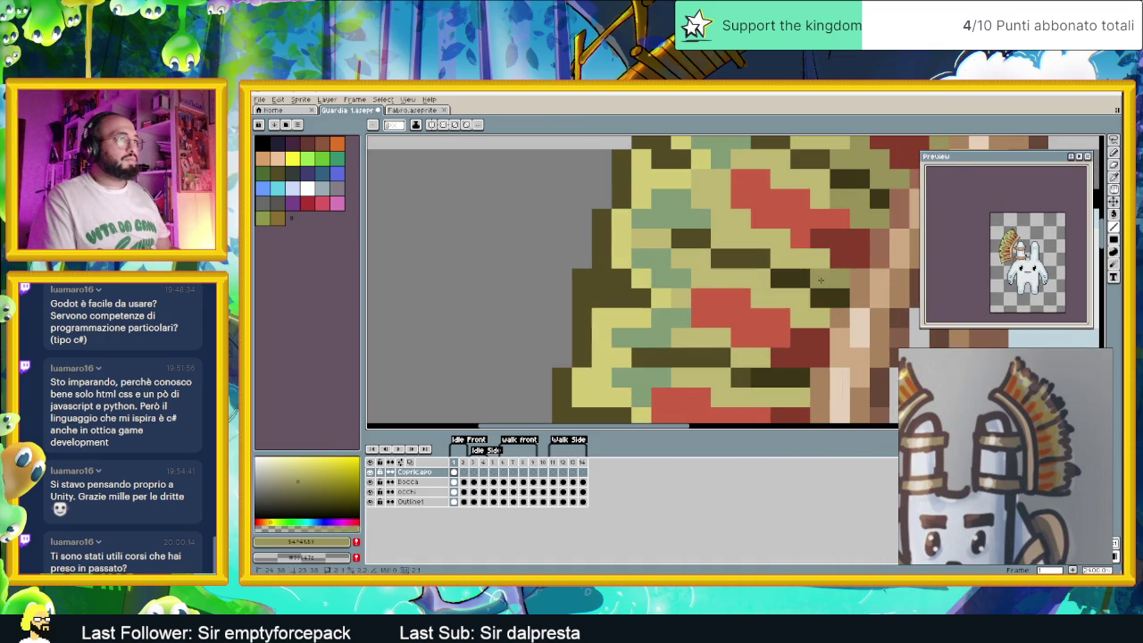
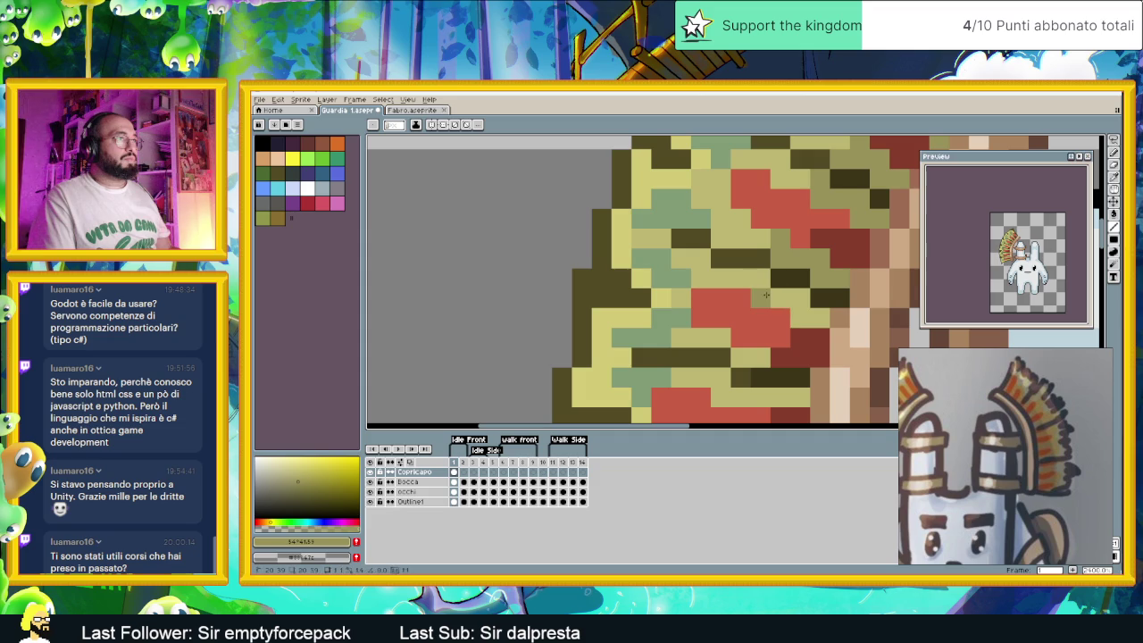
Paint two dark olive shading strokes across the headdress feathers and zoom out to check
{"action": "left_click_drag", "start_coordinate": [780, 298], "coordinate": [814, 316]}
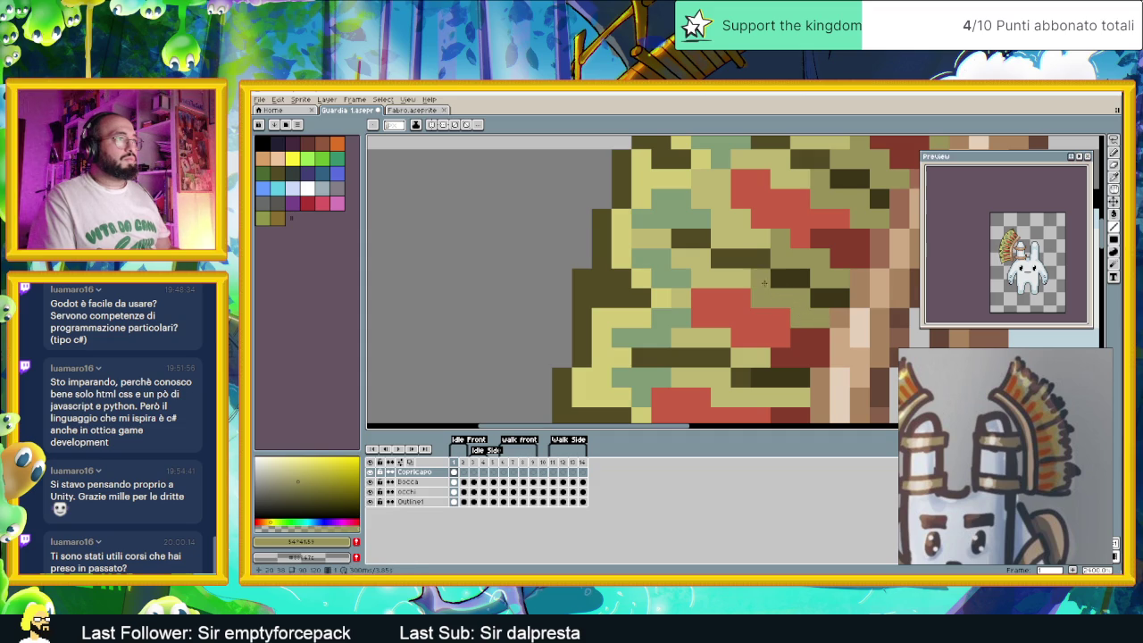
{"action": "scroll", "coordinate": [833, 369], "scroll_direction": "down", "scroll_amount": 2}
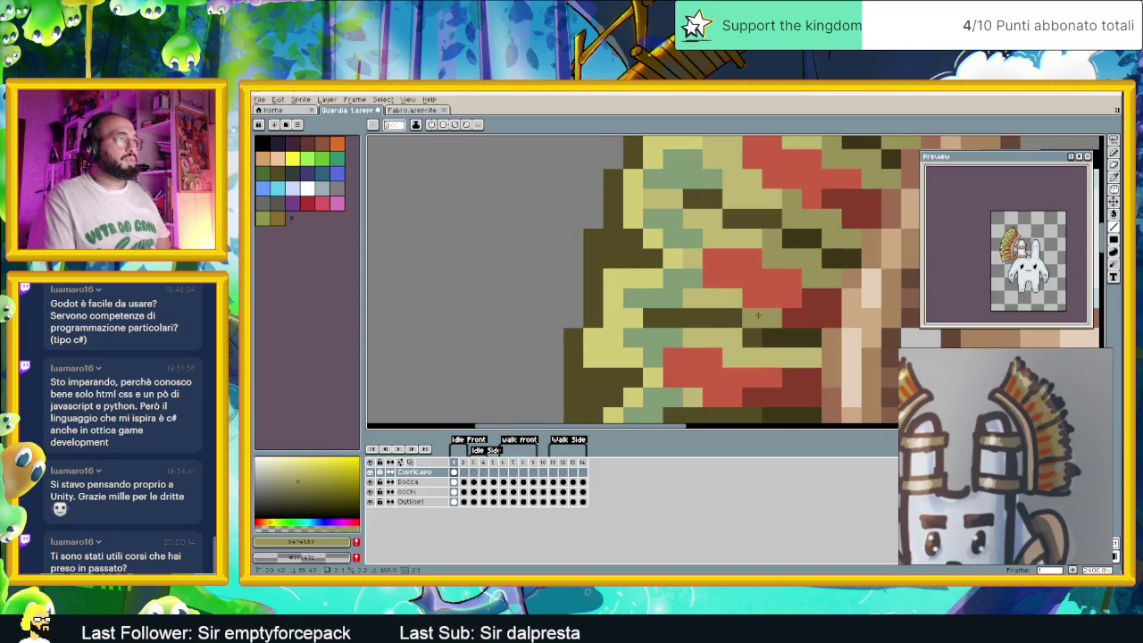
{"action": "left_click_drag", "start_coordinate": [811, 357], "coordinate": [739, 357]}
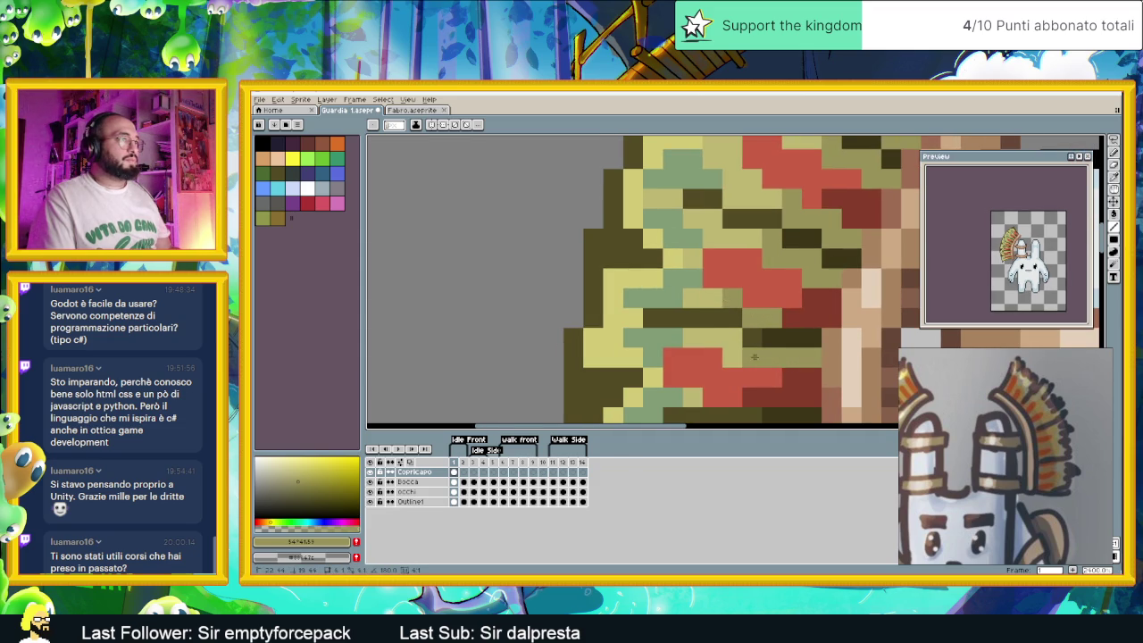
{"action": "scroll", "coordinate": [735, 356], "scroll_direction": "down", "scroll_amount": 1}
{"action": "scroll", "coordinate": [786, 344], "scroll_direction": "down", "scroll_amount": 1}
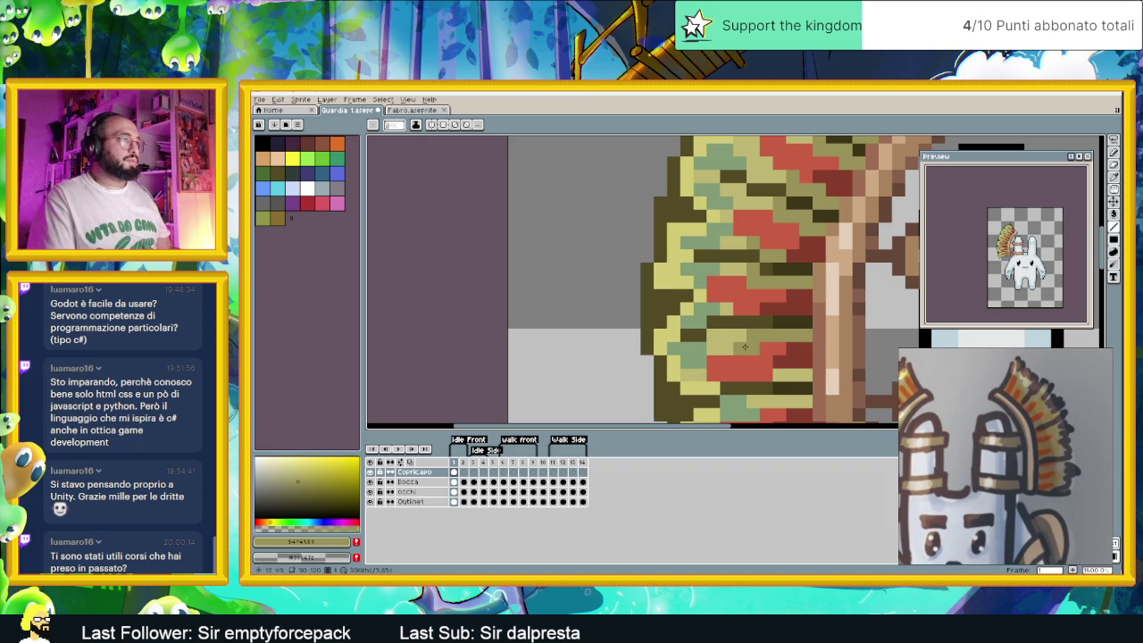
{"action": "scroll", "coordinate": [790, 357], "scroll_direction": "down", "scroll_amount": 2}
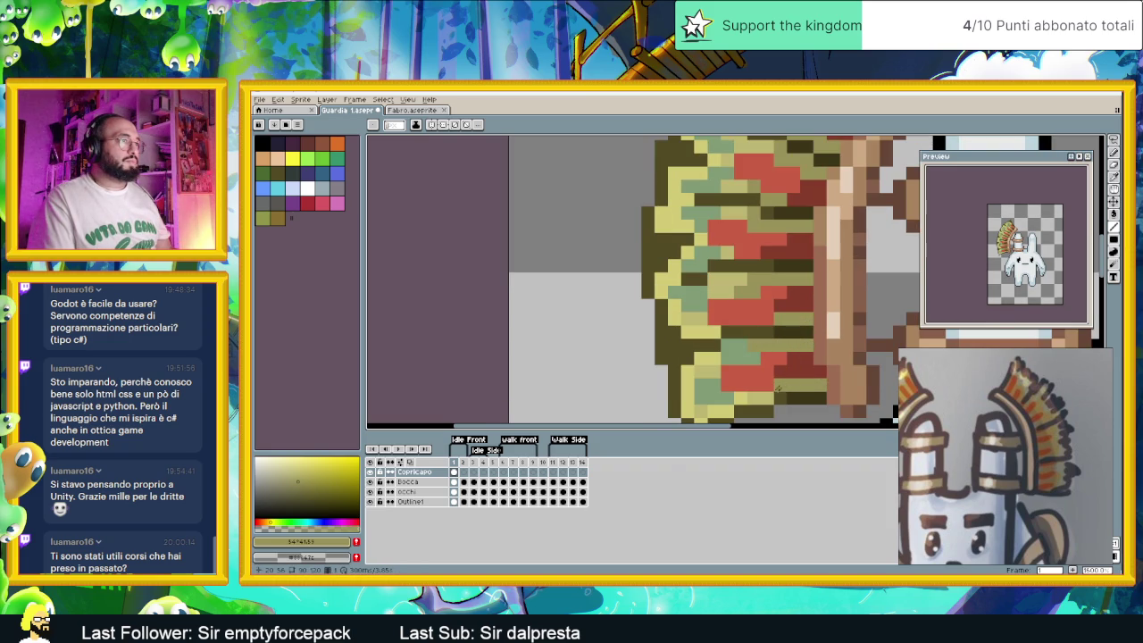
{"action": "scroll", "coordinate": [755, 398], "scroll_direction": "down", "scroll_amount": 2}
{"action": "scroll", "coordinate": [755, 397], "scroll_direction": "down", "scroll_amount": 2}
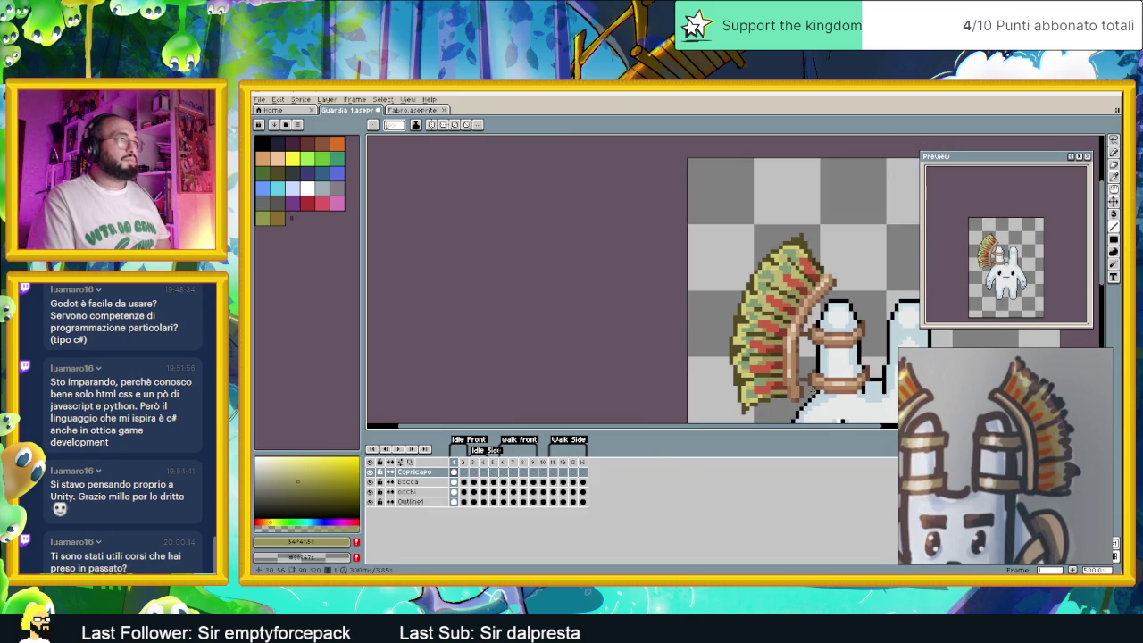
{"action": "scroll", "coordinate": [754, 397], "scroll_direction": "down", "scroll_amount": 1}
Zoom back in on the headdress and sample the red from its feathers
{"action": "scroll", "coordinate": [803, 302], "scroll_direction": "up", "scroll_amount": 1}
{"action": "scroll", "coordinate": [802, 303], "scroll_direction": "up", "scroll_amount": 1}
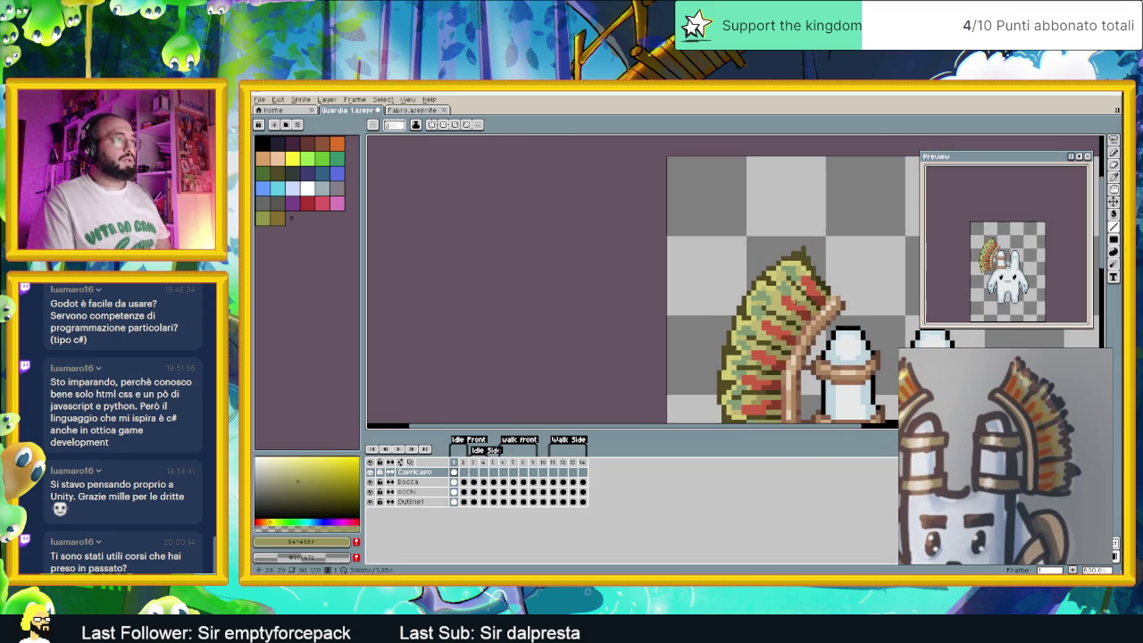
{"action": "scroll", "coordinate": [802, 375], "scroll_direction": "down", "scroll_amount": 2}
{"action": "scroll", "coordinate": [803, 375], "scroll_direction": "down", "scroll_amount": 1}
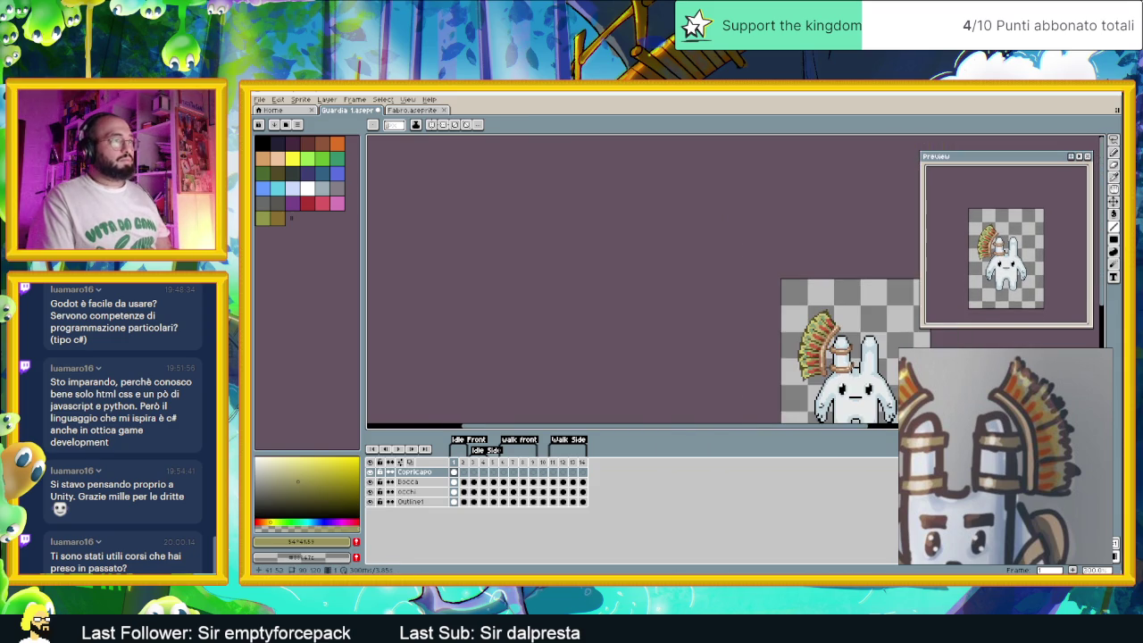
{"action": "scroll", "coordinate": [802, 376], "scroll_direction": "down", "scroll_amount": 1}
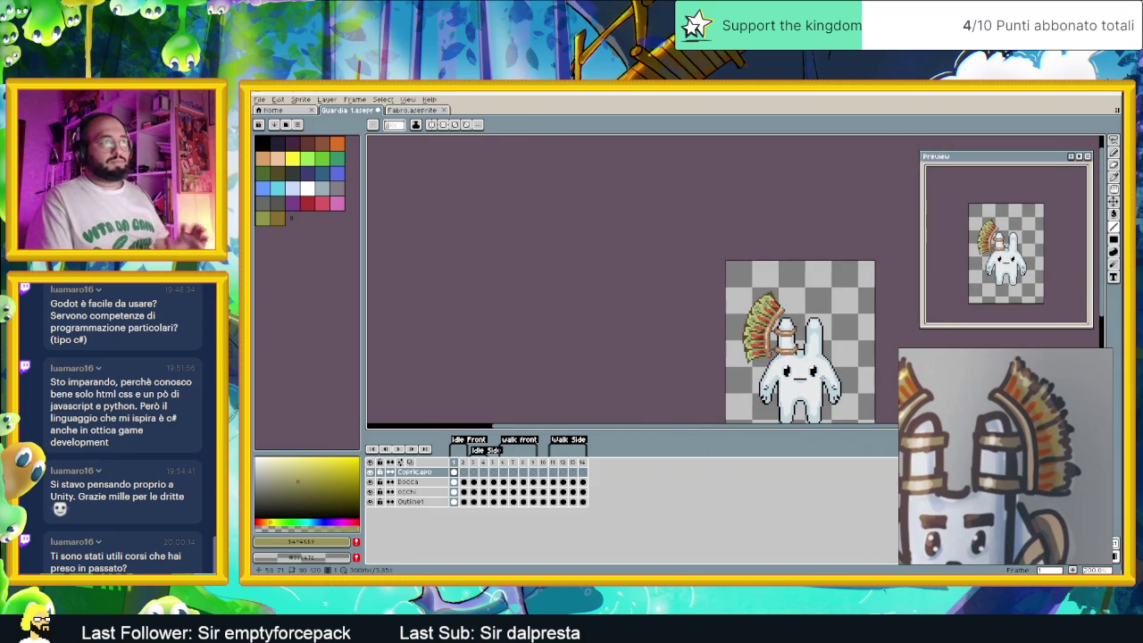
{"action": "scroll", "coordinate": [767, 339], "scroll_direction": "up", "scroll_amount": 1}
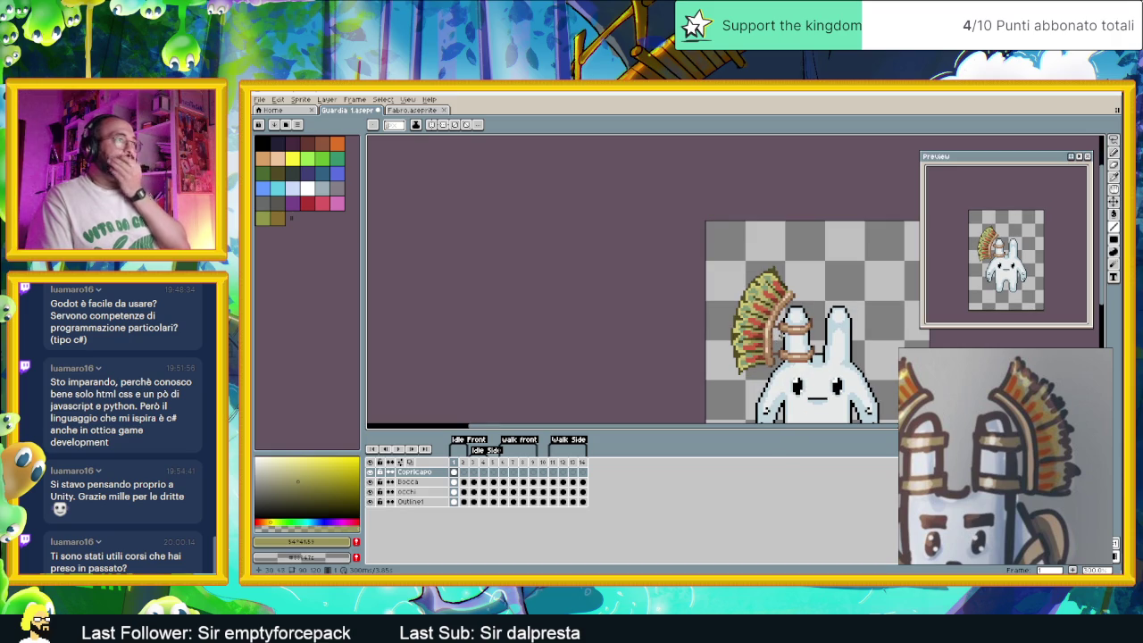
{"action": "scroll", "coordinate": [786, 298], "scroll_direction": "up", "scroll_amount": 1}
{"action": "scroll", "coordinate": [786, 297], "scroll_direction": "up", "scroll_amount": 2}
{"action": "scroll", "coordinate": [787, 298], "scroll_direction": "up", "scroll_amount": 1}
{"action": "left_click", "coordinate": [787, 298], "text": "alt"}
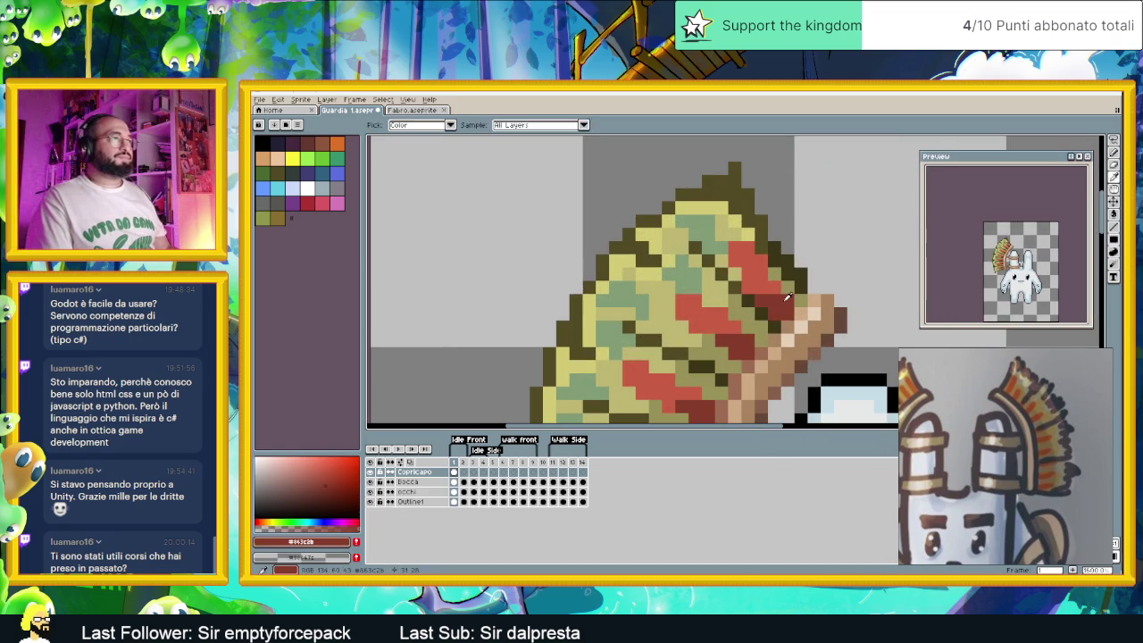
Recentre the headdress and choose a darker red for the pencil
{"action": "scroll", "coordinate": [787, 322], "scroll_direction": "down", "scroll_amount": 3}
{"action": "scroll", "coordinate": [789, 339], "scroll_direction": "down", "scroll_amount": 1}
{"action": "scroll", "coordinate": [789, 340], "scroll_direction": "up", "scroll_amount": 1}
{"action": "left_click_drag", "start_coordinate": [788, 341], "coordinate": [744, 312]}
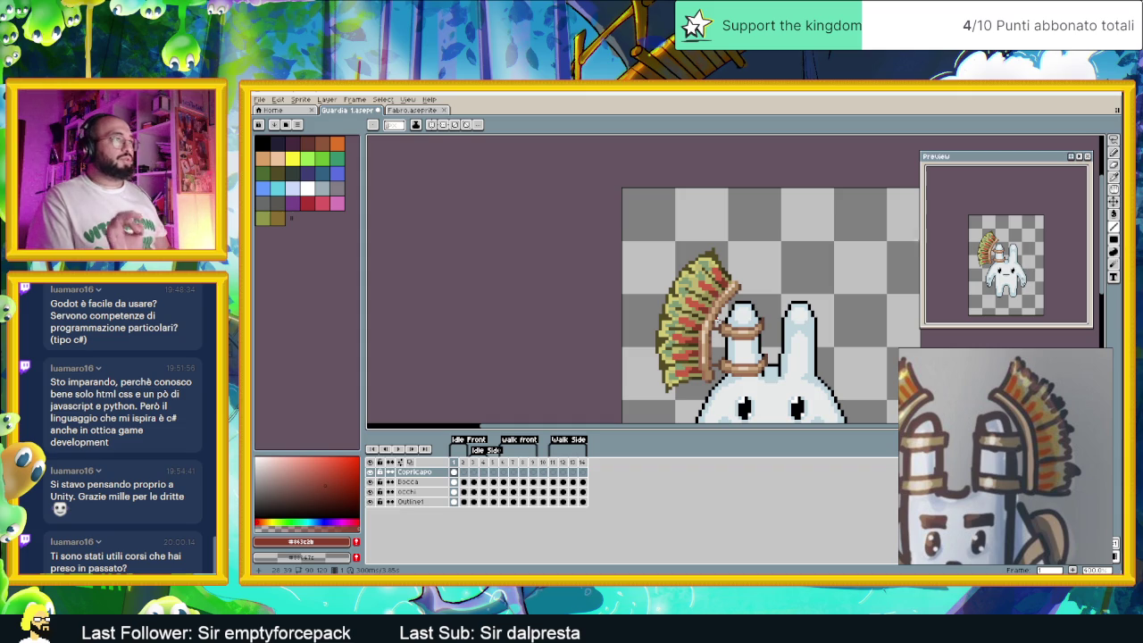
{"action": "scroll", "coordinate": [710, 310], "scroll_direction": "up", "scroll_amount": 2}
{"action": "scroll", "coordinate": [719, 299], "scroll_direction": "up", "scroll_amount": 2}
{"action": "scroll", "coordinate": [731, 284], "scroll_direction": "up", "scroll_amount": 3}
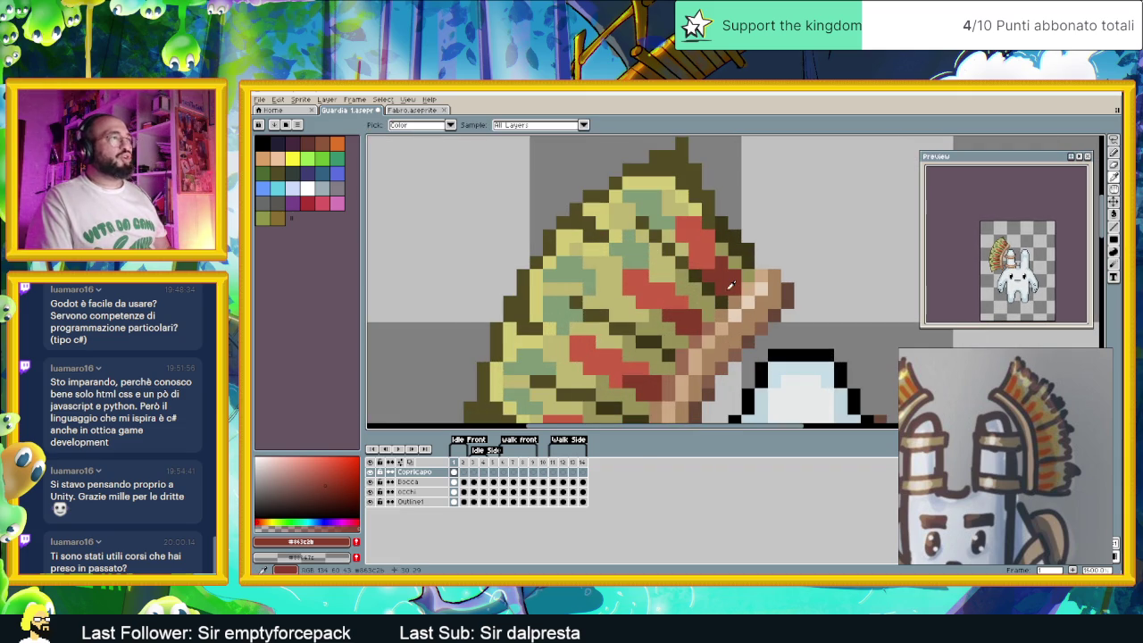
{"action": "key", "text": "b"}
{"action": "left_click", "coordinate": [330, 489]}
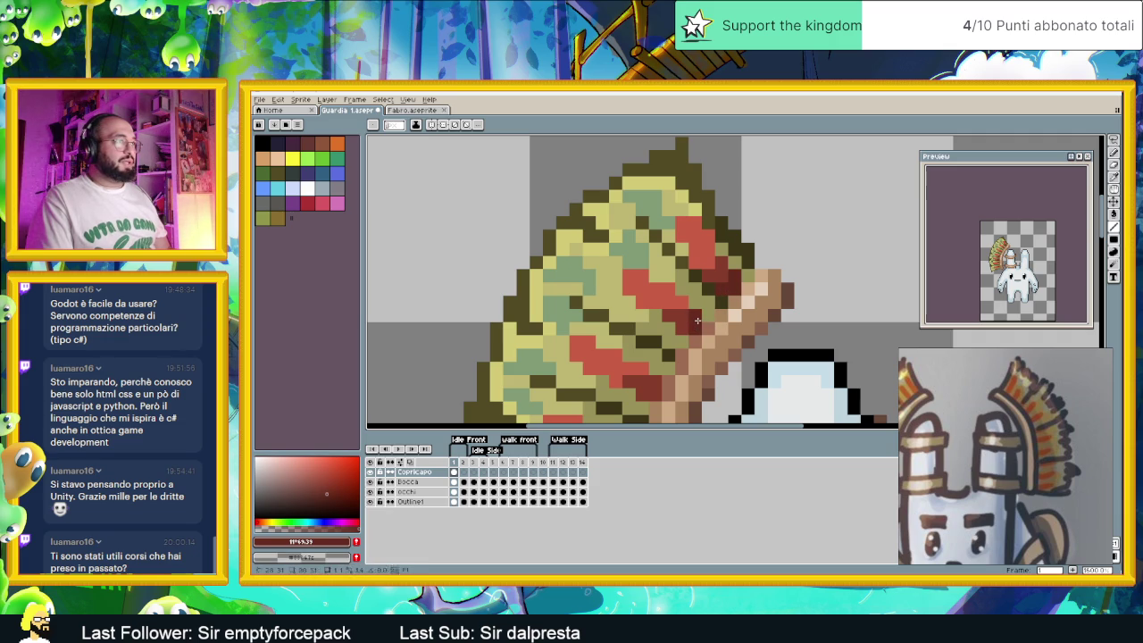
Sample the dark olive and paint shading pixels along the feathers beside the quill
{"action": "scroll", "coordinate": [681, 329], "scroll_direction": "down", "scroll_amount": 3}
{"action": "scroll", "coordinate": [681, 329], "scroll_direction": "left", "scroll_amount": 3}
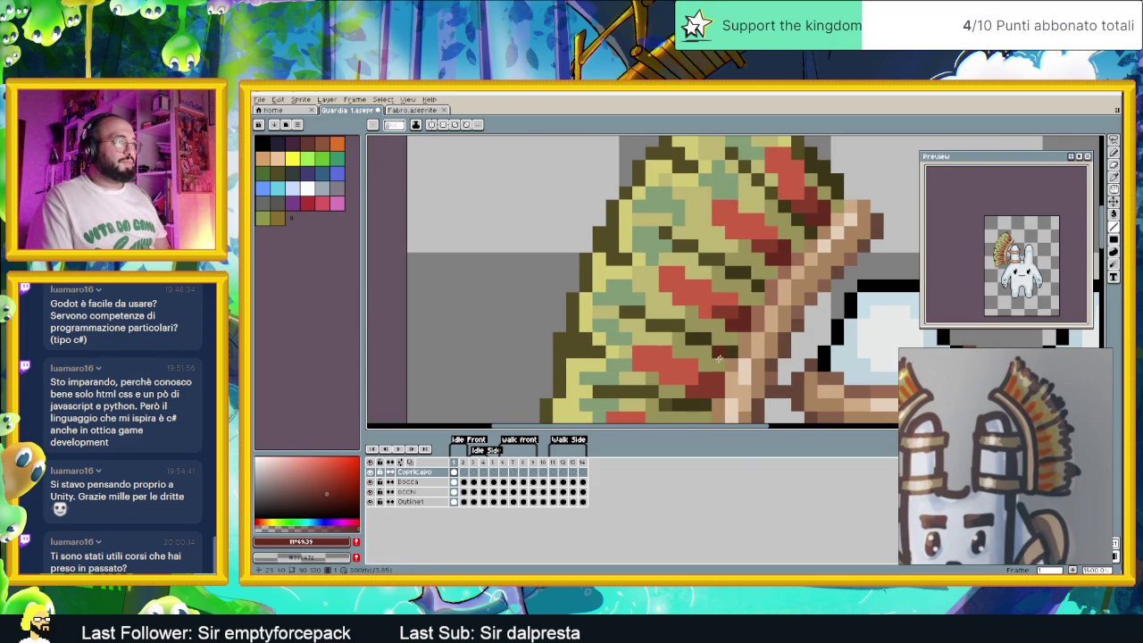
{"action": "scroll", "coordinate": [744, 391], "scroll_direction": "down", "scroll_amount": 3}
{"action": "scroll", "coordinate": [744, 390], "scroll_direction": "left", "scroll_amount": 2}
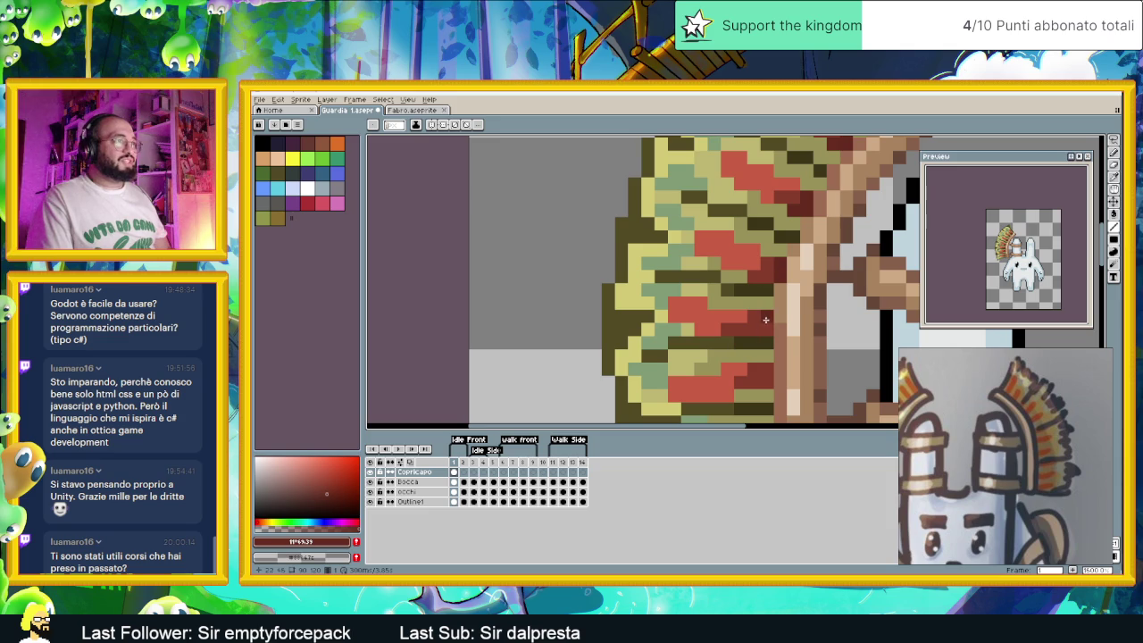
{"action": "scroll", "coordinate": [764, 334], "scroll_direction": "down", "scroll_amount": 3}
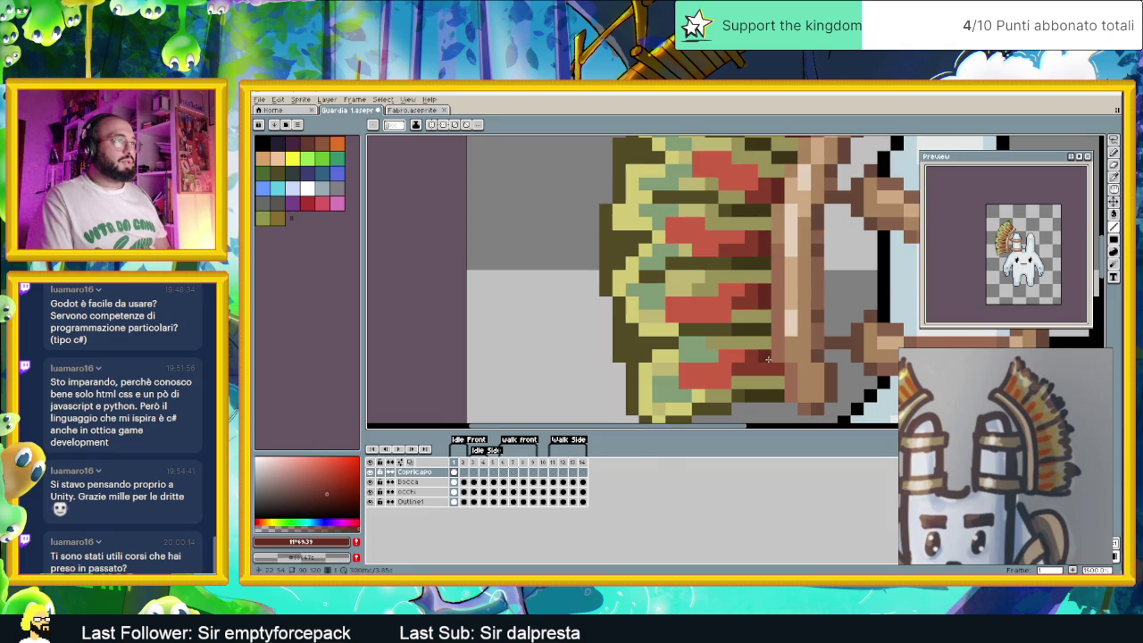
{"action": "scroll", "coordinate": [763, 368], "scroll_direction": "down", "scroll_amount": 3}
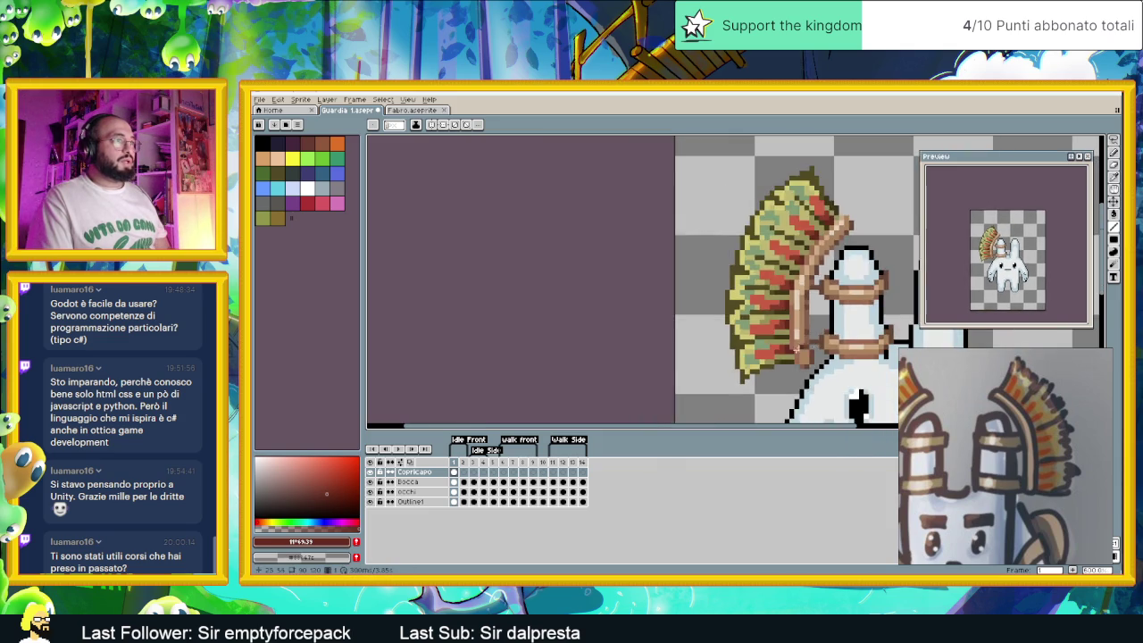
{"action": "scroll", "coordinate": [777, 375], "scroll_direction": "up", "scroll_amount": 4}
{"action": "left_click", "coordinate": [788, 382], "text": "alt"}
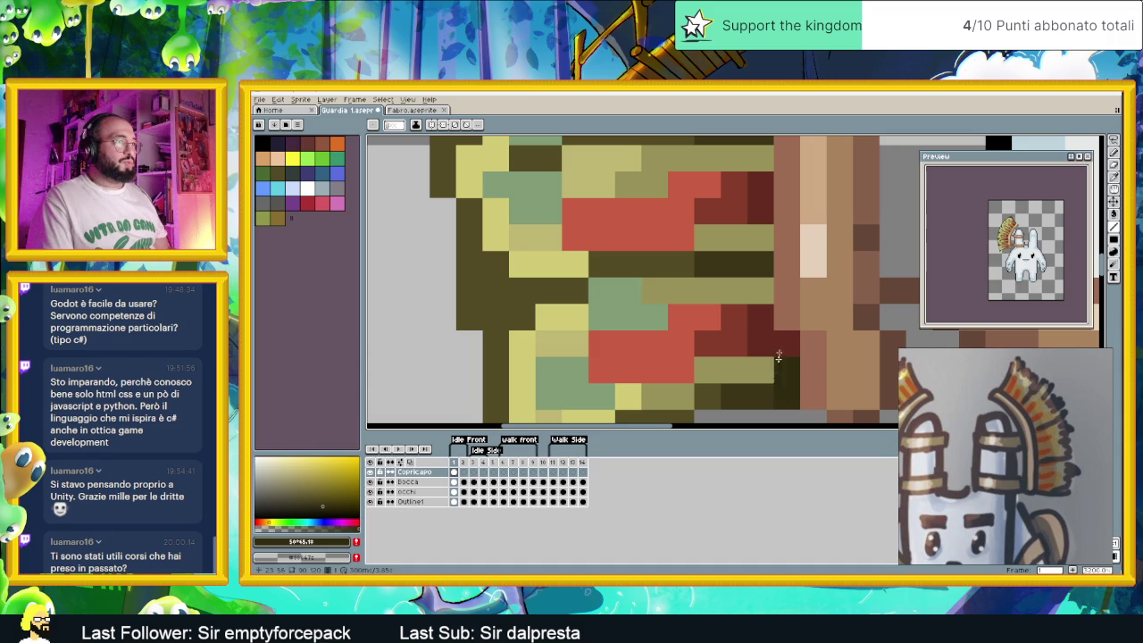
{"action": "left_click_drag", "start_coordinate": [836, 183], "coordinate": [841, 347]}
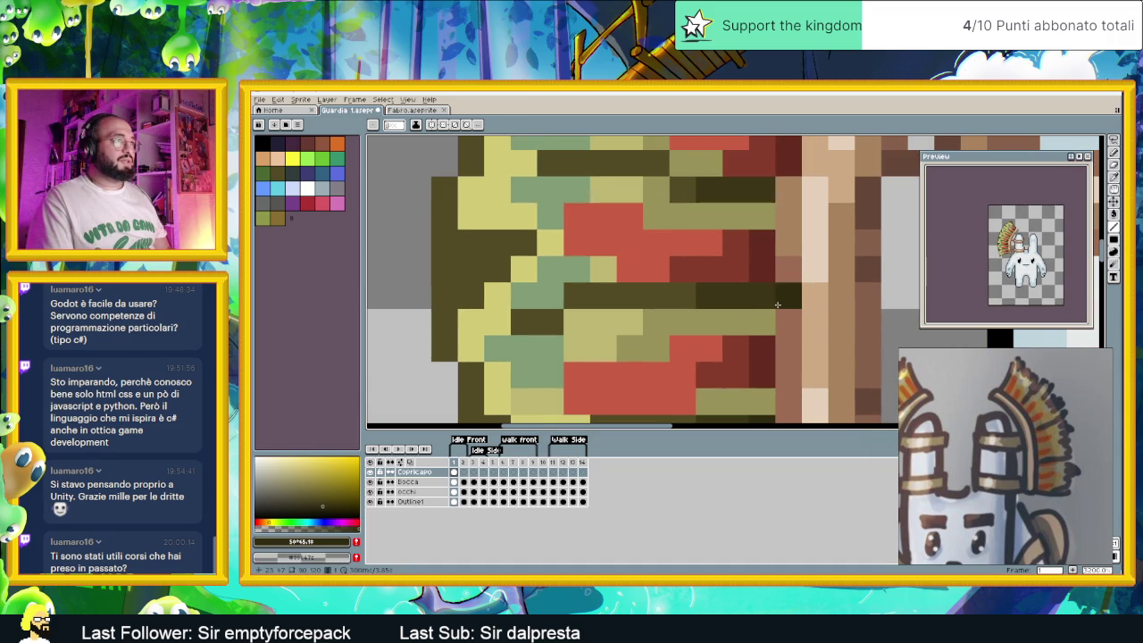
{"action": "left_click", "coordinate": [836, 208]}
{"action": "mouse_move", "coordinate": [835, 206]}
{"action": "left_mouse_down"}
{"action": "mouse_move", "coordinate": [866, 207]}
{"action": "mouse_move", "coordinate": [783, 344]}
{"action": "left_mouse_up"}
{"action": "left_click", "coordinate": [795, 188]}
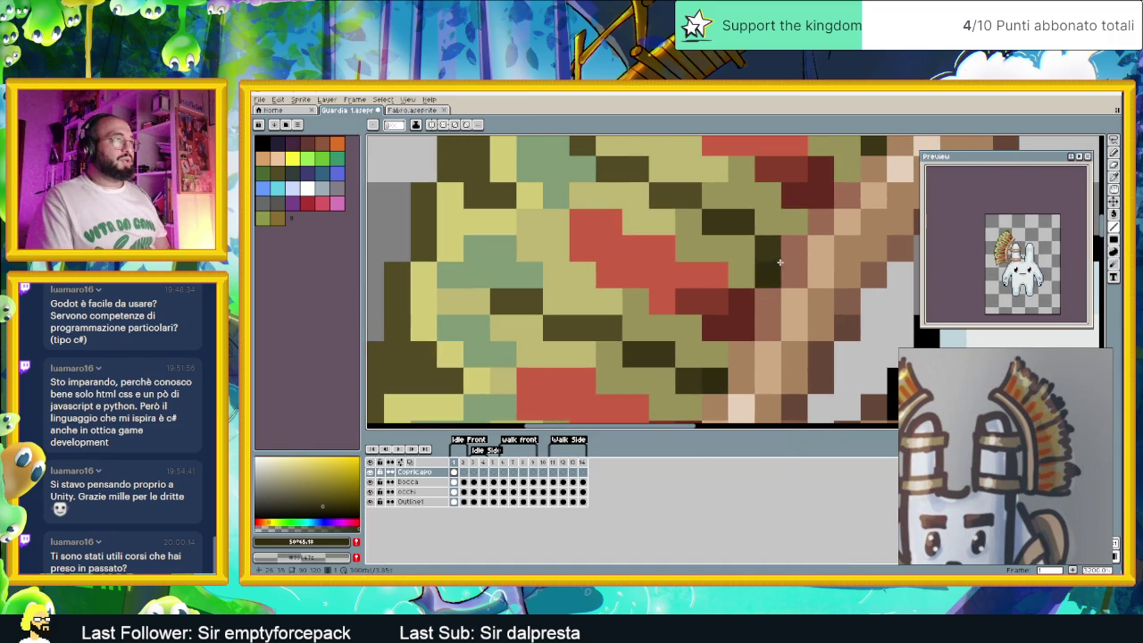
Bring the whole headdress back into view and sample the light tan from the quill
{"action": "left_click_drag", "start_coordinate": [794, 289], "coordinate": [785, 303]}
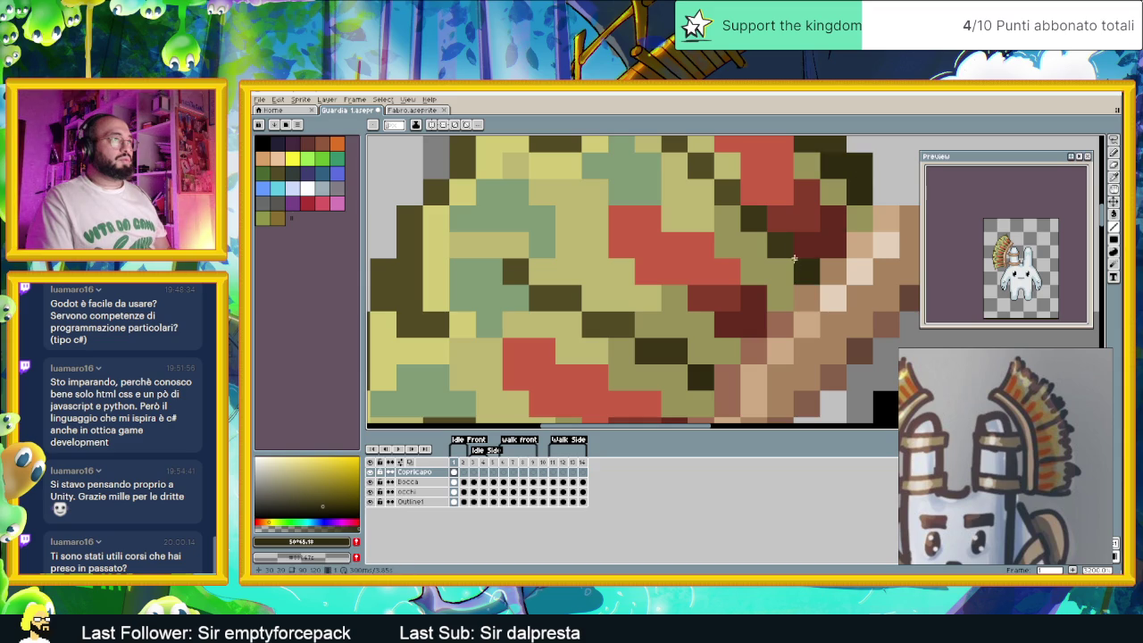
{"action": "scroll", "coordinate": [770, 334], "scroll_direction": "down", "scroll_amount": 2}
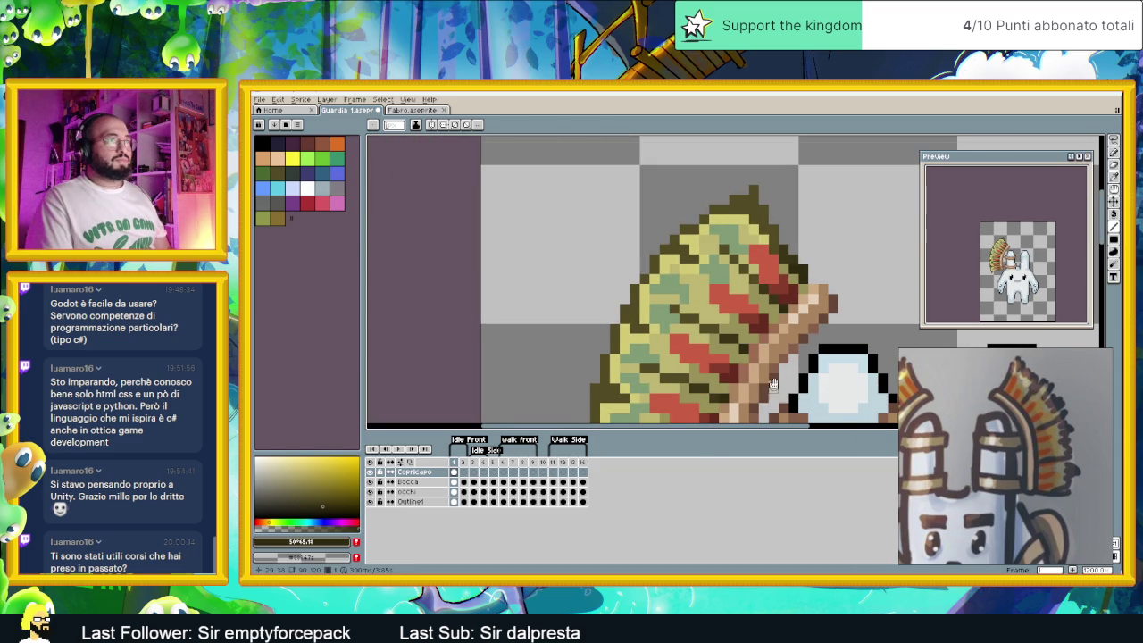
{"action": "left_click_drag", "start_coordinate": [775, 385], "coordinate": [786, 292]}
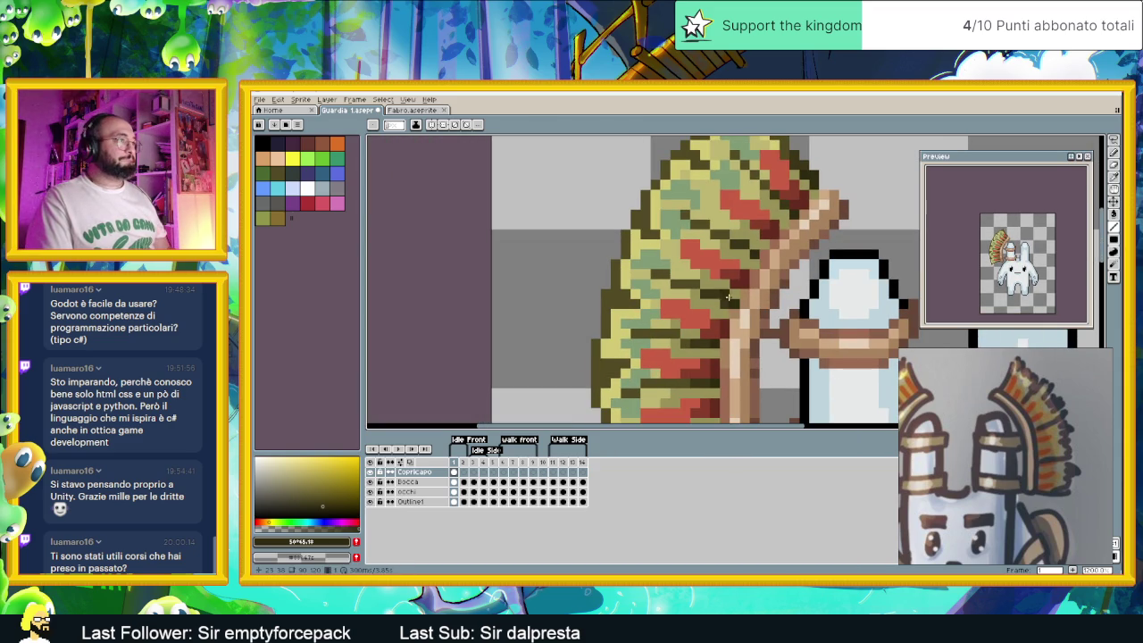
{"action": "left_click", "coordinate": [741, 293], "text": "alt"}
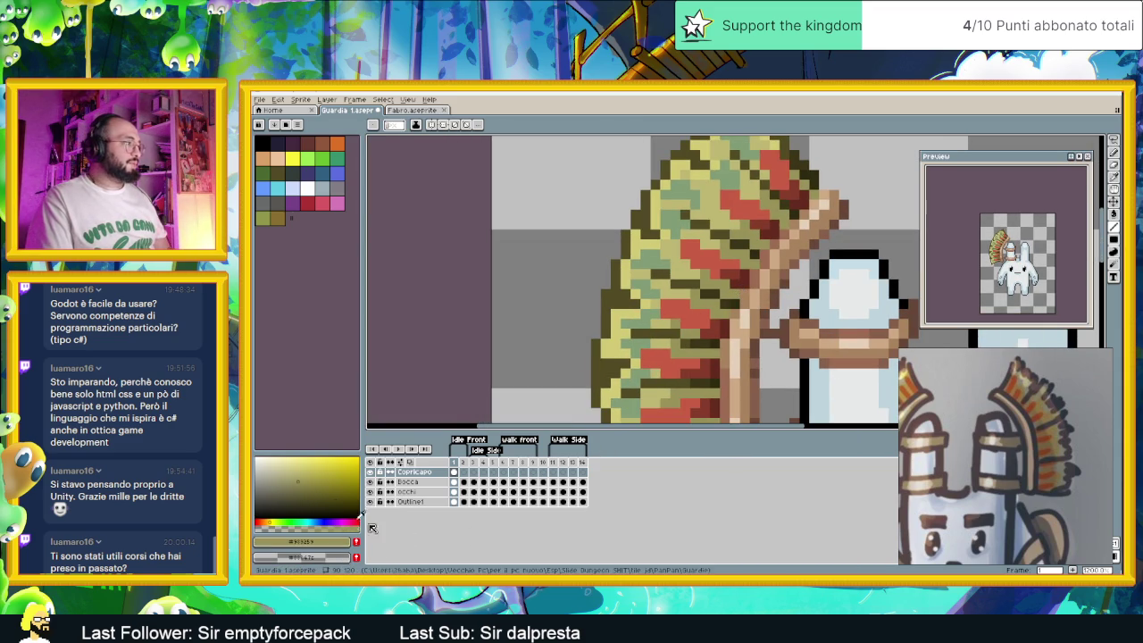
Choose a pale olive-yellow as the paint colour
{"action": "left_click", "coordinate": [306, 486]}
{"action": "left_click_drag", "start_coordinate": [305, 486], "coordinate": [306, 489]}
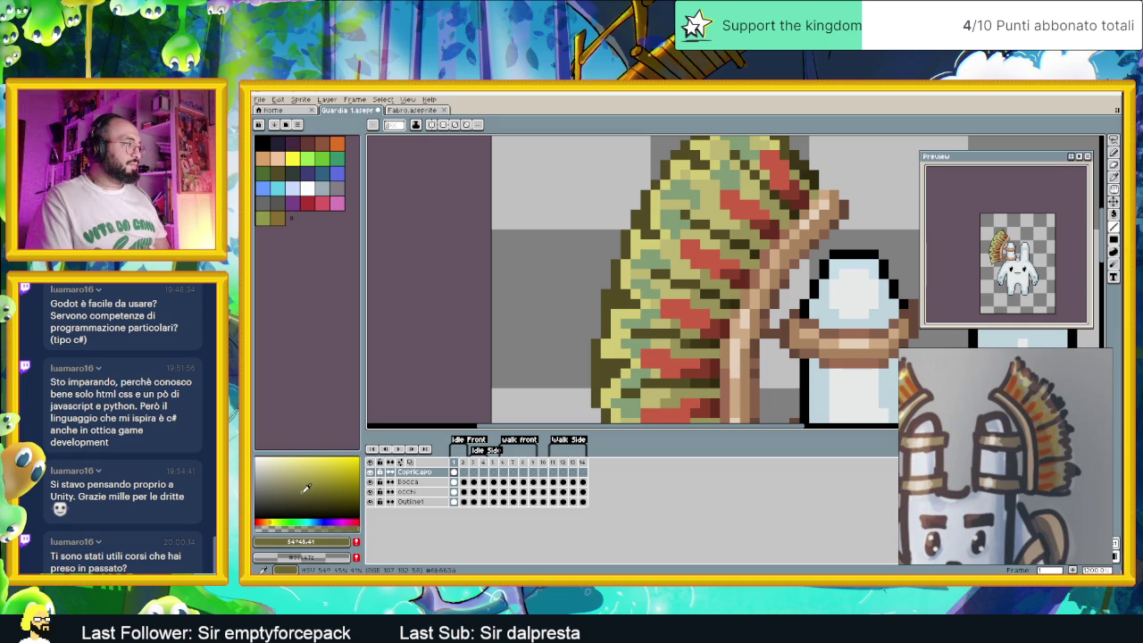
{"action": "scroll", "coordinate": [705, 292], "scroll_direction": "up", "scroll_amount": 1}
{"action": "scroll", "coordinate": [705, 293], "scroll_direction": "up", "scroll_amount": 1}
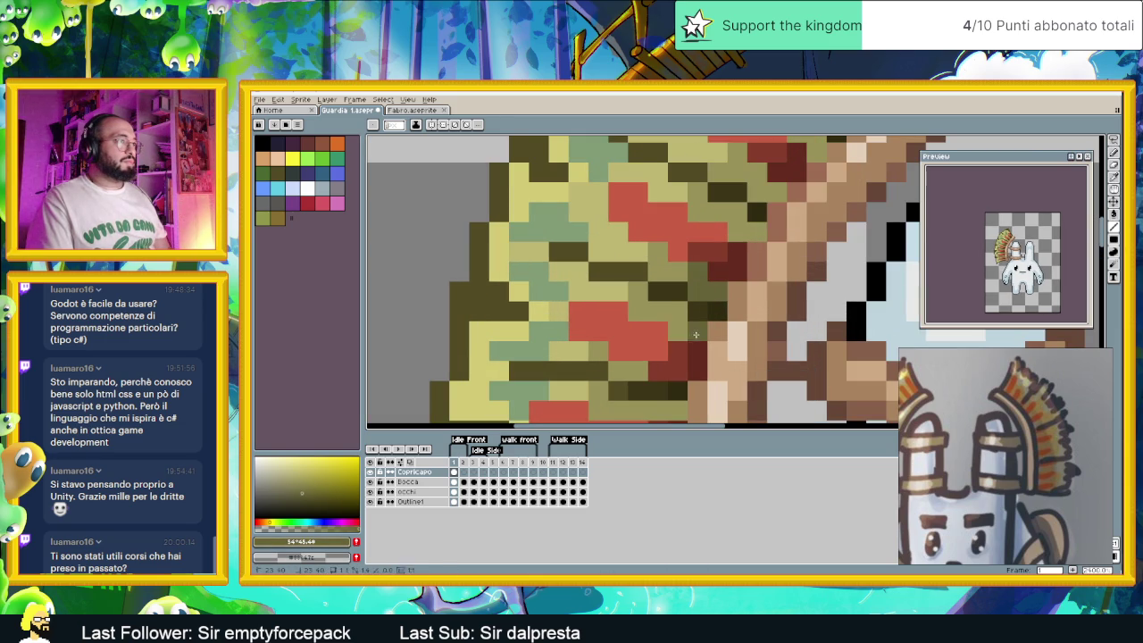
{"action": "scroll", "coordinate": [692, 320], "scroll_direction": "down", "scroll_amount": 2}
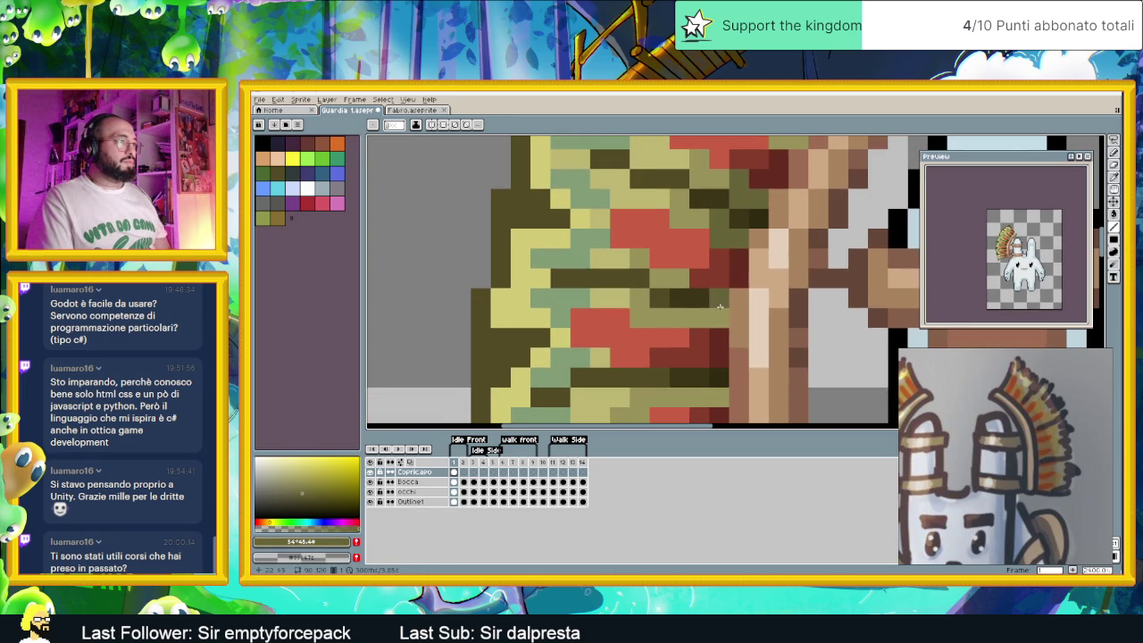
{"action": "scroll", "coordinate": [714, 330], "scroll_direction": "down", "scroll_amount": 1}
{"action": "scroll", "coordinate": [728, 338], "scroll_direction": "down", "scroll_amount": 1}
Sample a colour from the headdress feathers and pick a slightly darker shade of it
{"action": "left_click_drag", "start_coordinate": [790, 375], "coordinate": [816, 261]}
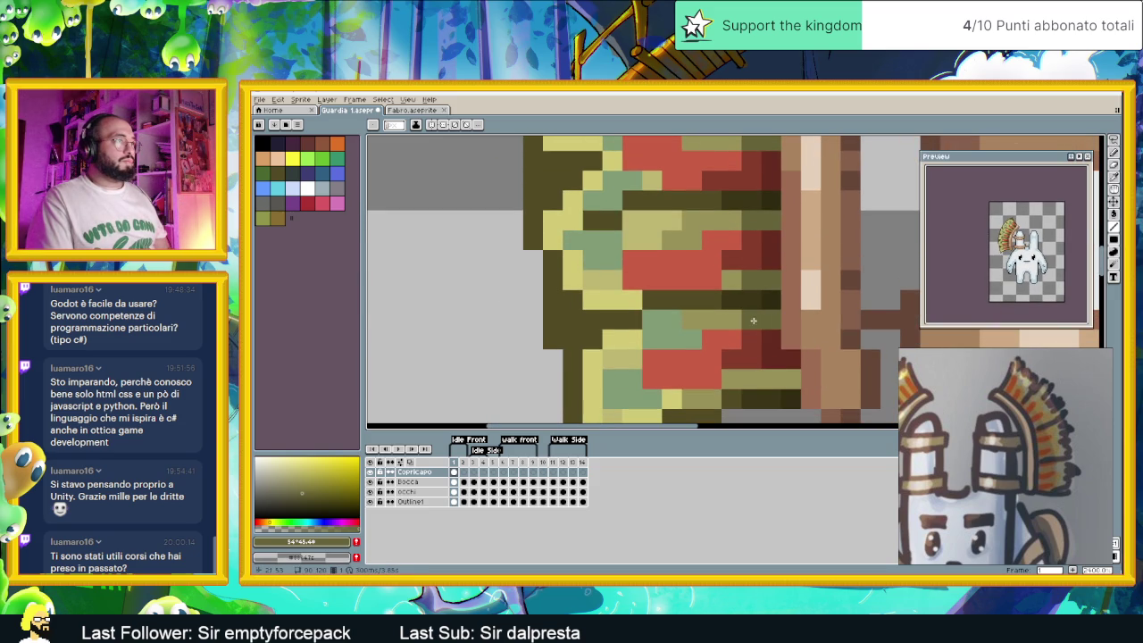
{"action": "scroll", "coordinate": [789, 377], "scroll_direction": "down", "scroll_amount": 2}
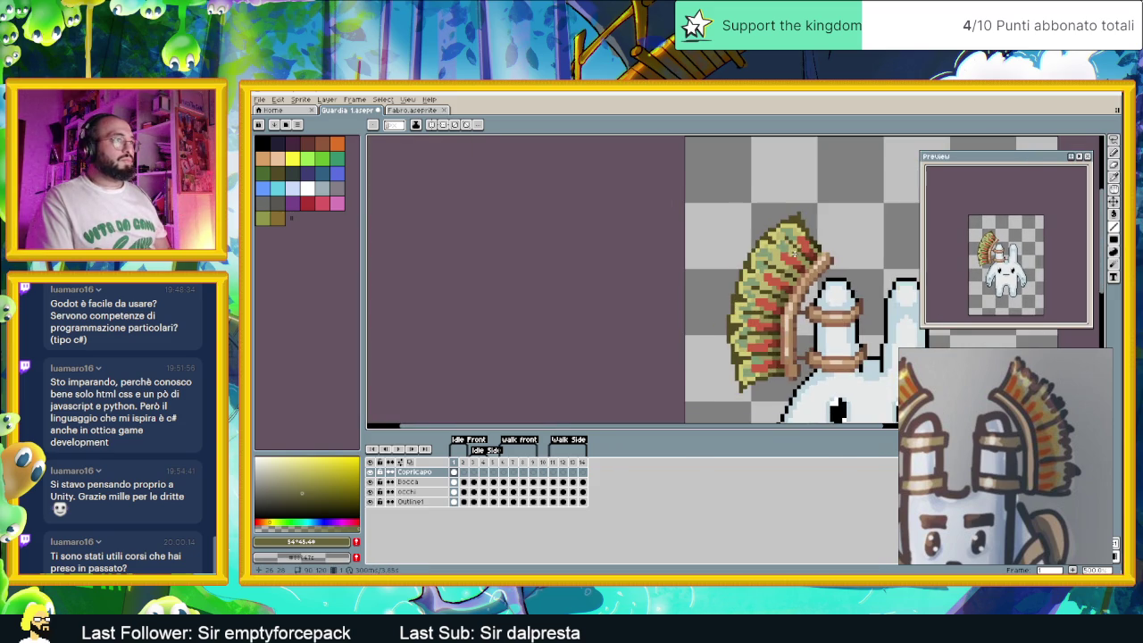
{"action": "scroll", "coordinate": [797, 253], "scroll_direction": "up", "scroll_amount": 1}
{"action": "scroll", "coordinate": [784, 307], "scroll_direction": "down", "scroll_amount": 1}
{"action": "scroll", "coordinate": [810, 289], "scroll_direction": "up", "scroll_amount": 1}
{"action": "scroll", "coordinate": [826, 269], "scroll_direction": "down", "scroll_amount": 1}
{"action": "scroll", "coordinate": [815, 262], "scroll_direction": "up", "scroll_amount": 1}
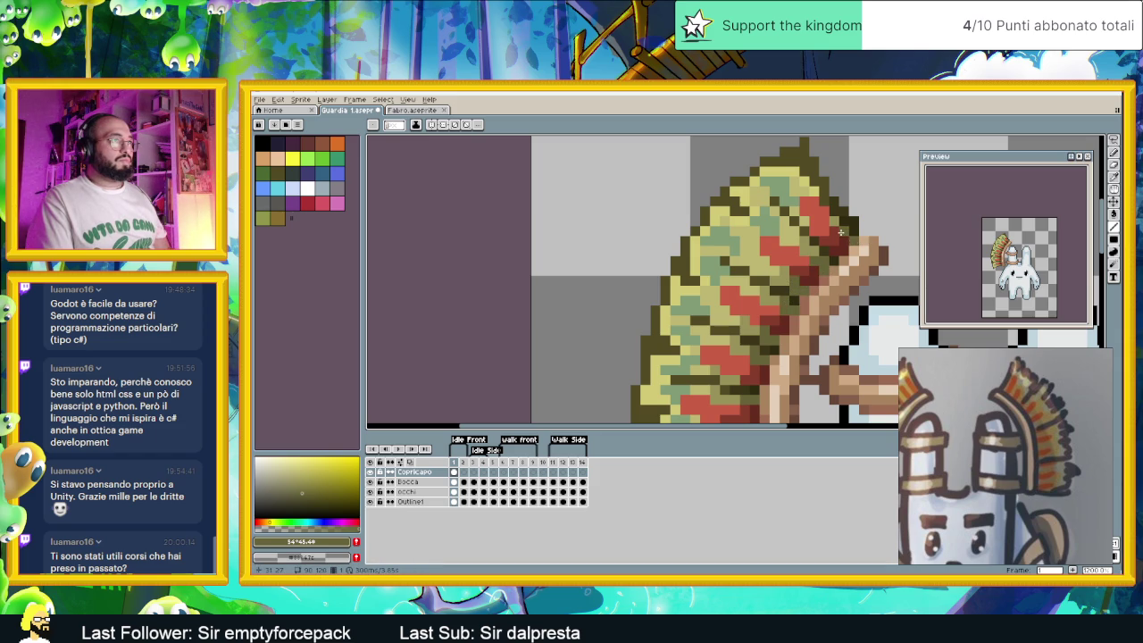
{"action": "scroll", "coordinate": [871, 270], "scroll_direction": "down", "scroll_amount": 1}
{"action": "scroll", "coordinate": [870, 270], "scroll_direction": "down", "scroll_amount": 1}
{"action": "scroll", "coordinate": [858, 277], "scroll_direction": "down", "scroll_amount": 1}
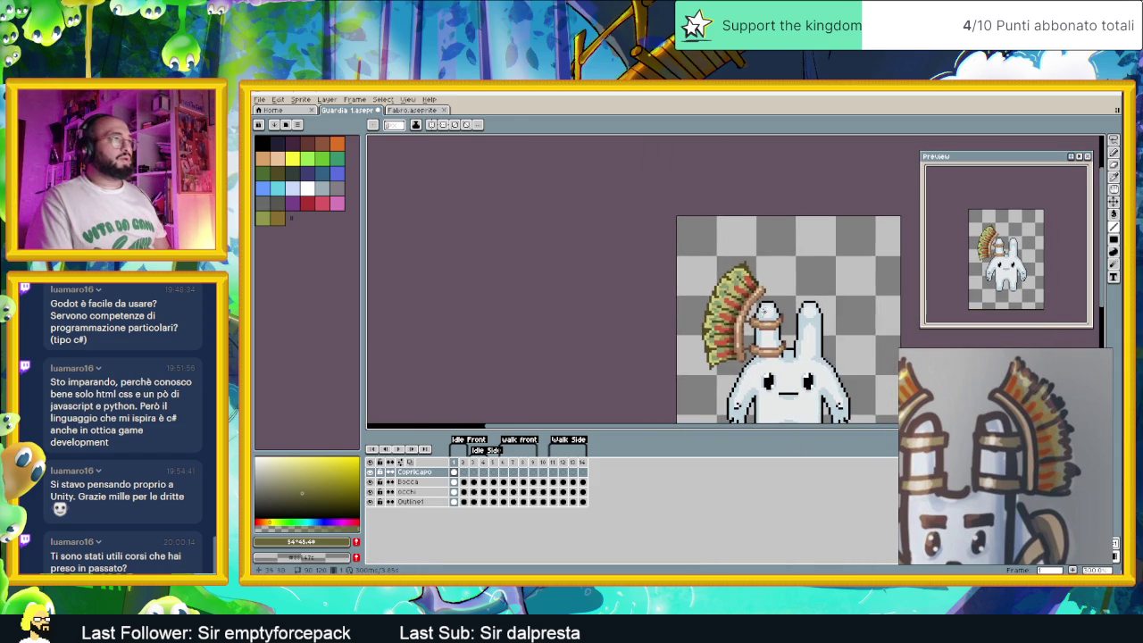
{"action": "scroll", "coordinate": [804, 285], "scroll_direction": "down", "scroll_amount": 1}
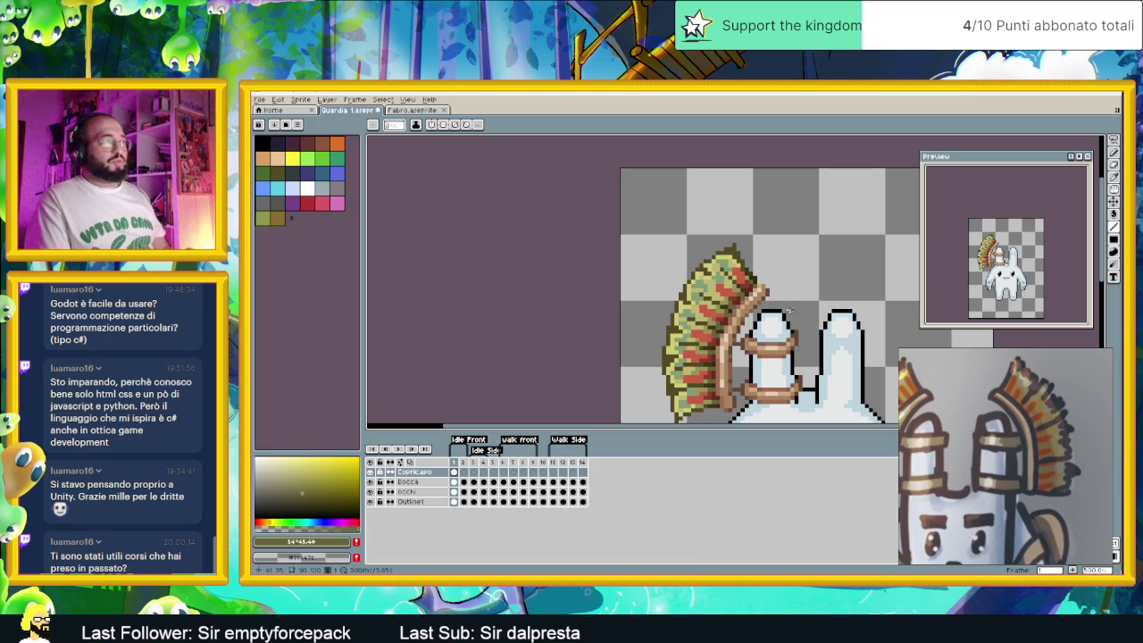
{"action": "scroll", "coordinate": [733, 295], "scroll_direction": "up", "scroll_amount": 2}
{"action": "scroll", "coordinate": [717, 284], "scroll_direction": "up", "scroll_amount": 1}
{"action": "key", "text": "alt"}
{"action": "left_click", "coordinate": [716, 285], "text": "alt"}
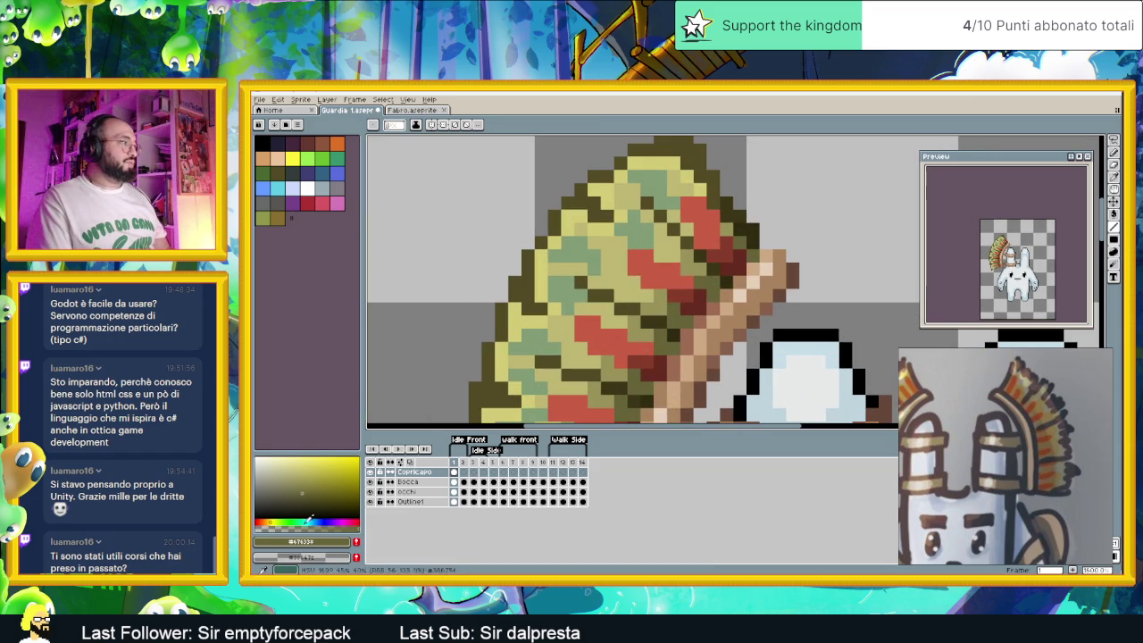
{"action": "left_click", "coordinate": [305, 500]}
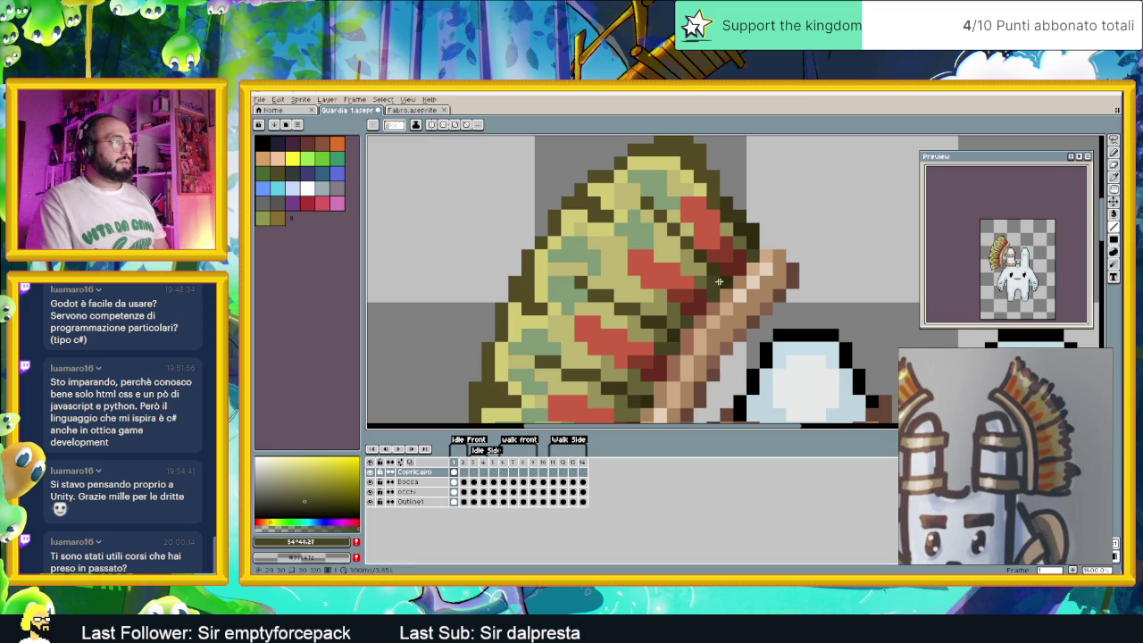
Darken a pixel on the headdress's left outline with the pencil
{"action": "left_click_drag", "start_coordinate": [639, 384], "coordinate": [697, 282]}
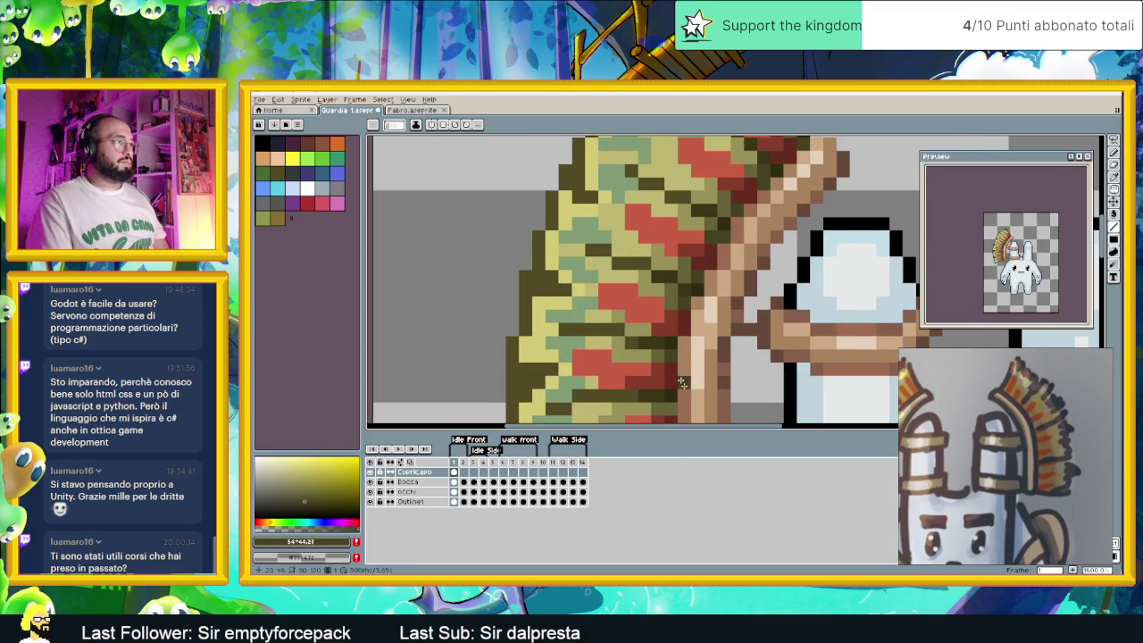
{"action": "left_click_drag", "start_coordinate": [675, 370], "coordinate": [710, 292]}
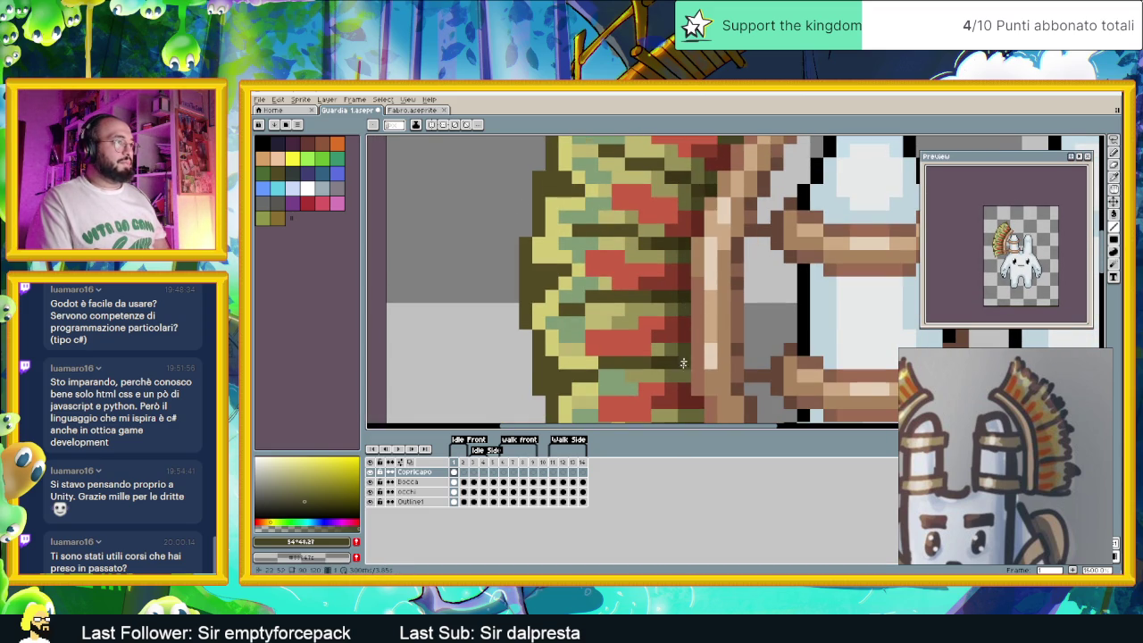
{"action": "left_click_drag", "start_coordinate": [710, 406], "coordinate": [714, 321]}
{"action": "scroll", "coordinate": [711, 332], "scroll_direction": "down", "scroll_amount": 4}
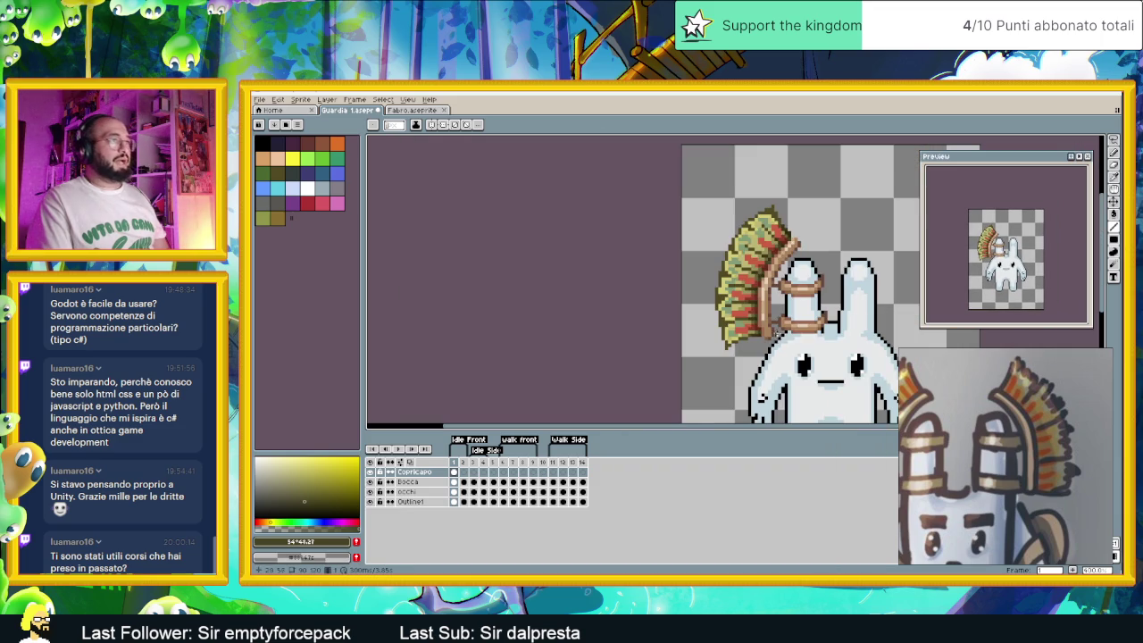
{"action": "scroll", "coordinate": [830, 280], "scroll_direction": "up", "scroll_amount": 1}
{"action": "scroll", "coordinate": [829, 280], "scroll_direction": "down", "scroll_amount": 1}
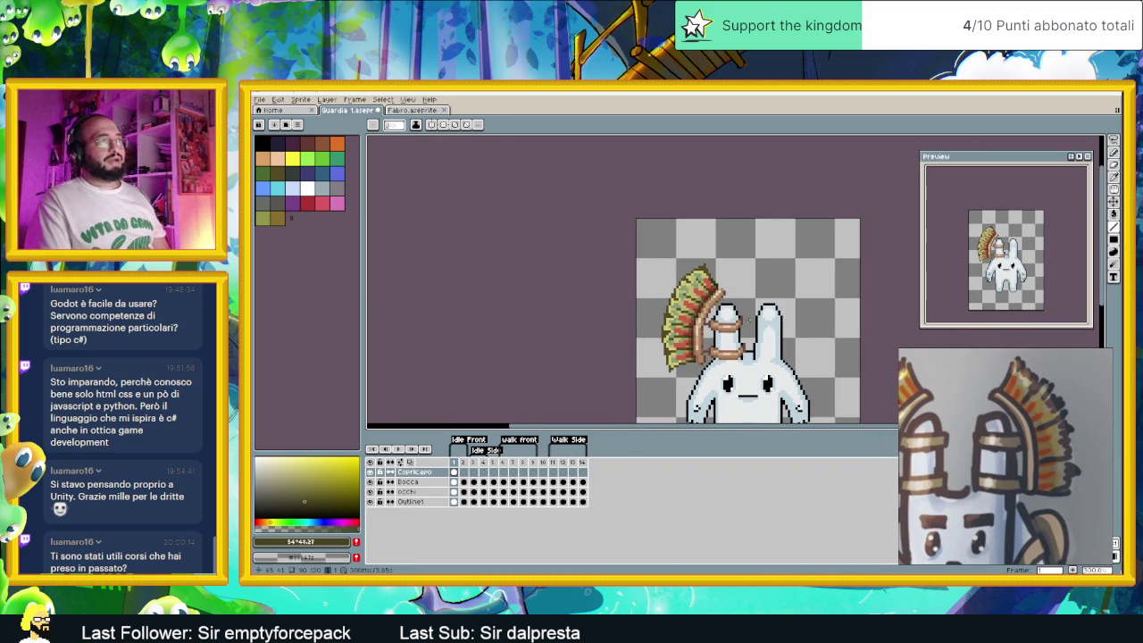
{"action": "scroll", "coordinate": [830, 279], "scroll_direction": "down", "scroll_amount": 1}
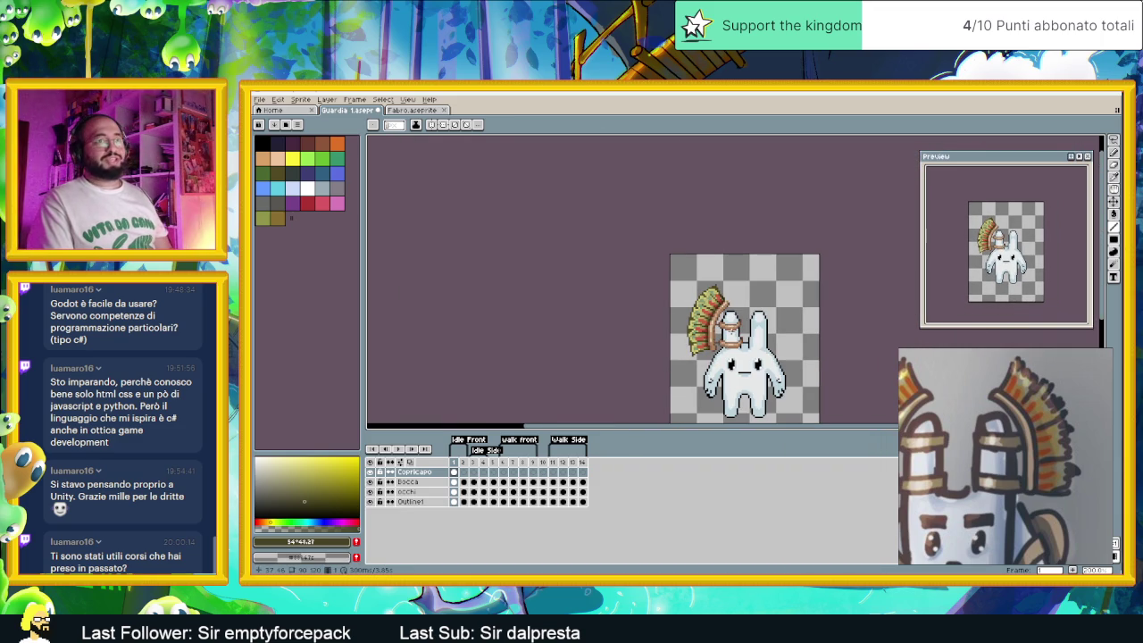
{"action": "scroll", "coordinate": [793, 320], "scroll_direction": "up", "scroll_amount": 1}
{"action": "scroll", "coordinate": [792, 321], "scroll_direction": "up", "scroll_amount": 2}
{"action": "scroll", "coordinate": [792, 320], "scroll_direction": "up", "scroll_amount": 1}
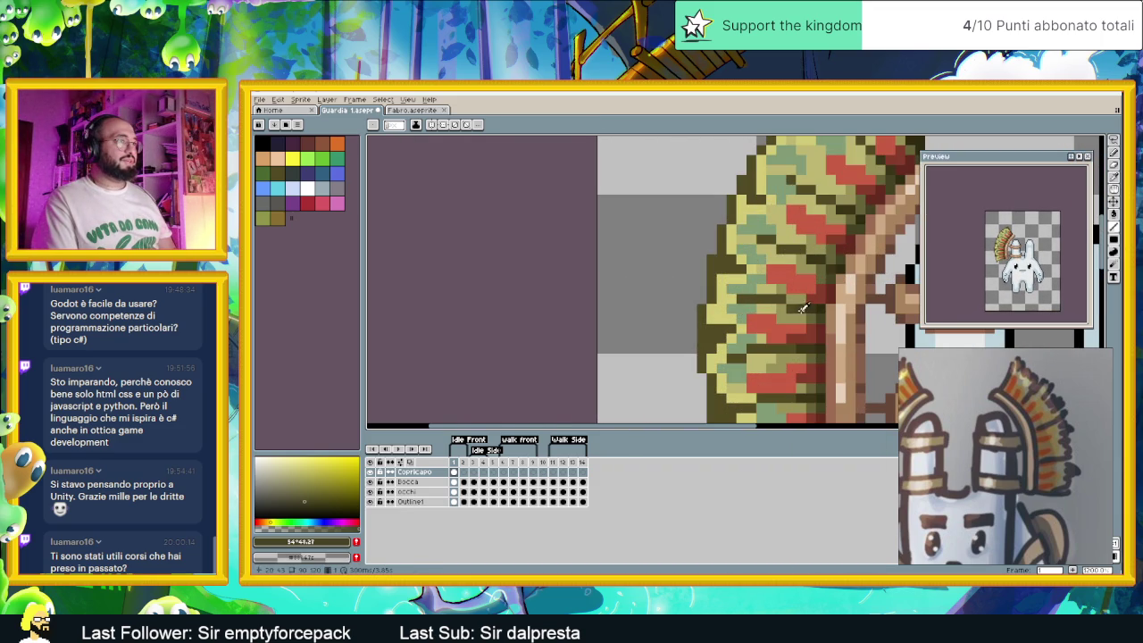
{"action": "scroll", "coordinate": [701, 317], "scroll_direction": "up", "scroll_amount": 2}
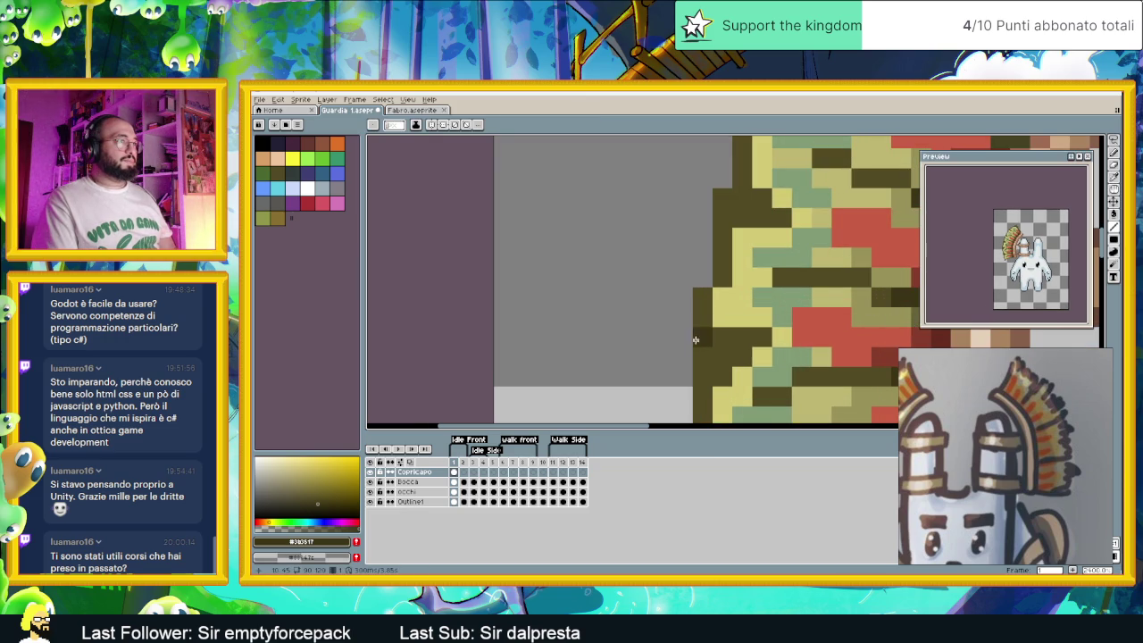
{"action": "key", "text": "v"}
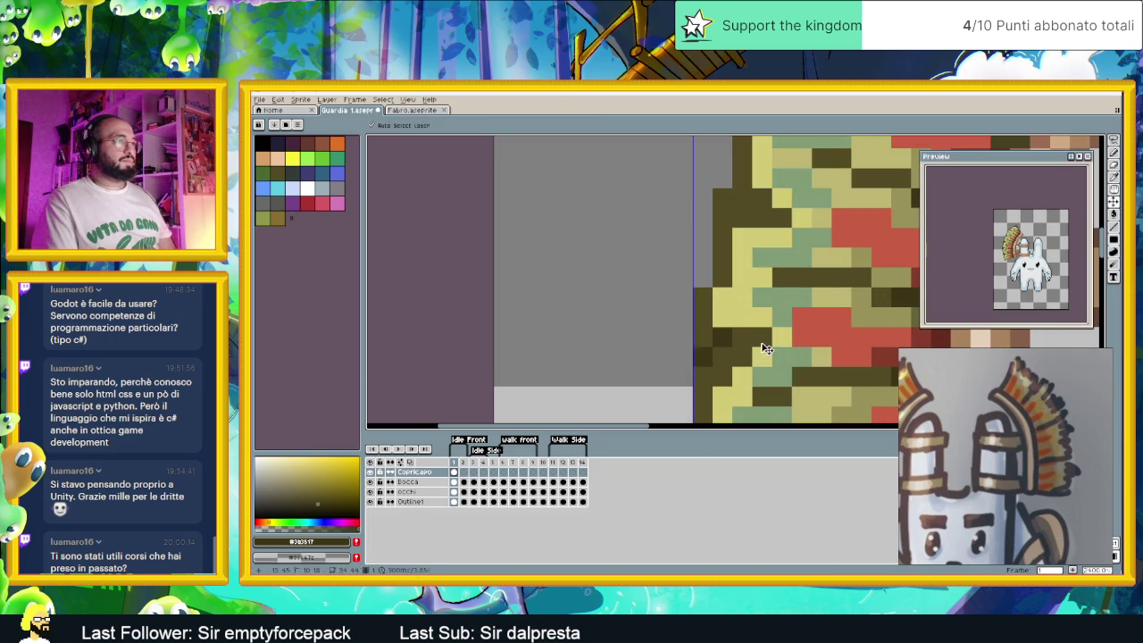
{"action": "key", "text": "b"}
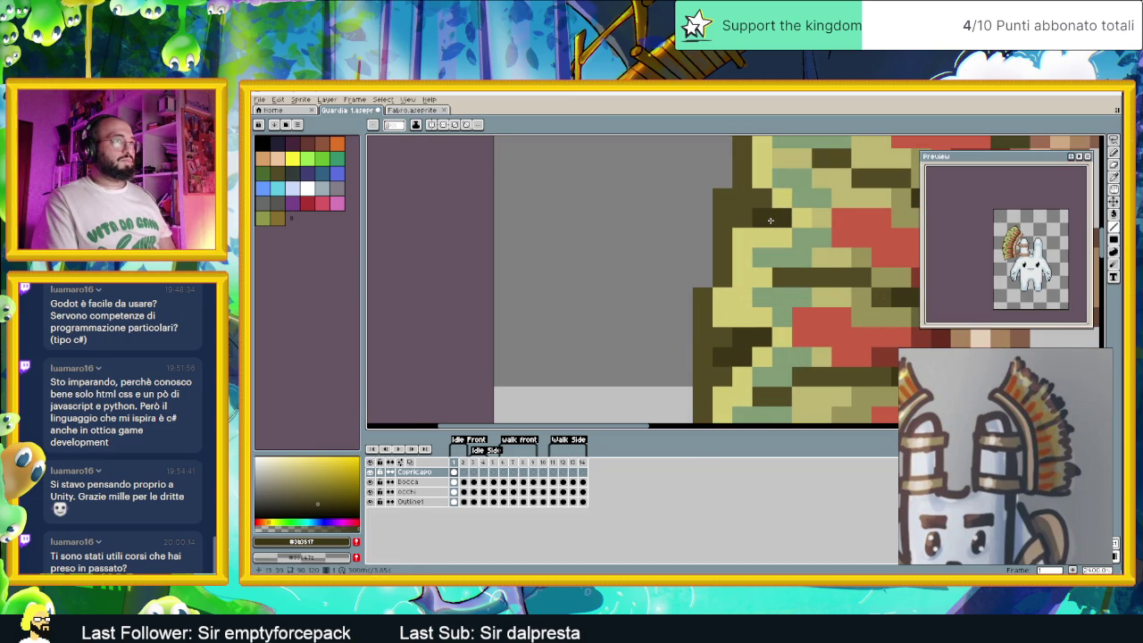
{"action": "left_click", "coordinate": [740, 217]}
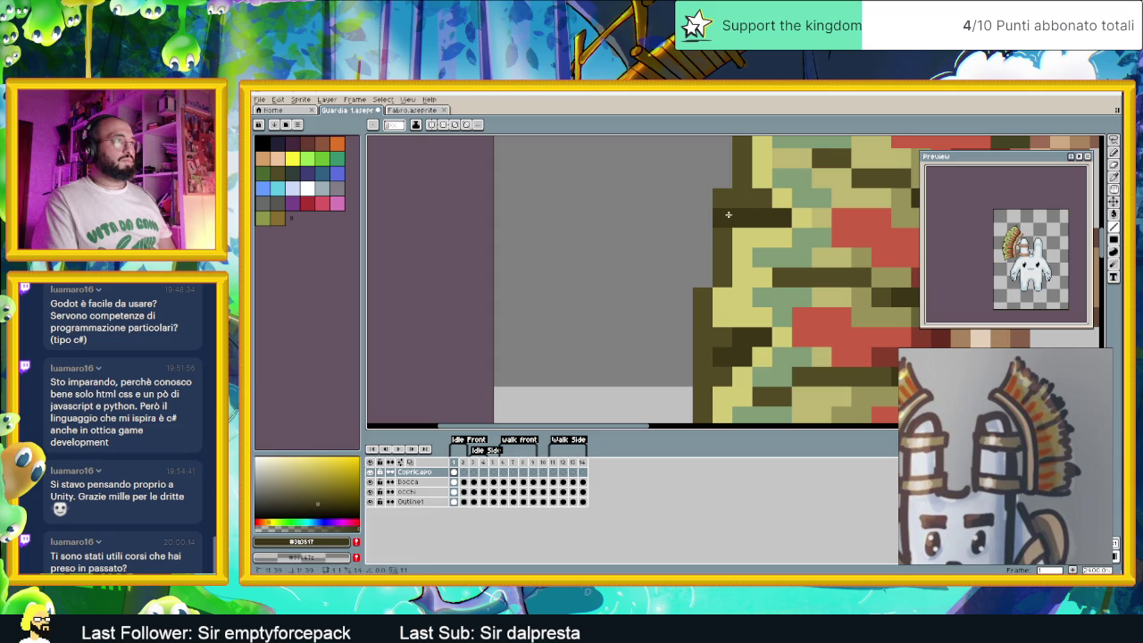
Add dark outline pixels along the top of the headdress
{"action": "scroll", "coordinate": [753, 219], "scroll_direction": "down", "scroll_amount": 2}
{"action": "scroll", "coordinate": [753, 230], "scroll_direction": "down", "scroll_amount": 1}
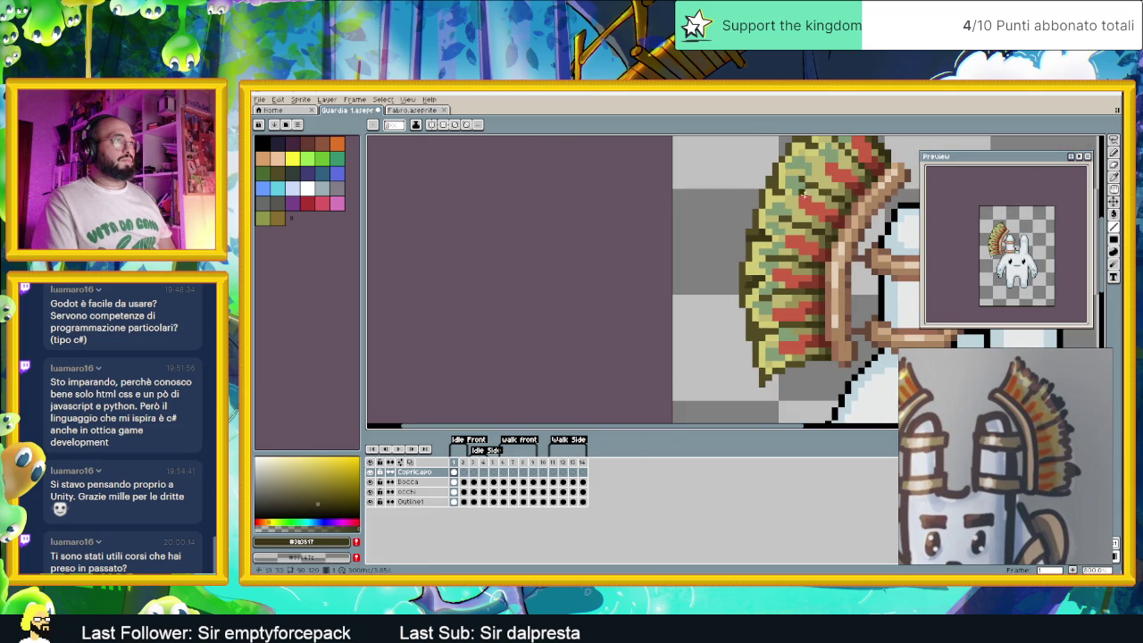
{"action": "scroll", "coordinate": [802, 196], "scroll_direction": "up", "scroll_amount": 1}
{"action": "scroll", "coordinate": [780, 194], "scroll_direction": "up", "scroll_amount": 1}
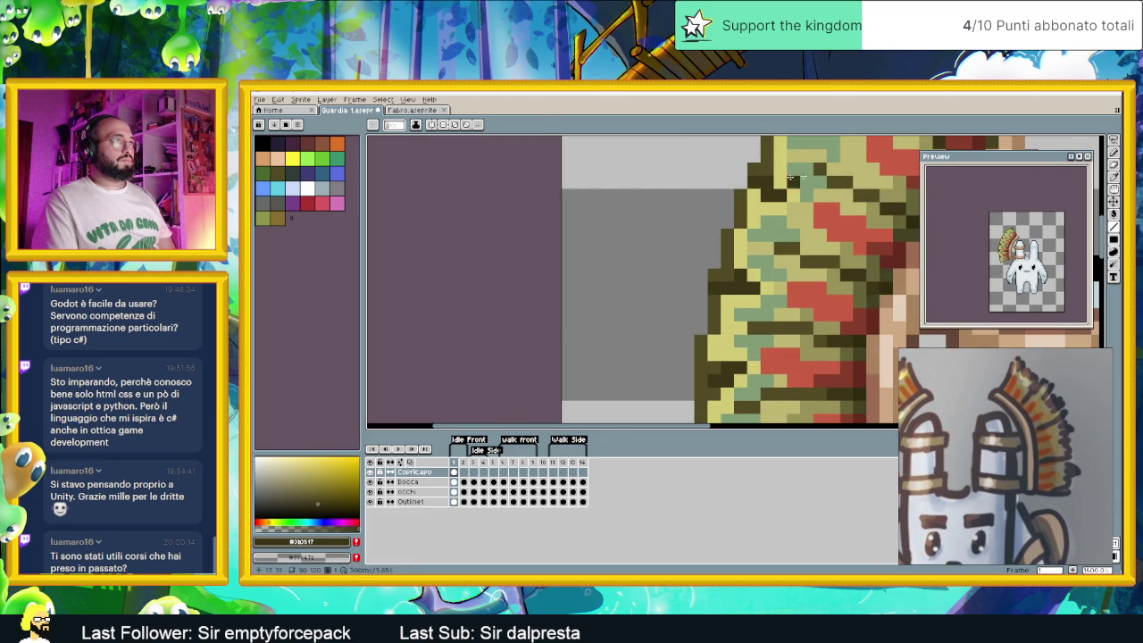
{"action": "scroll", "coordinate": [772, 179], "scroll_direction": "down", "scroll_amount": 2}
{"action": "scroll", "coordinate": [795, 251], "scroll_direction": "up", "scroll_amount": 2}
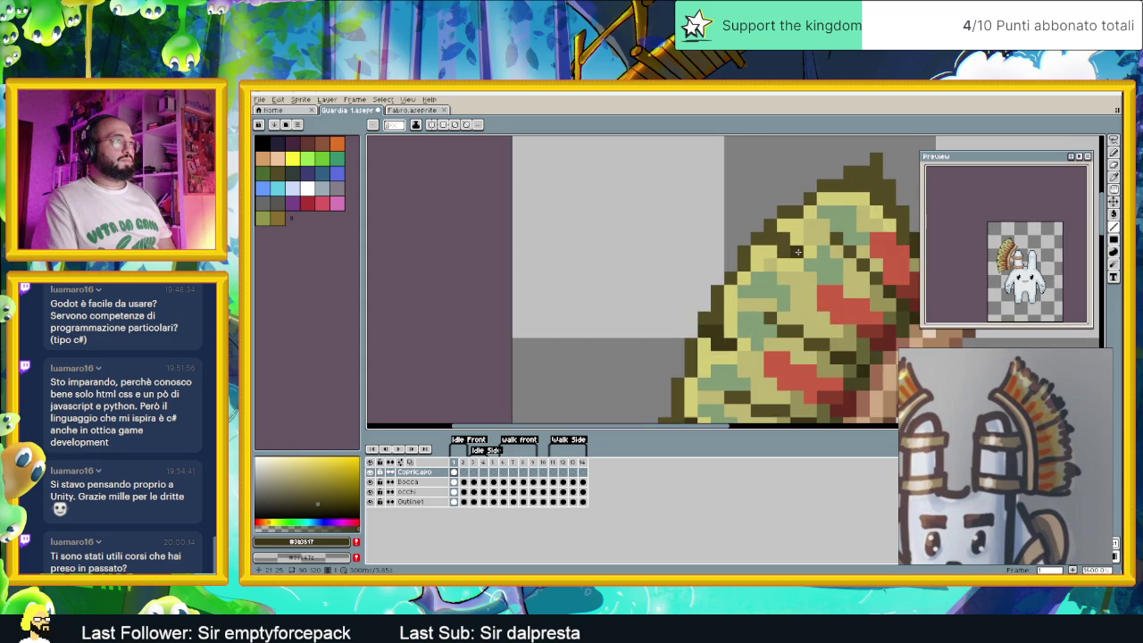
{"action": "left_click_drag", "start_coordinate": [787, 251], "coordinate": [783, 241]}
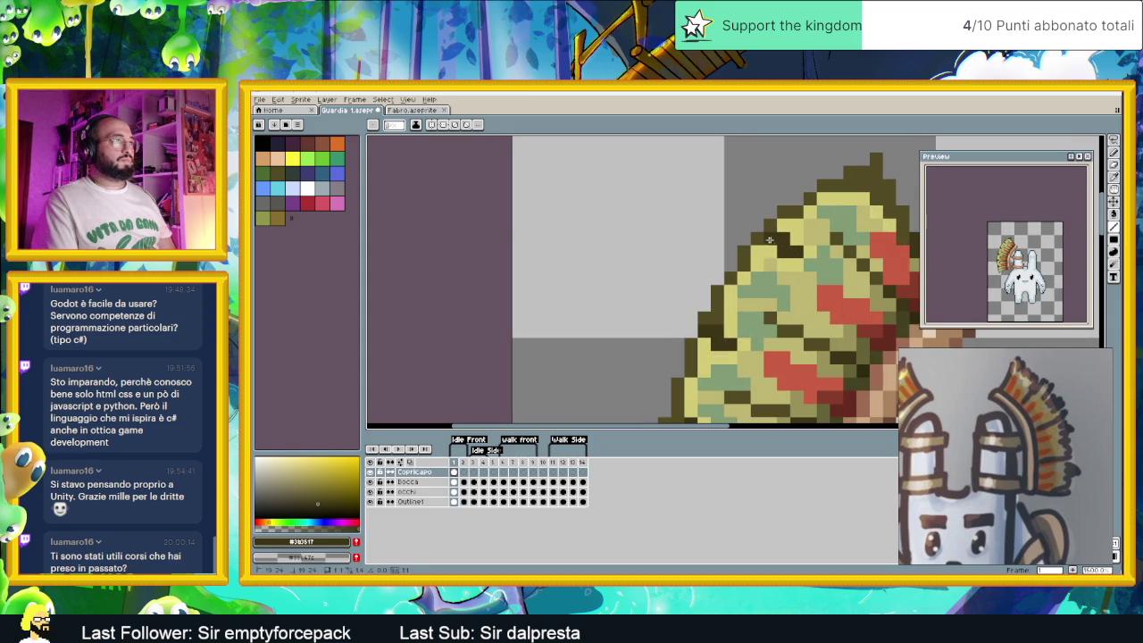
{"action": "left_click", "coordinate": [757, 239]}
{"action": "left_click", "coordinate": [848, 241]}
{"action": "mouse_move", "coordinate": [879, 190]}
{"action": "left_mouse_down"}
{"action": "mouse_move", "coordinate": [814, 262]}
{"action": "mouse_move", "coordinate": [843, 292]}
{"action": "left_mouse_up"}
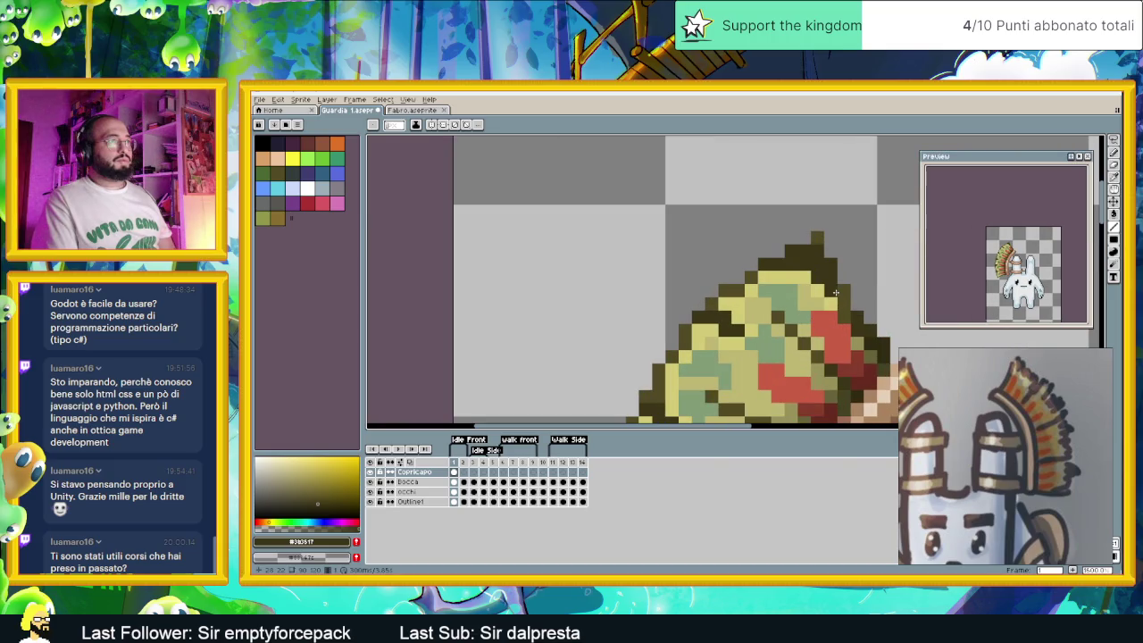
Sample the darker brown and draw a short dark brown line across the feathers
{"action": "scroll", "coordinate": [843, 310], "scroll_direction": "down", "scroll_amount": 3}
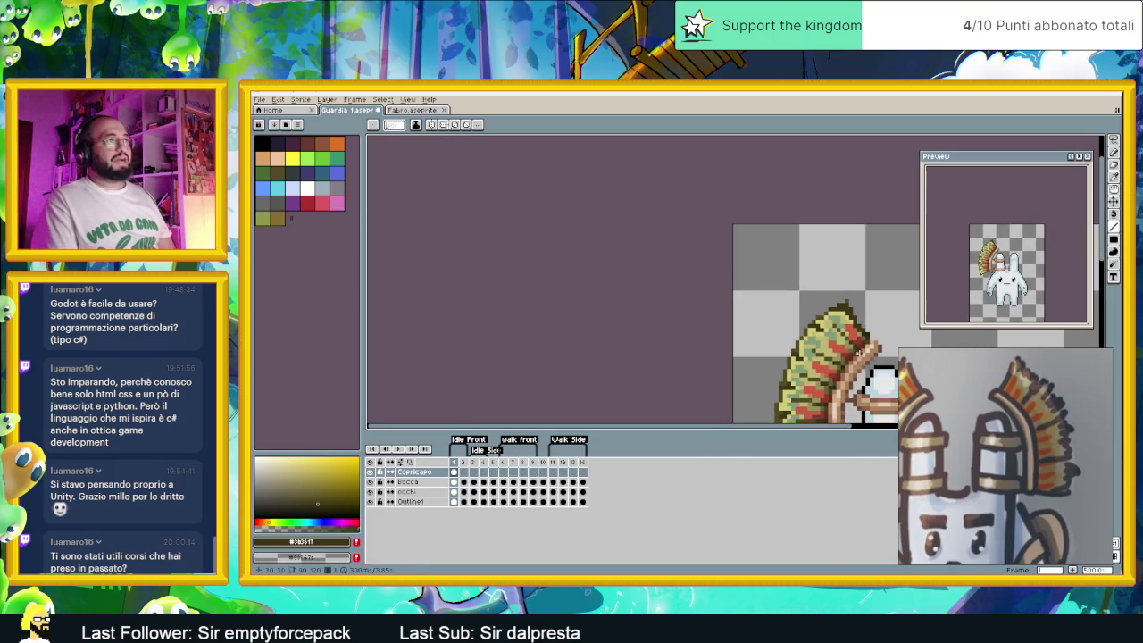
{"action": "scroll", "coordinate": [844, 304], "scroll_direction": "down", "scroll_amount": 2}
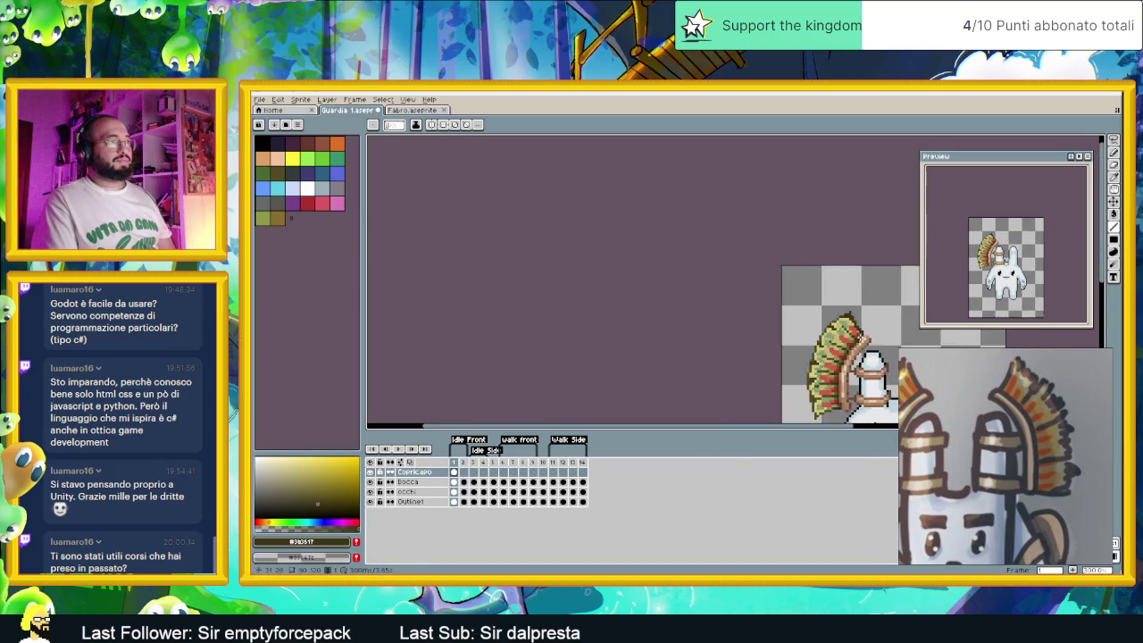
{"action": "scroll", "coordinate": [767, 312], "scroll_direction": "up", "scroll_amount": 3}
{"action": "scroll", "coordinate": [767, 312], "scroll_direction": "up", "scroll_amount": 1}
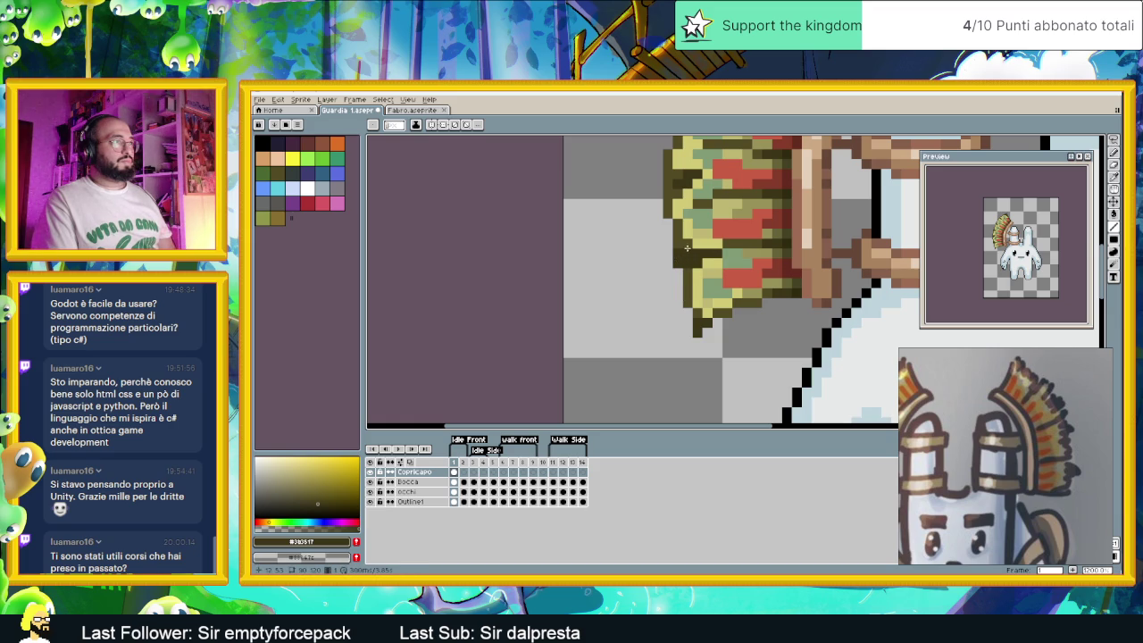
{"action": "scroll", "coordinate": [710, 279], "scroll_direction": "down", "scroll_amount": 3}
{"action": "scroll", "coordinate": [725, 257], "scroll_direction": "up", "scroll_amount": 1}
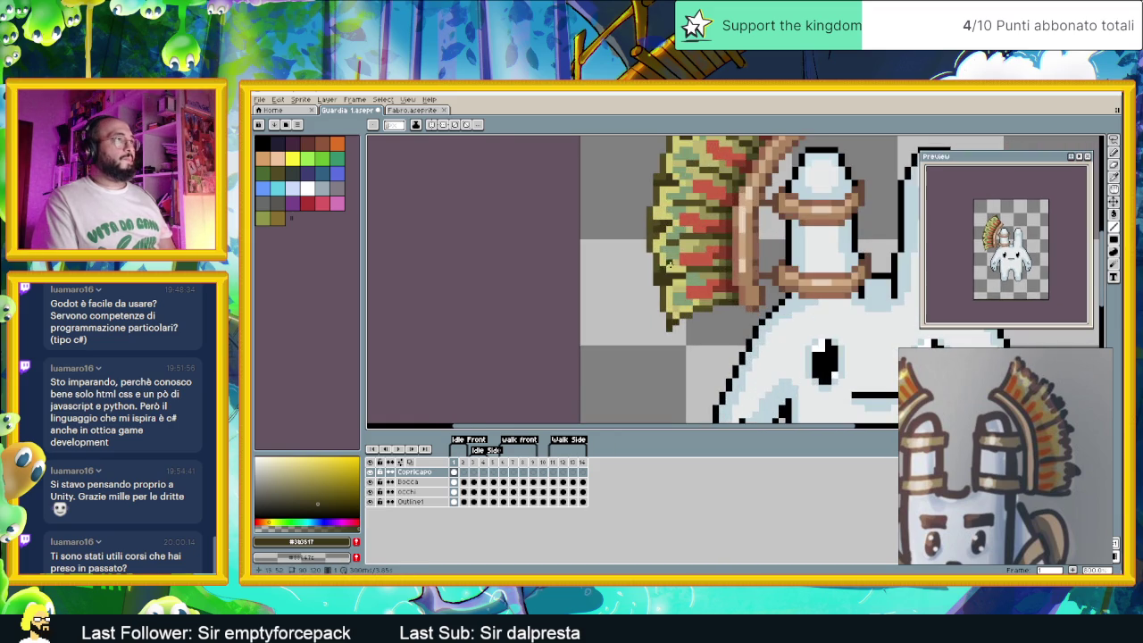
{"action": "scroll", "coordinate": [725, 257], "scroll_direction": "up", "scroll_amount": 1}
{"action": "scroll", "coordinate": [725, 257], "scroll_direction": "up", "scroll_amount": 1}
{"action": "key", "text": "alt"}
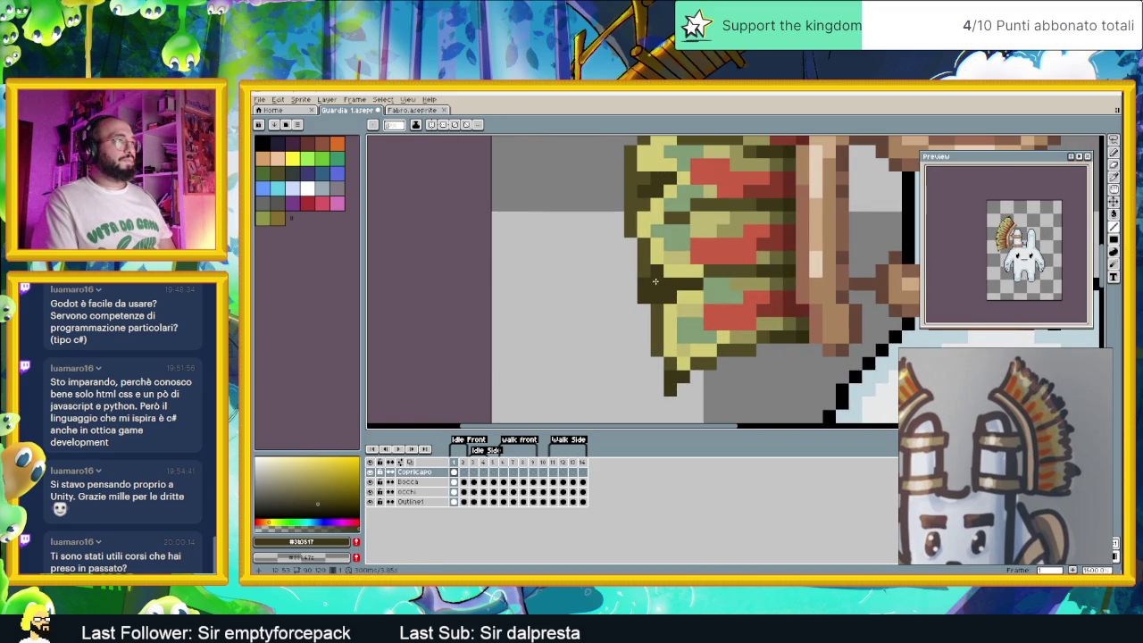
{"action": "left_click", "coordinate": [656, 285], "text": "alt"}
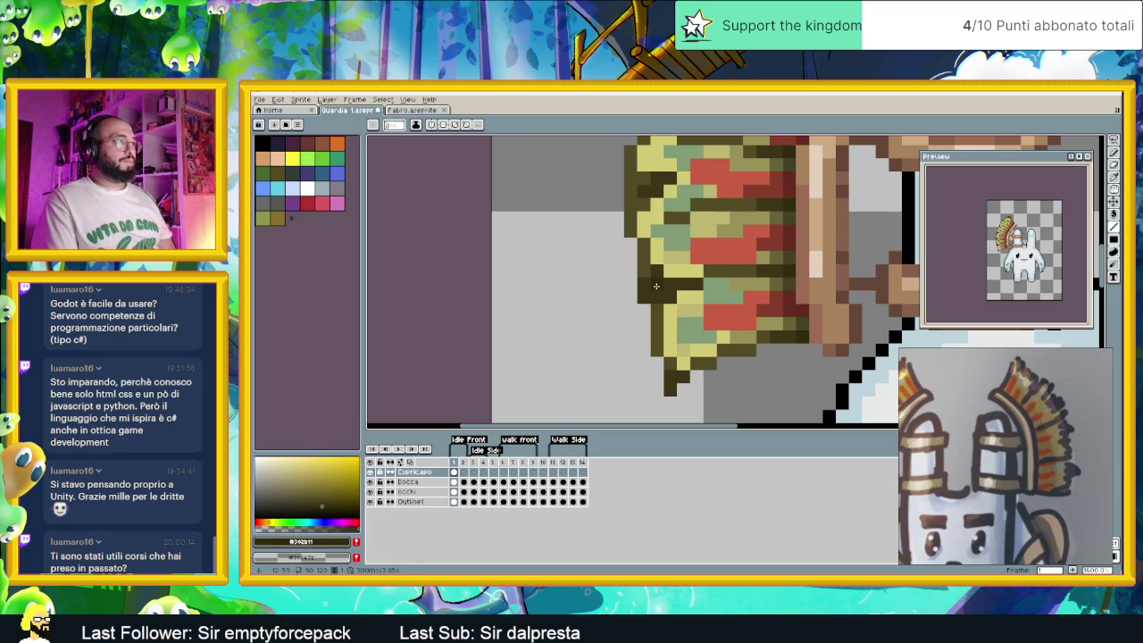
{"action": "left_click_drag", "start_coordinate": [694, 284], "coordinate": [659, 281]}
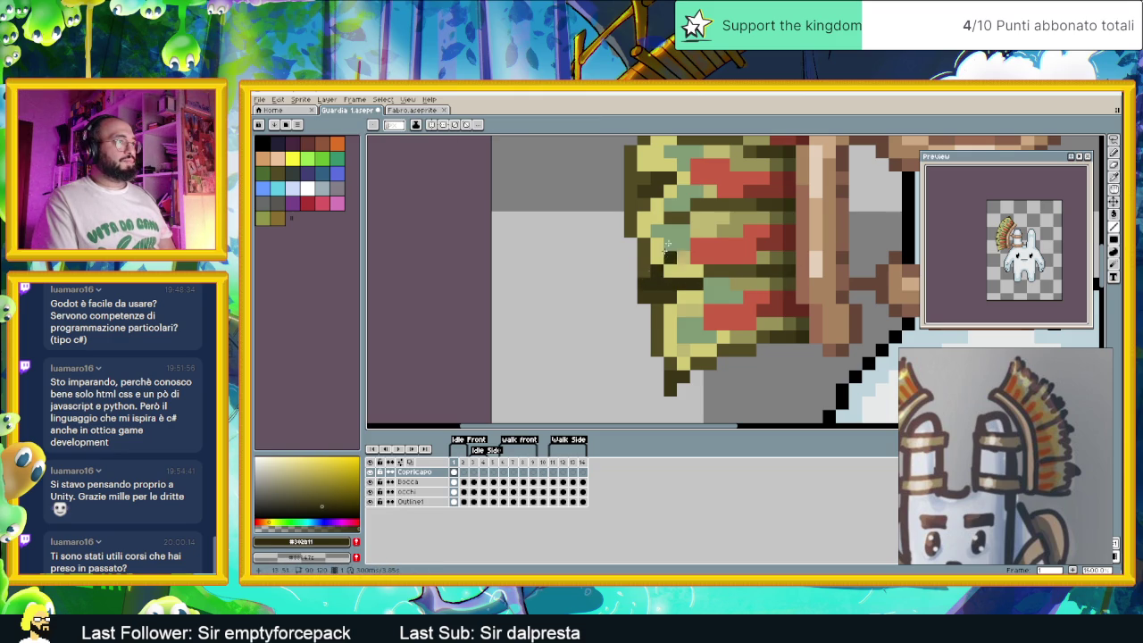
Resample the dark olive and darker brown, and recentre the whole sprite to check
{"action": "scroll", "coordinate": [654, 266], "scroll_direction": "up", "scroll_amount": 2}
{"action": "left_click", "coordinate": [684, 262], "text": "alt"}
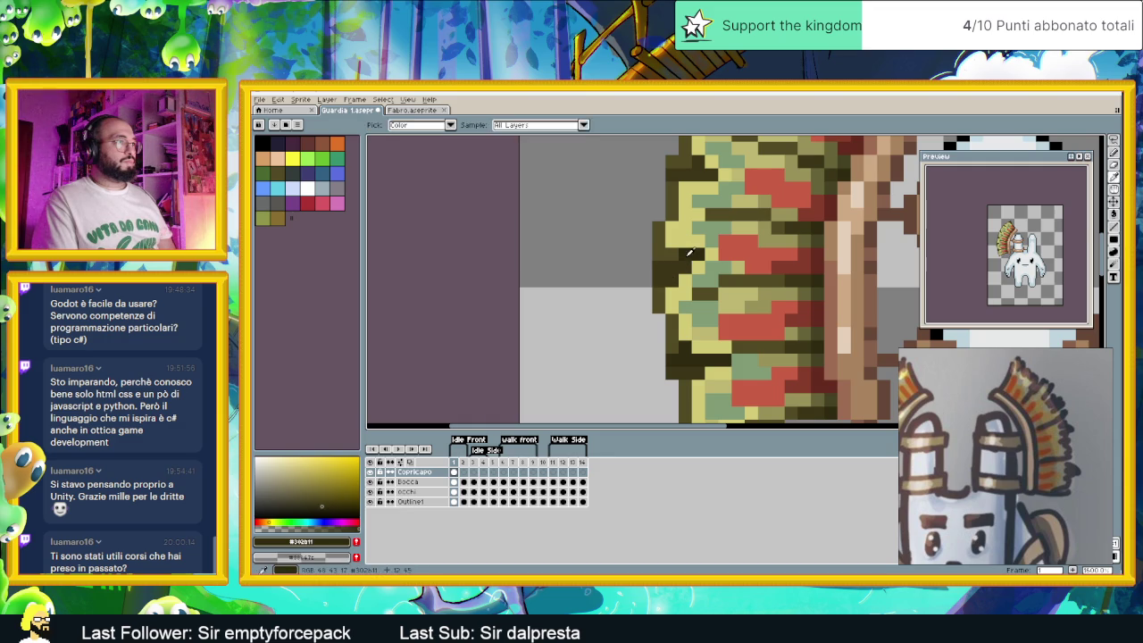
{"action": "left_click", "coordinate": [676, 261], "text": "alt"}
{"action": "left_click_drag", "start_coordinate": [727, 230], "coordinate": [746, 363]}
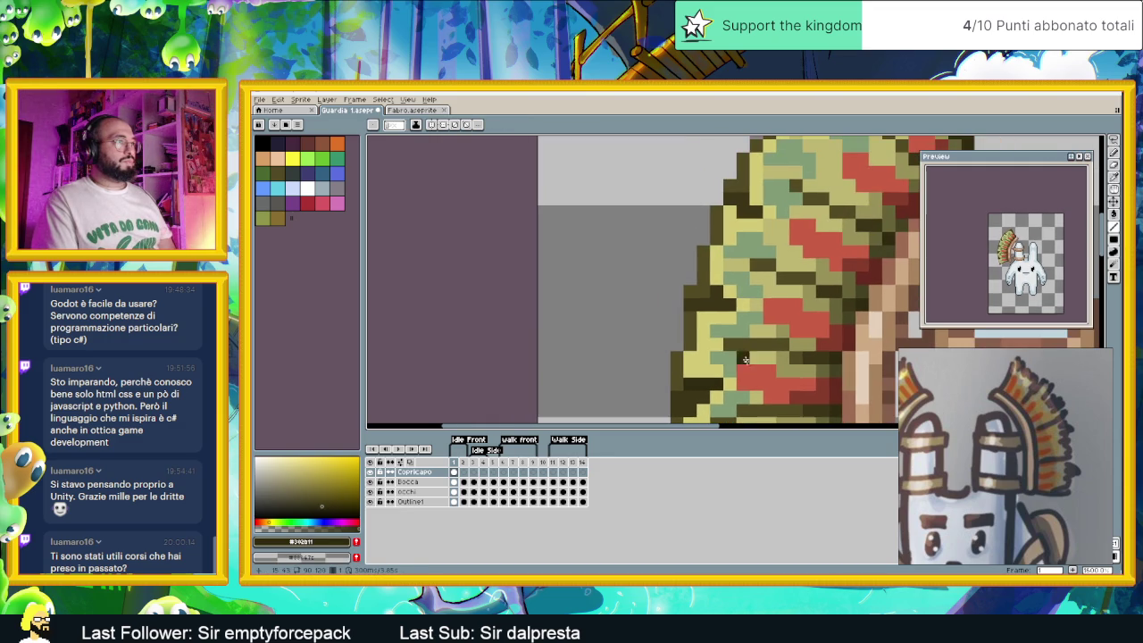
{"action": "scroll", "coordinate": [723, 284], "scroll_direction": "up", "scroll_amount": 3}
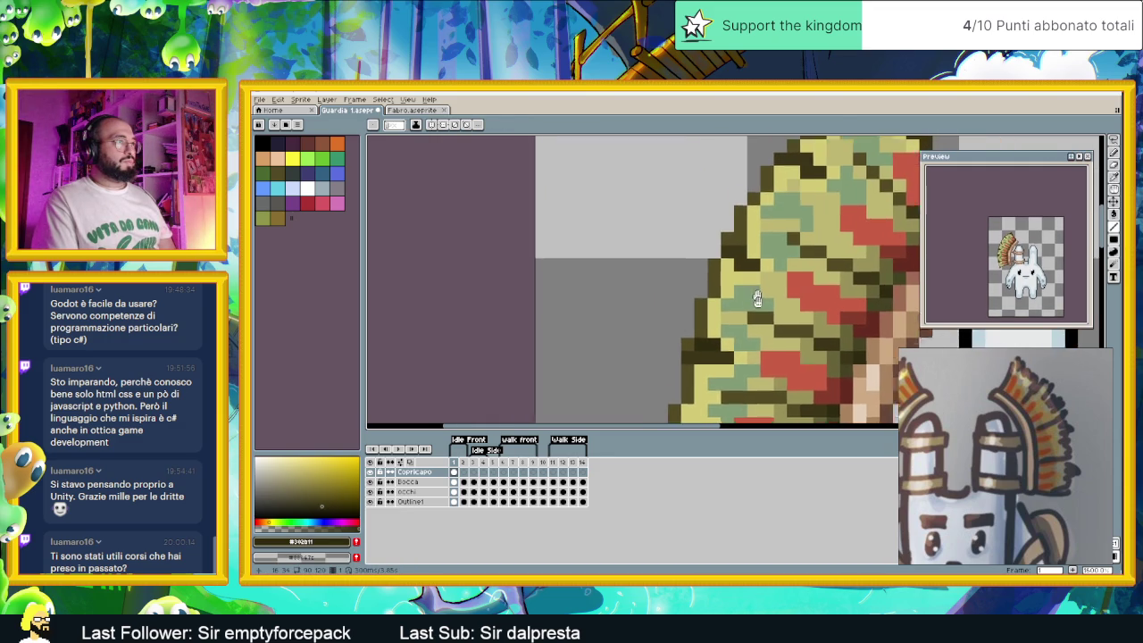
{"action": "left_click_drag", "start_coordinate": [799, 216], "coordinate": [784, 243]}
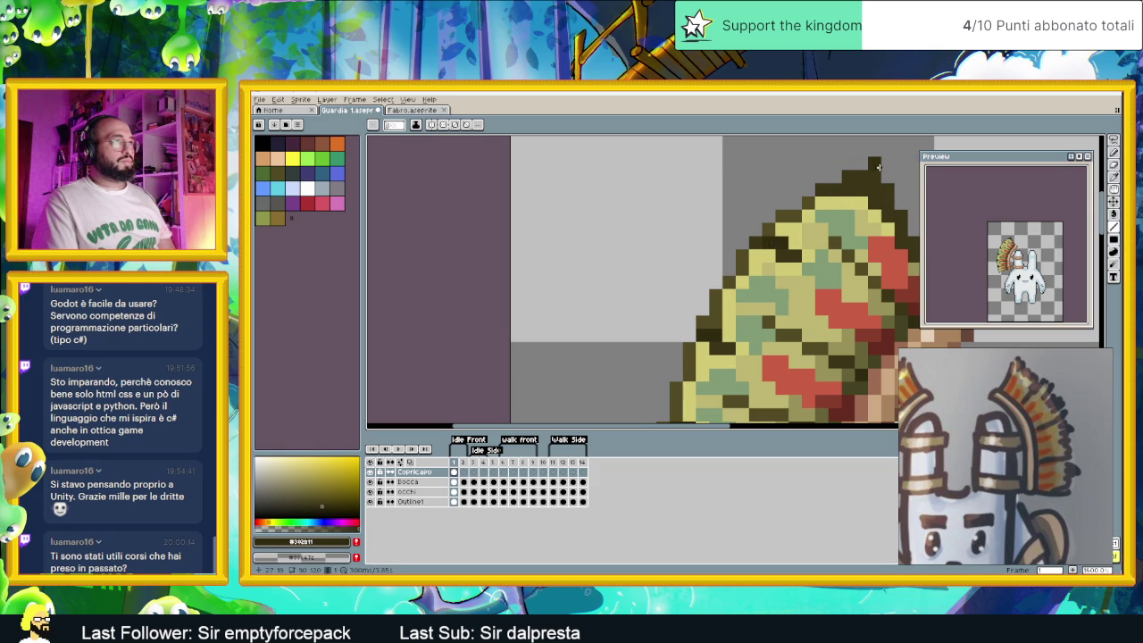
{"action": "left_click_drag", "start_coordinate": [885, 191], "coordinate": [721, 211]}
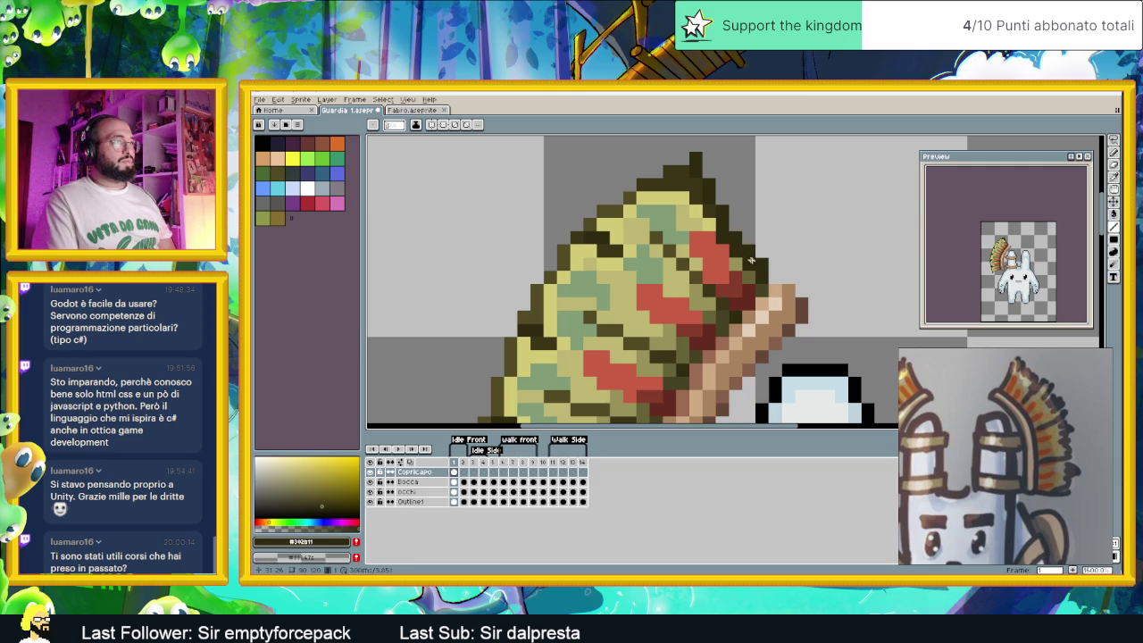
{"action": "scroll", "coordinate": [764, 287], "scroll_direction": "down", "scroll_amount": 3}
{"action": "left_click_drag", "start_coordinate": [795, 375], "coordinate": [724, 358]}
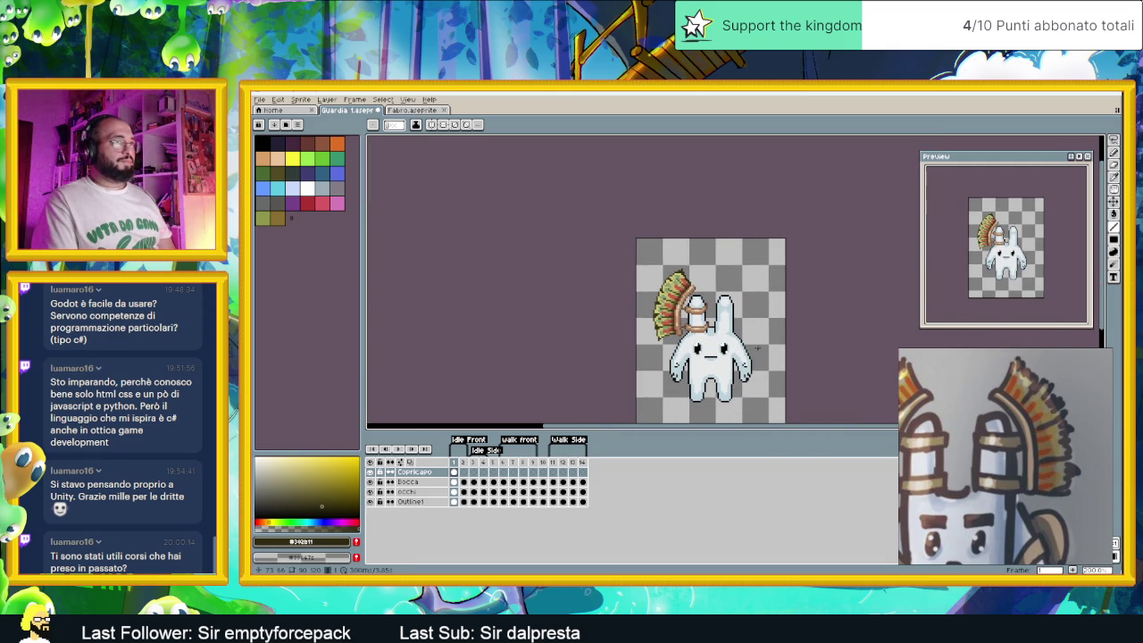
Save Guardia 1.aseprite, sample a feather colour and stroke the headdress edge
{"action": "key", "text": "ctrl+s"}
{"action": "scroll", "coordinate": [703, 278], "scroll_direction": "up", "scroll_amount": 1}
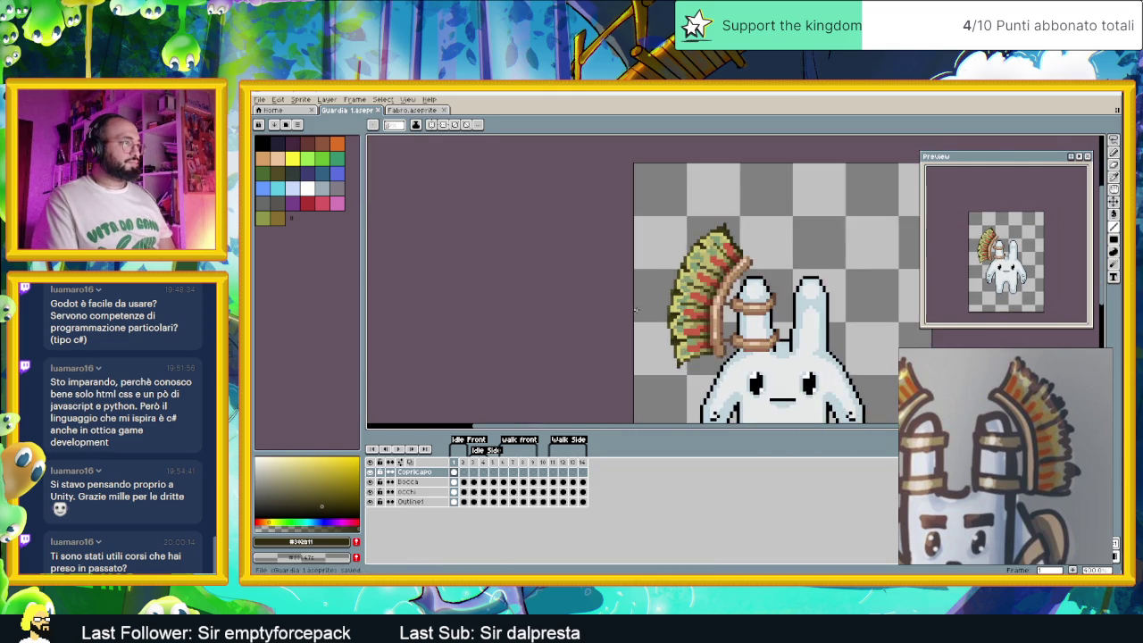
{"action": "scroll", "coordinate": [703, 278], "scroll_direction": "up", "scroll_amount": 1}
{"action": "scroll", "coordinate": [703, 277], "scroll_direction": "up", "scroll_amount": 1}
{"action": "scroll", "coordinate": [702, 278], "scroll_direction": "up", "scroll_amount": 1}
{"action": "key", "text": "i"}
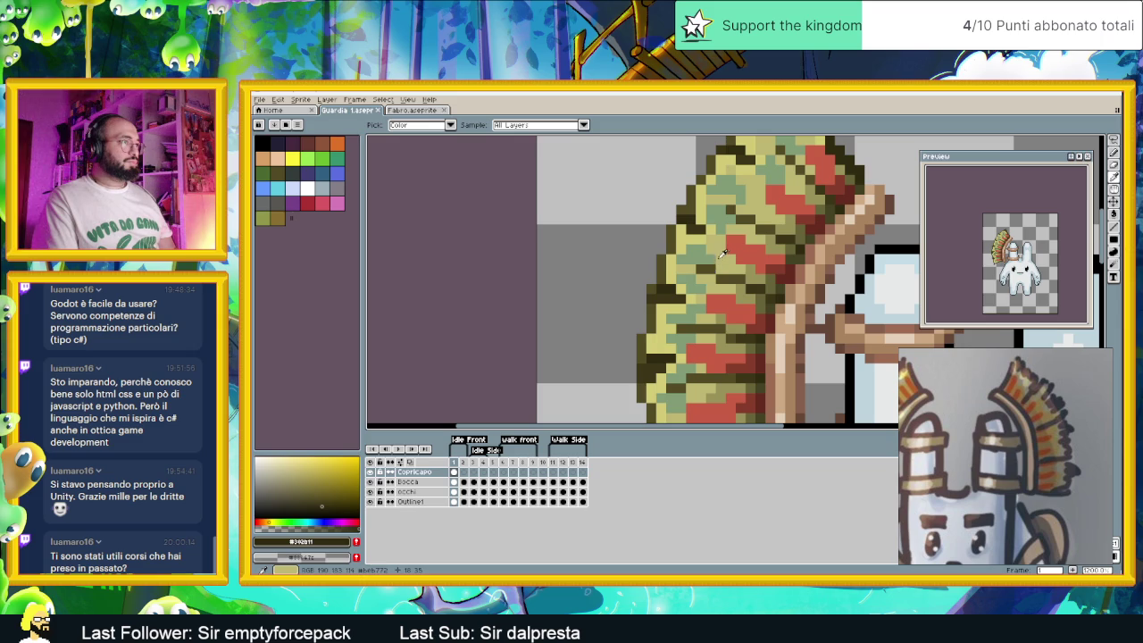
{"action": "left_click", "coordinate": [752, 268]}
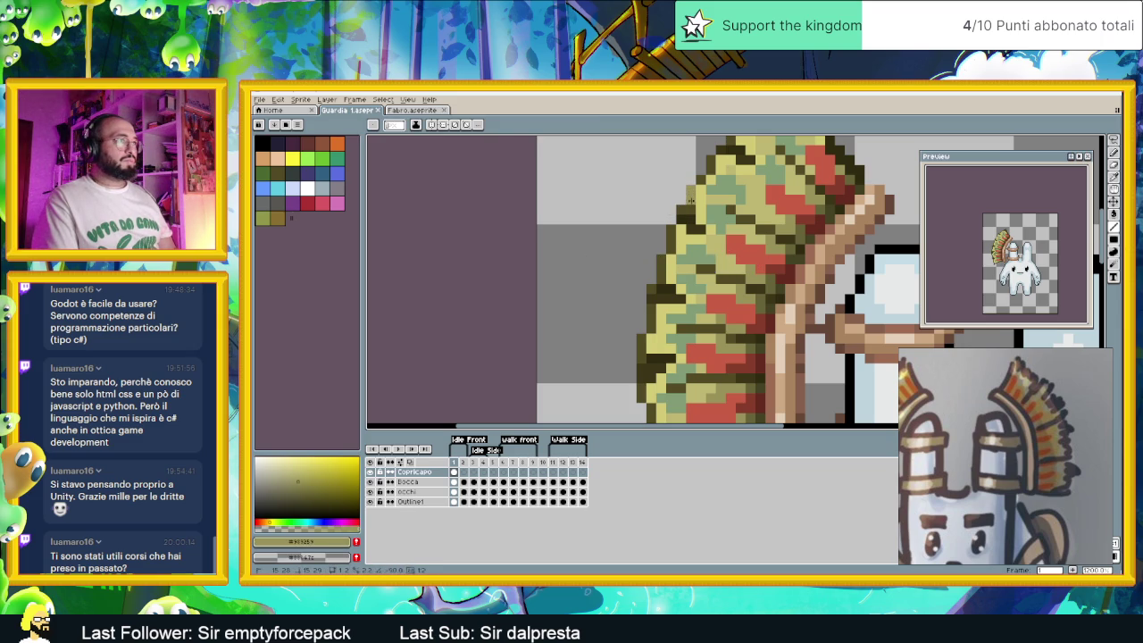
{"action": "left_click_drag", "start_coordinate": [672, 230], "coordinate": [661, 276]}
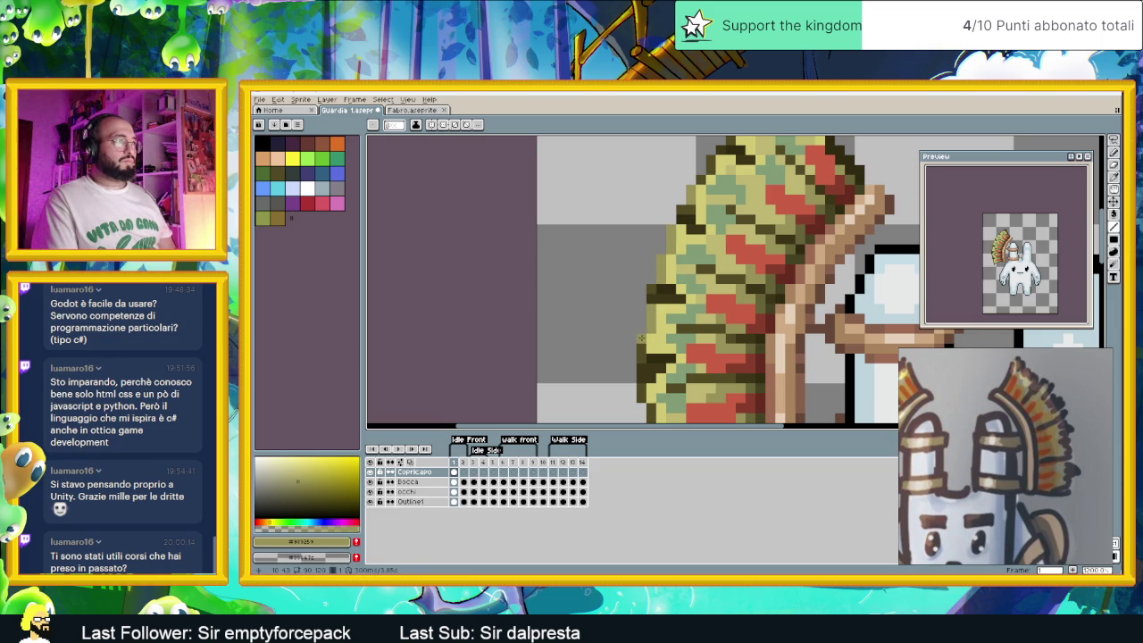
Bring the upper headdress into view and pick dark olive #524B24 from the palette
{"action": "left_click_drag", "start_coordinate": [645, 359], "coordinate": [685, 303]}
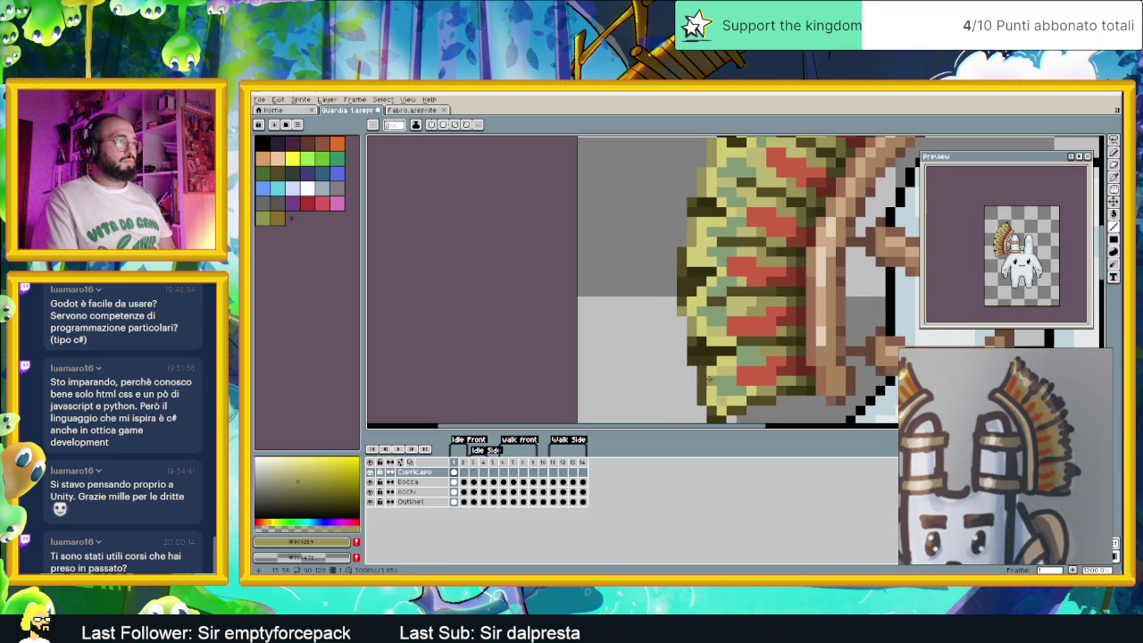
{"action": "scroll", "coordinate": [715, 400], "scroll_direction": "down", "scroll_amount": 3}
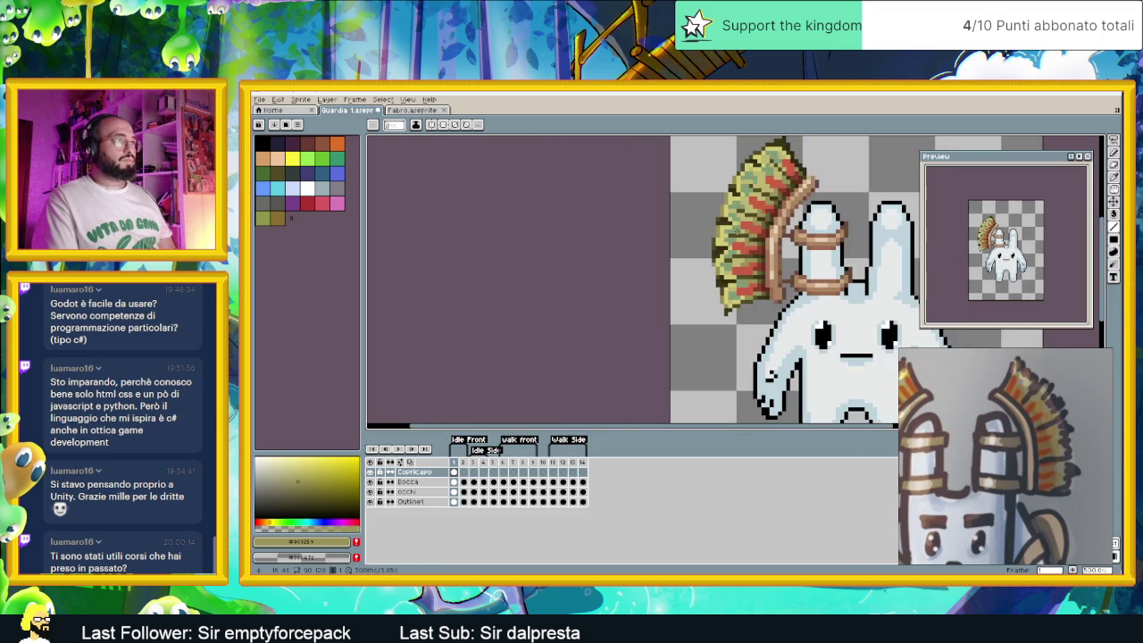
{"action": "scroll", "coordinate": [748, 243], "scroll_direction": "up", "scroll_amount": 1}
{"action": "scroll", "coordinate": [748, 243], "scroll_direction": "up", "scroll_amount": 1}
{"action": "scroll", "coordinate": [748, 243], "scroll_direction": "up", "scroll_amount": 1}
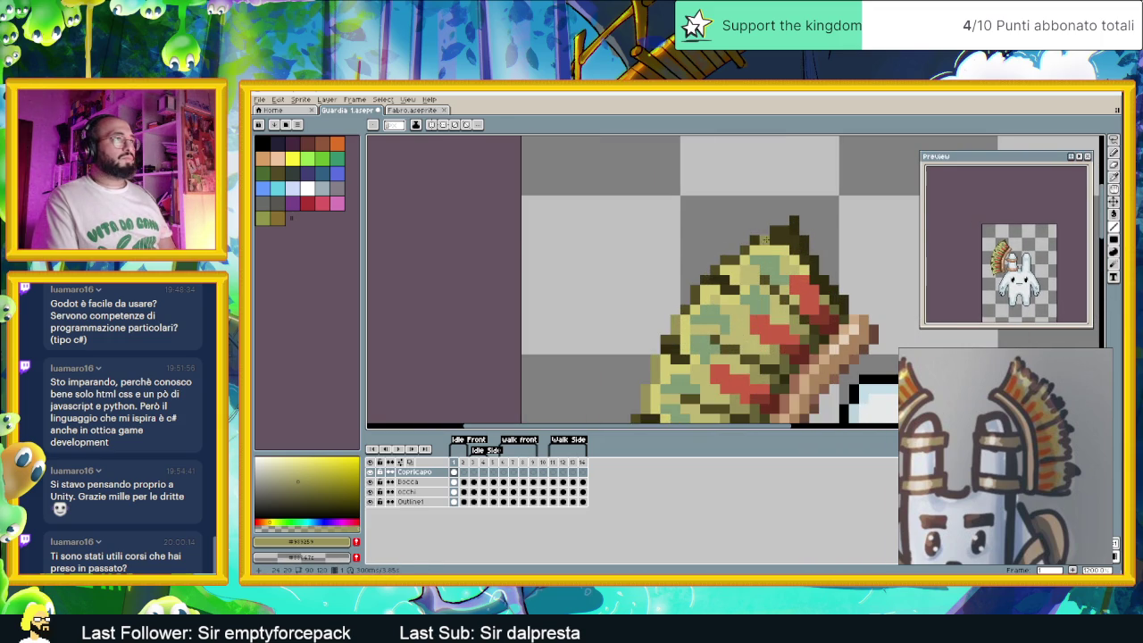
{"action": "scroll", "coordinate": [724, 259], "scroll_direction": "down", "scroll_amount": 1}
{"action": "scroll", "coordinate": [788, 288], "scroll_direction": "down", "scroll_amount": 1}
{"action": "scroll", "coordinate": [789, 288], "scroll_direction": "down", "scroll_amount": 1}
{"action": "scroll", "coordinate": [758, 283], "scroll_direction": "up", "scroll_amount": 1}
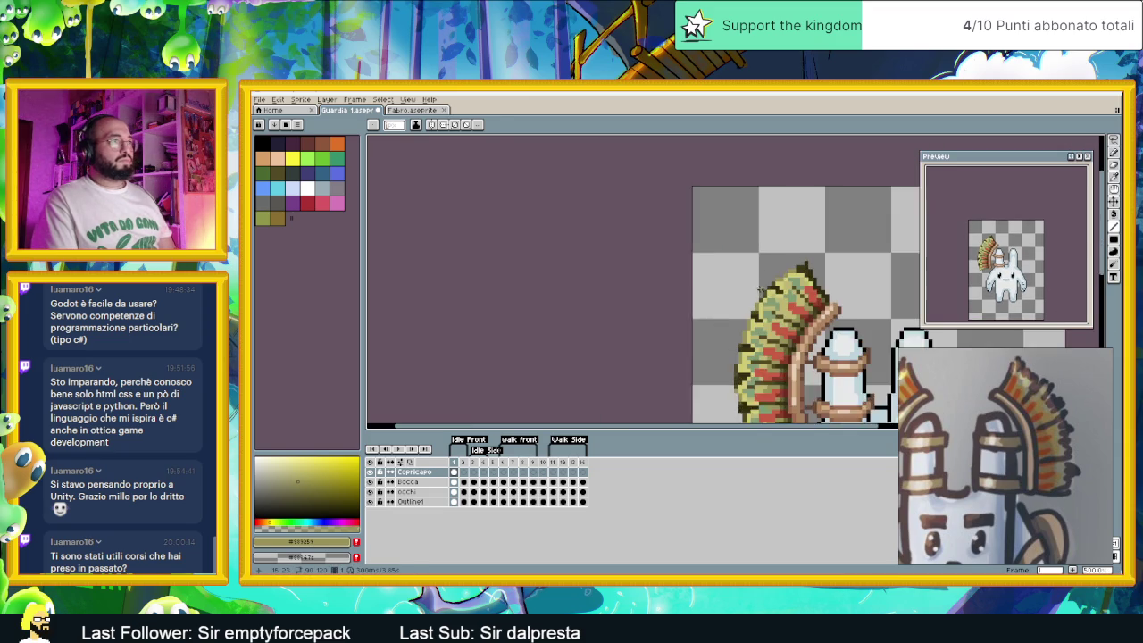
{"action": "scroll", "coordinate": [758, 283], "scroll_direction": "up", "scroll_amount": 1}
{"action": "scroll", "coordinate": [758, 283], "scroll_direction": "down", "scroll_amount": 2}
{"action": "scroll", "coordinate": [758, 283], "scroll_direction": "down", "scroll_amount": 1}
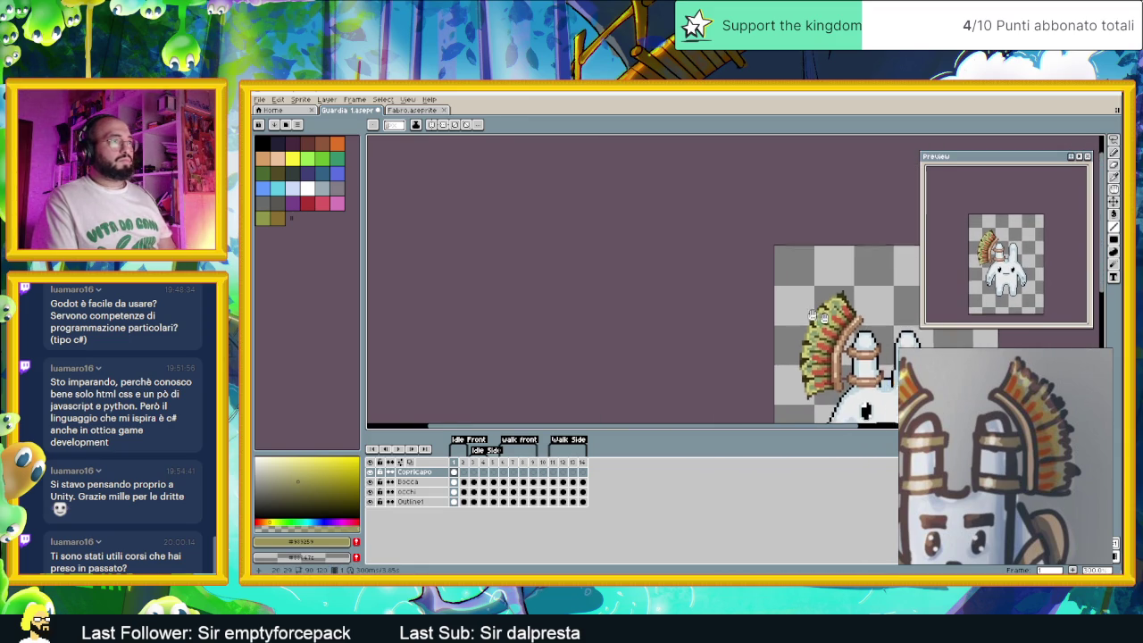
{"action": "scroll", "coordinate": [759, 283], "scroll_direction": "up", "scroll_amount": 2}
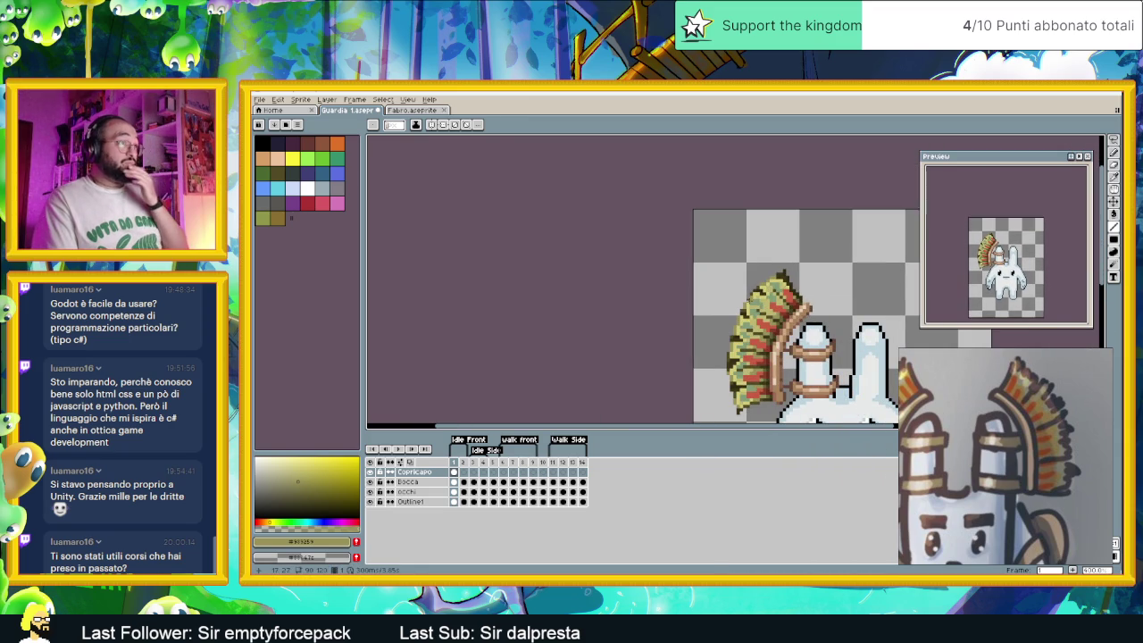
{"action": "scroll", "coordinate": [817, 336], "scroll_direction": "up", "scroll_amount": 1}
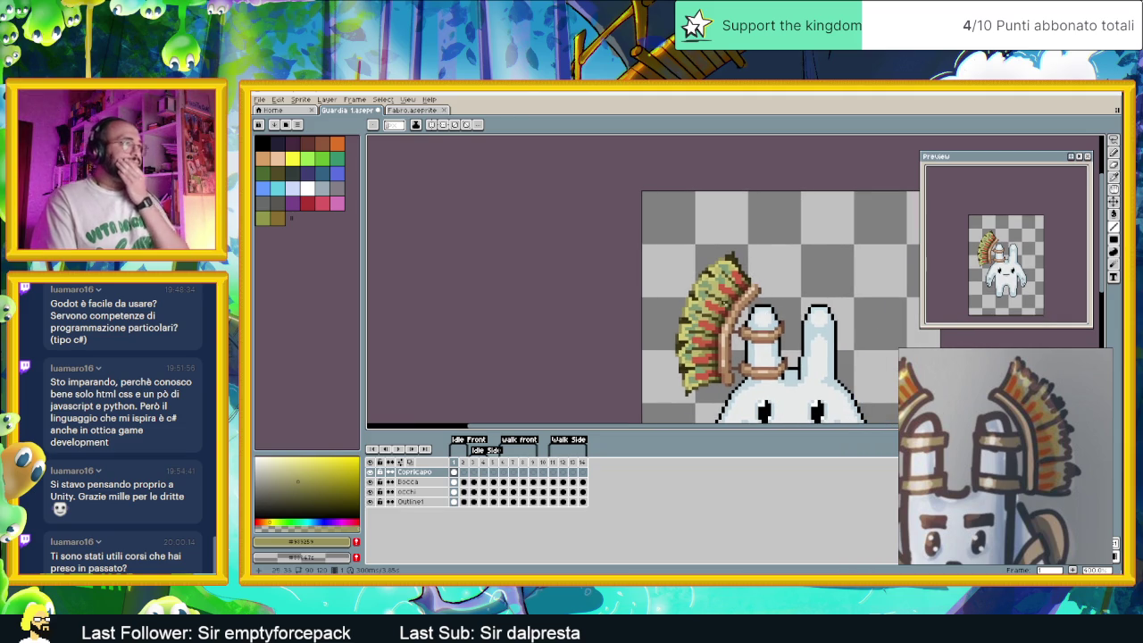
{"action": "scroll", "coordinate": [759, 313], "scroll_direction": "up", "scroll_amount": 1}
{"action": "scroll", "coordinate": [692, 285], "scroll_direction": "up", "scroll_amount": 1}
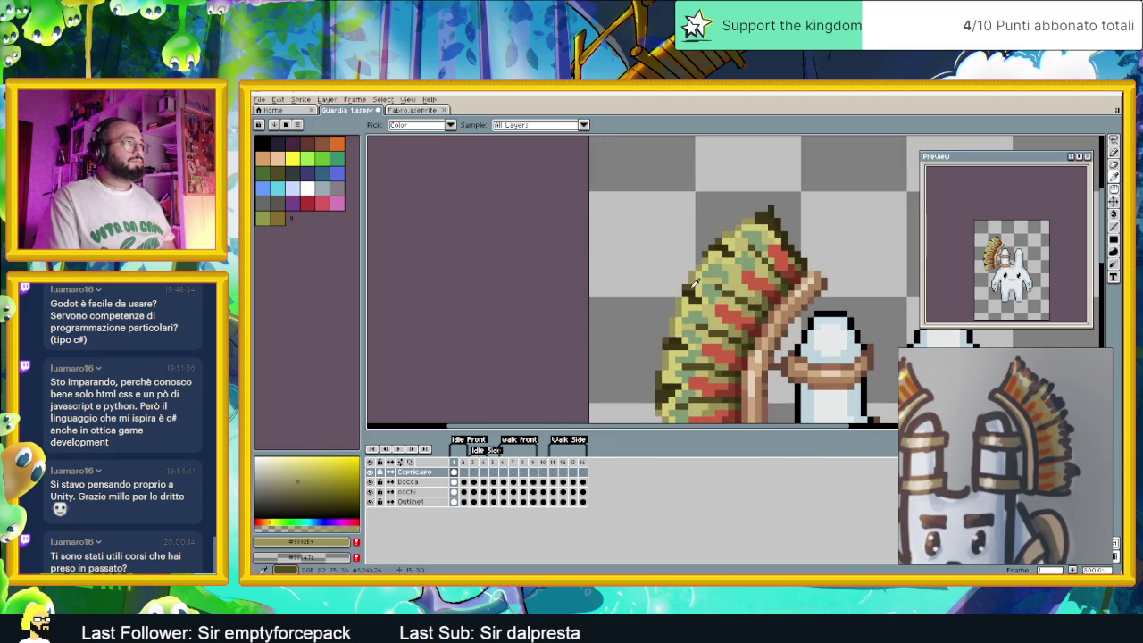
{"action": "left_click", "coordinate": [697, 320], "text": "alt"}
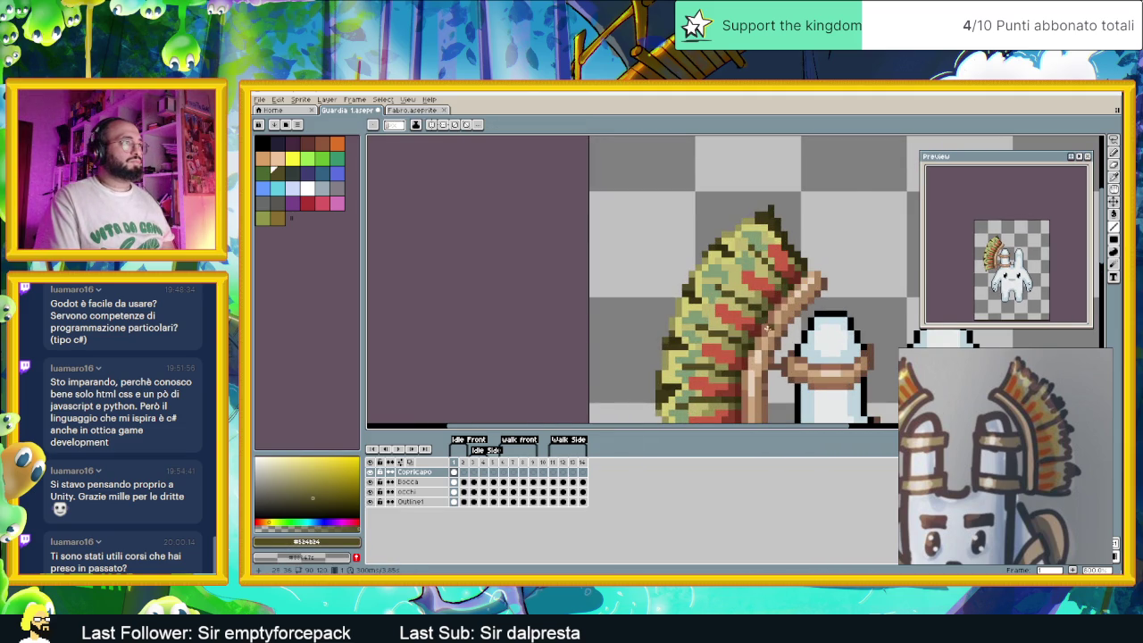
Save Guardia 1.aseprite again with the added olive edge pixels
{"action": "scroll", "coordinate": [769, 329], "scroll_direction": "down", "scroll_amount": 1}
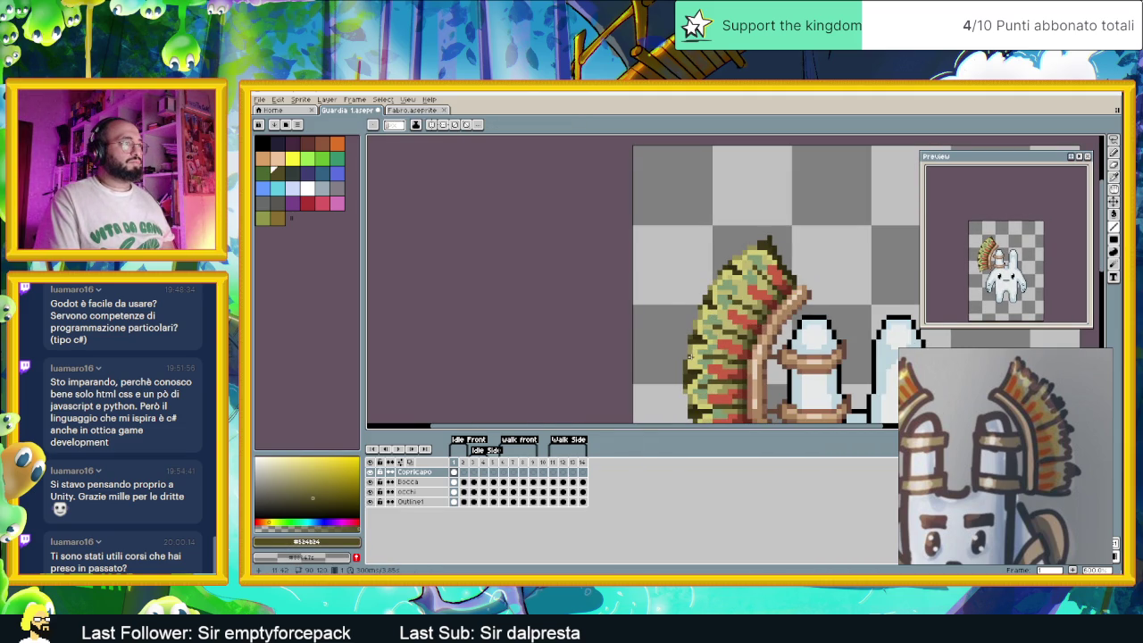
{"action": "scroll", "coordinate": [701, 312], "scroll_direction": "down", "scroll_amount": 1}
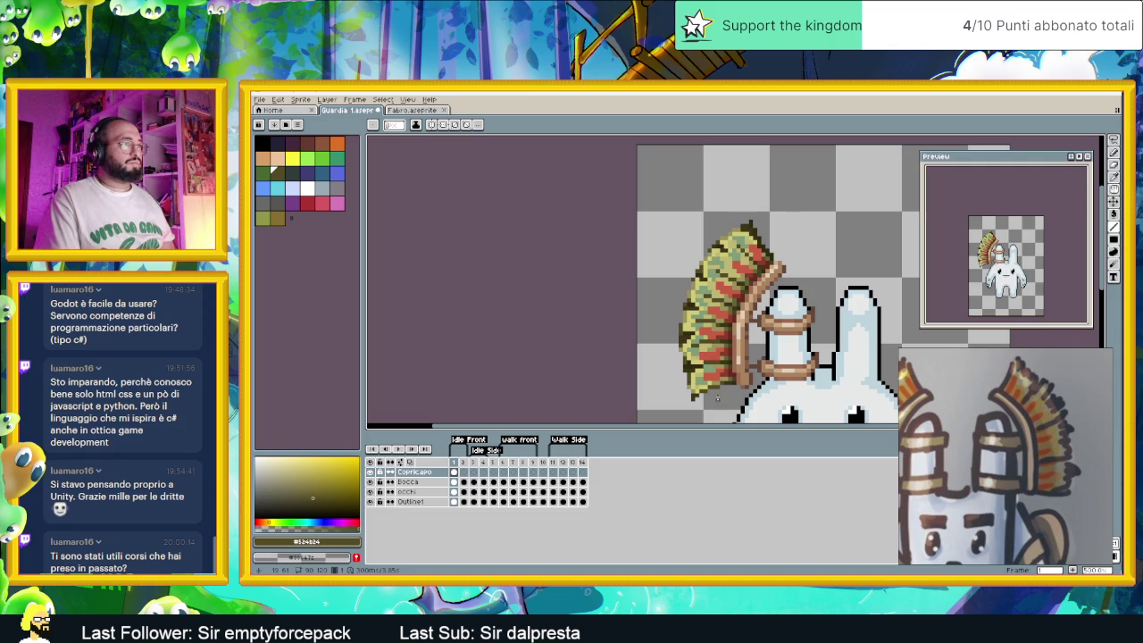
{"action": "scroll", "coordinate": [778, 353], "scroll_direction": "down", "scroll_amount": 1}
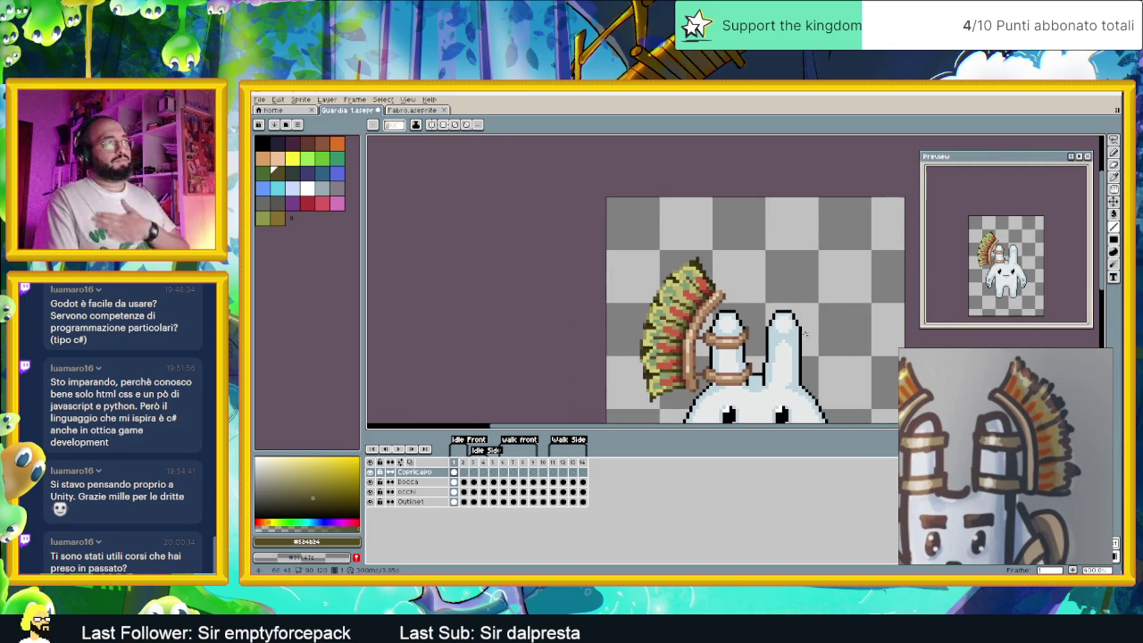
{"action": "scroll", "coordinate": [804, 334], "scroll_direction": "down", "scroll_amount": 1}
{"action": "key", "text": "ctrl+s"}
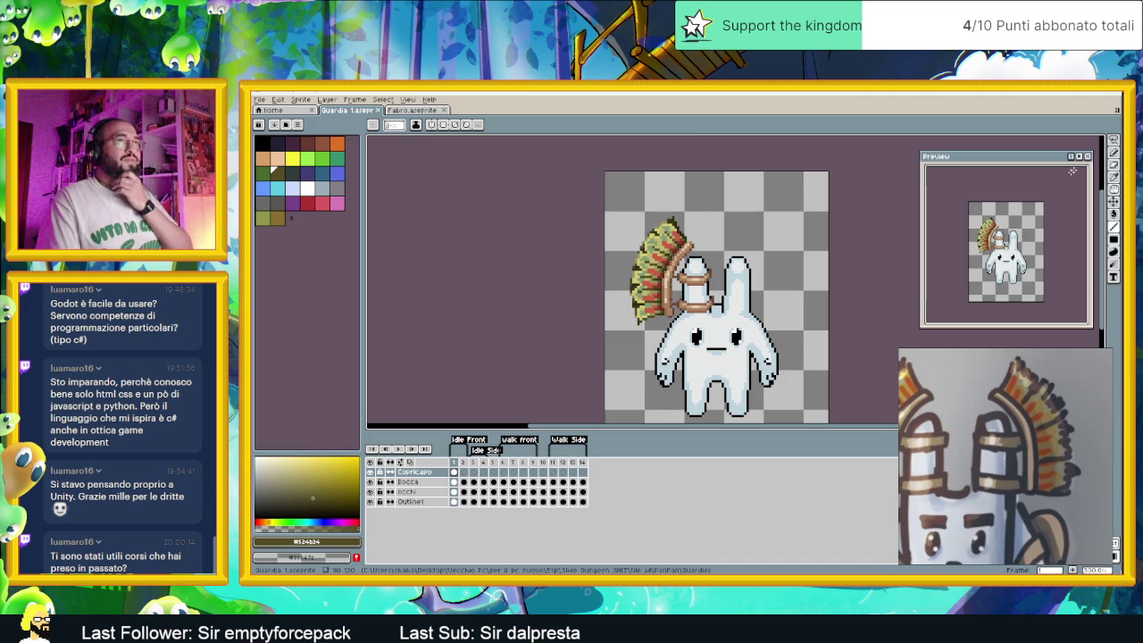
{"action": "left_click", "coordinate": [1114, 142]}
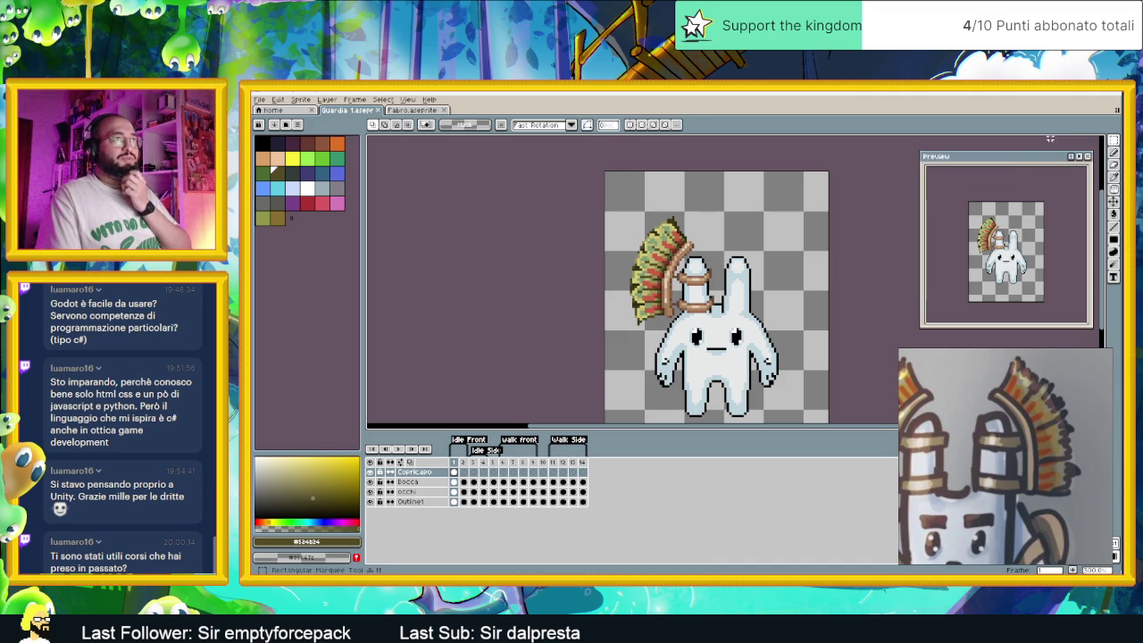
{"action": "left_click_drag", "start_coordinate": [610, 203], "coordinate": [725, 343]}
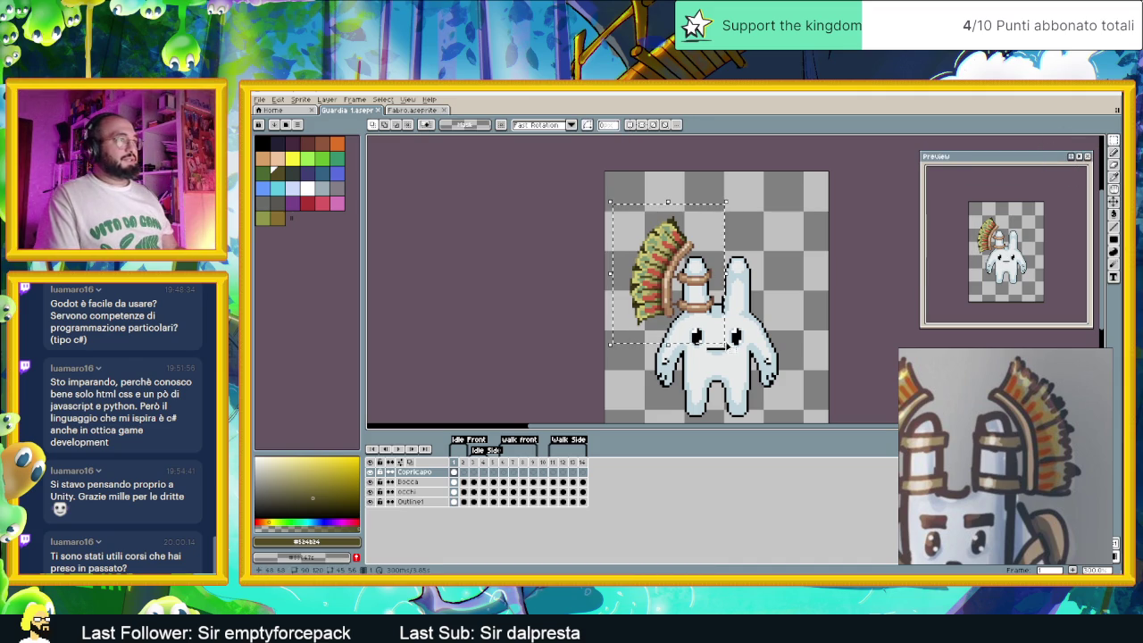
{"action": "key", "text": "ctrl+c"}
{"action": "key", "text": "ctrl+v"}
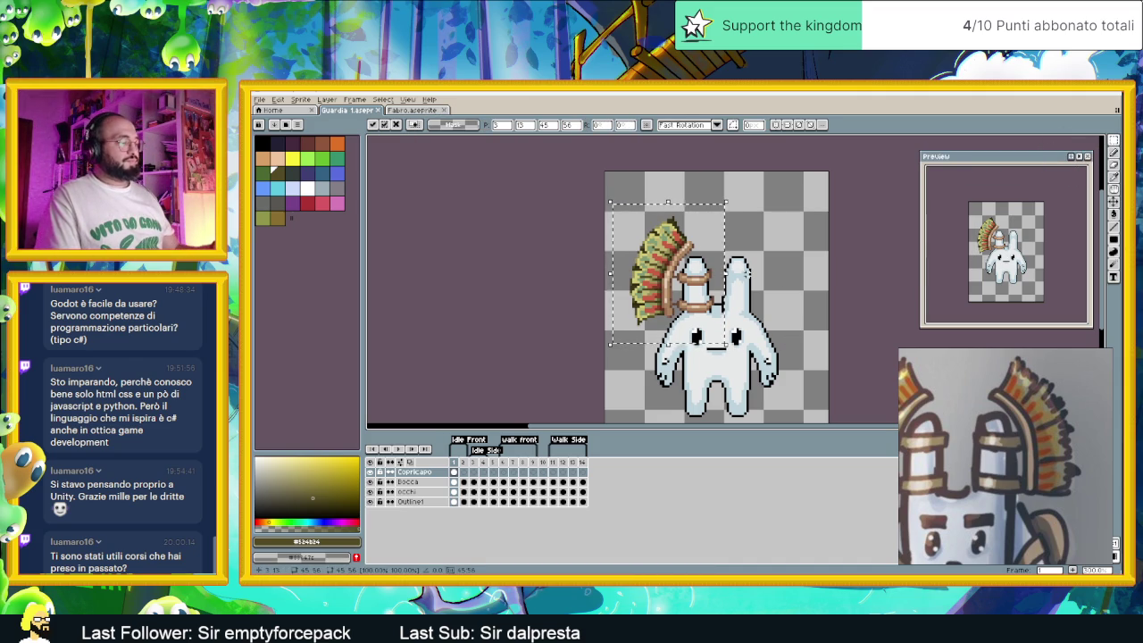
{"action": "key", "text": "shift+h"}
{"action": "left_click_drag", "start_coordinate": [681, 268], "coordinate": [767, 265]}
{"action": "scroll", "coordinate": [697, 294], "scroll_direction": "up", "scroll_amount": 3}
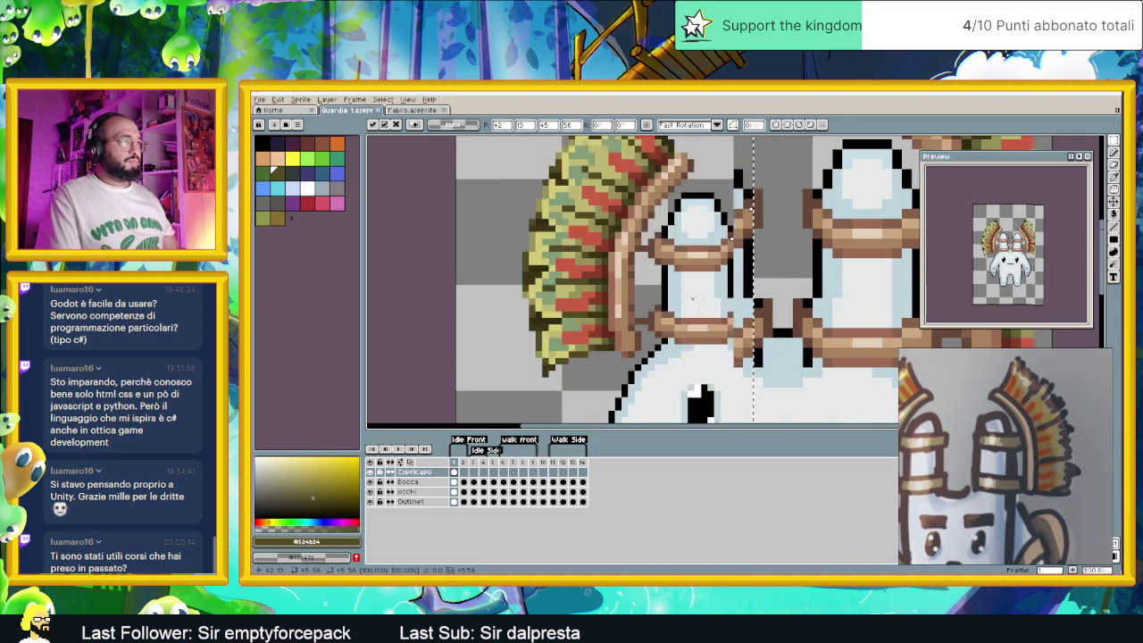
{"action": "scroll", "coordinate": [783, 273], "scroll_direction": "up", "scroll_amount": 1}
{"action": "scroll", "coordinate": [837, 267], "scroll_direction": "down", "scroll_amount": 2}
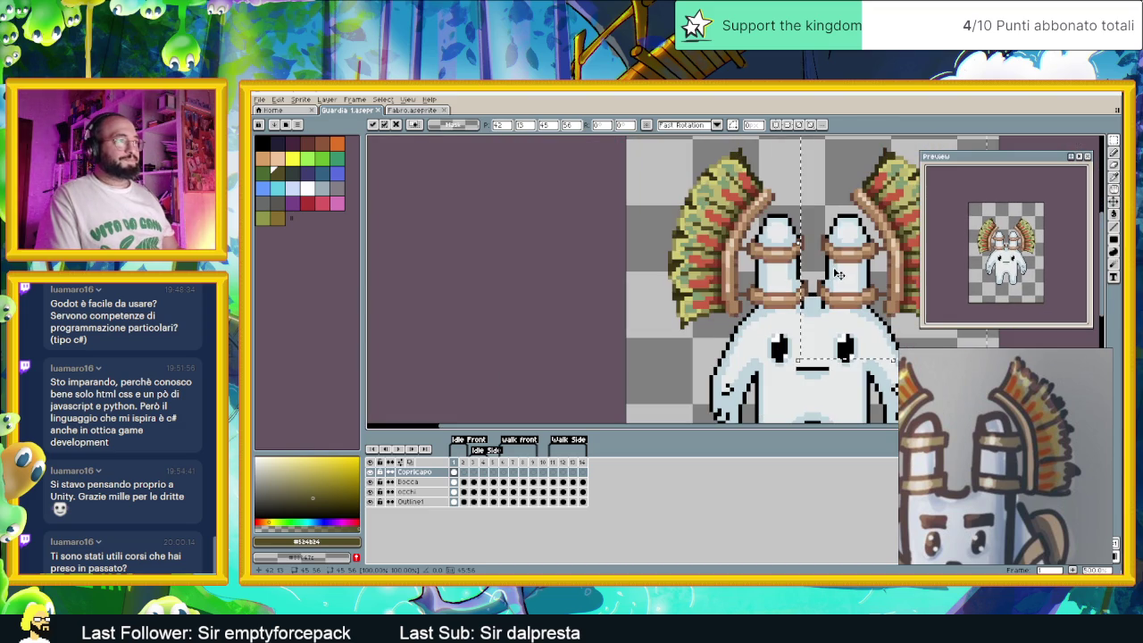
{"action": "key", "text": "ctrl+d"}
{"action": "mouse_move", "coordinate": [833, 319]}
{"action": "left_mouse_down"}
{"action": "mouse_move", "coordinate": [743, 336]}
{"action": "mouse_move", "coordinate": [759, 315]}
{"action": "left_mouse_up"}
{"action": "scroll", "coordinate": [744, 337], "scroll_direction": "down", "scroll_amount": 1}
{"action": "scroll", "coordinate": [744, 337], "scroll_direction": "down", "scroll_amount": 1}
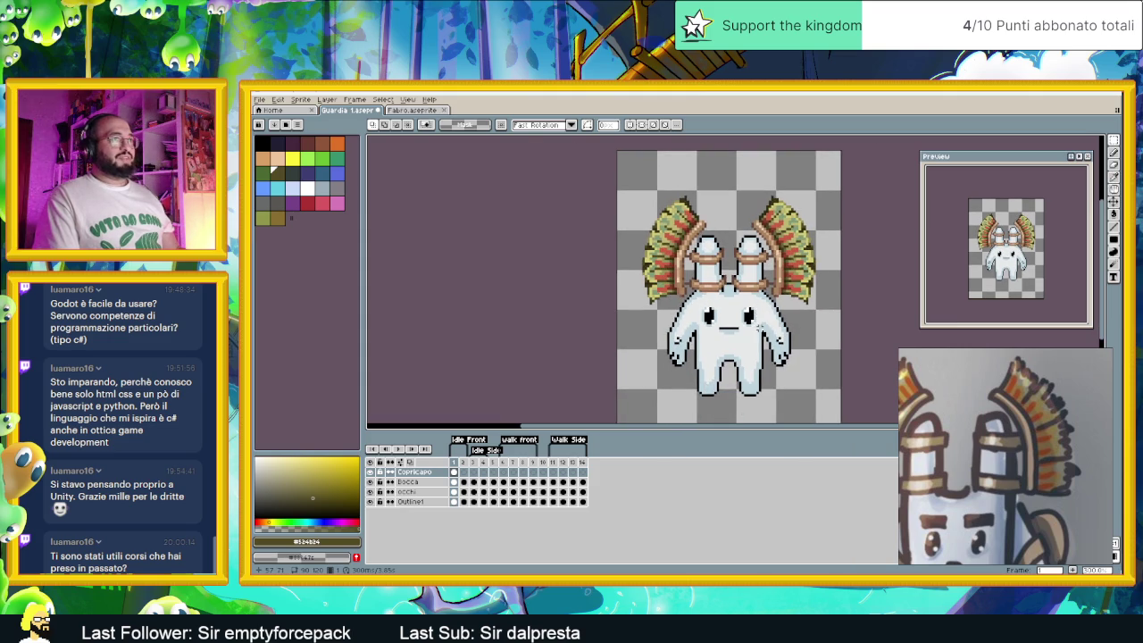
{"action": "scroll", "coordinate": [759, 327], "scroll_direction": "down", "scroll_amount": 1}
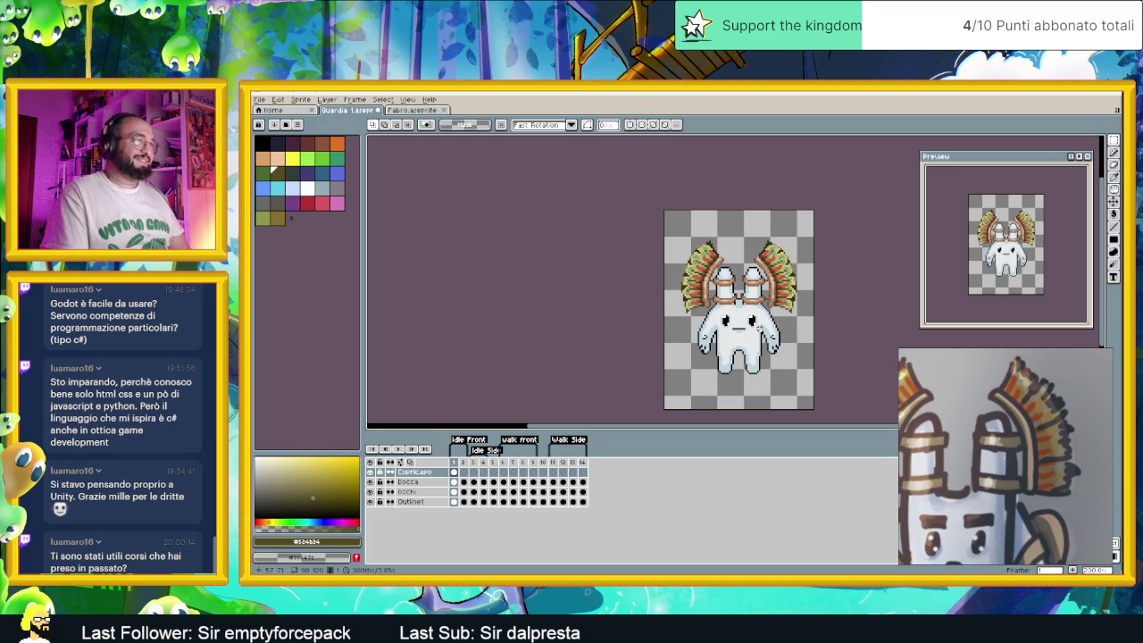
{"action": "scroll", "coordinate": [759, 329], "scroll_direction": "down", "scroll_amount": 2}
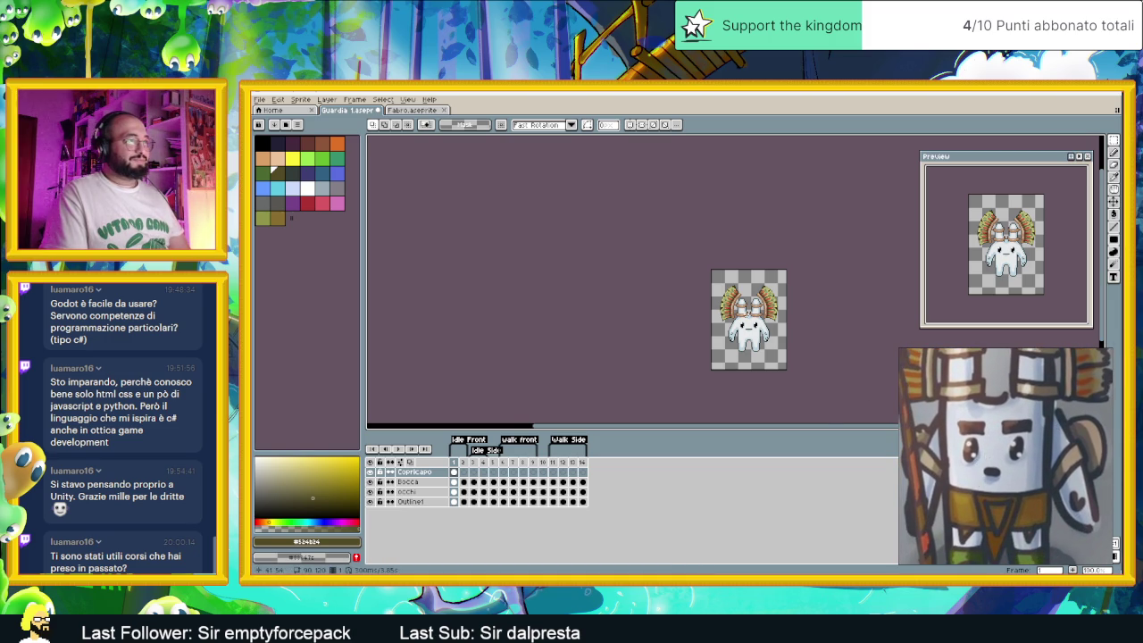
Eyedrop the dark brown from the Fabro.aseprite blacksmith sprite, then return to the Guardia sprite
{"action": "scroll", "coordinate": [753, 339], "scroll_direction": "up", "scroll_amount": 3}
{"action": "scroll", "coordinate": [787, 378], "scroll_direction": "up", "scroll_amount": 1}
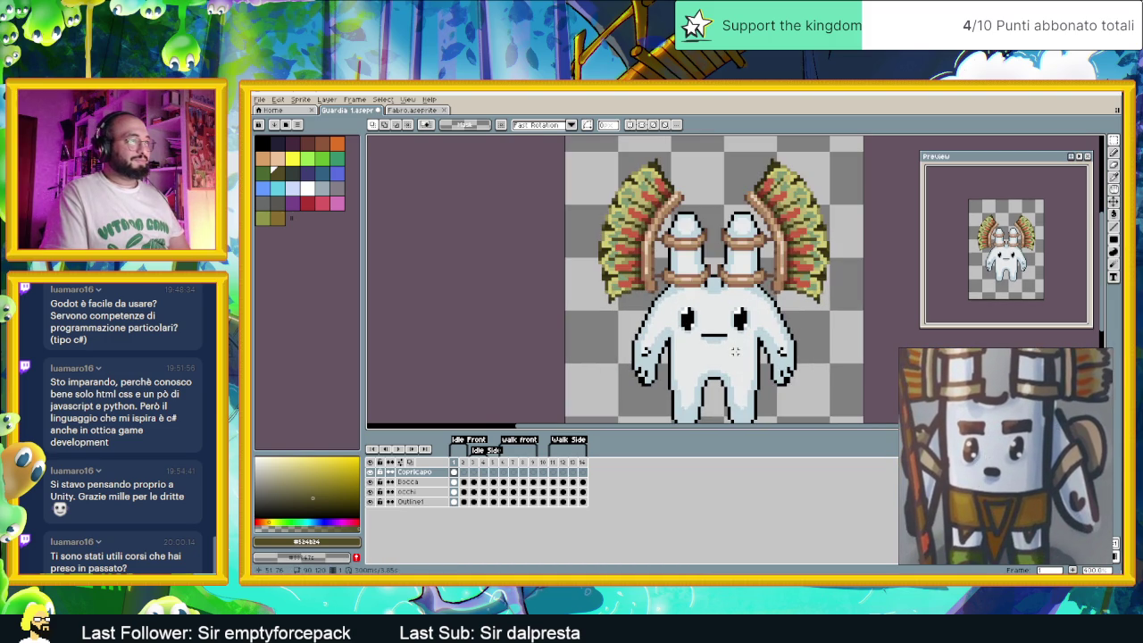
{"action": "scroll", "coordinate": [743, 372], "scroll_direction": "up", "scroll_amount": 1}
{"action": "scroll", "coordinate": [740, 366], "scroll_direction": "up", "scroll_amount": 1}
{"action": "scroll", "coordinate": [736, 358], "scroll_direction": "up", "scroll_amount": 1}
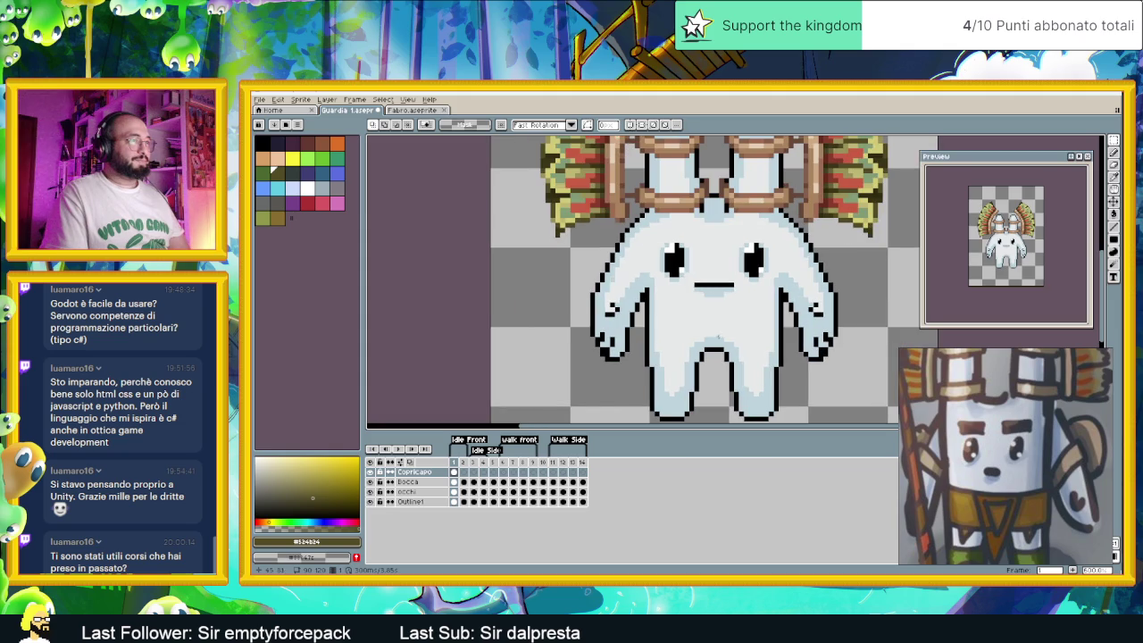
{"action": "left_click_drag", "start_coordinate": [1011, 519], "coordinate": [1001, 466]}
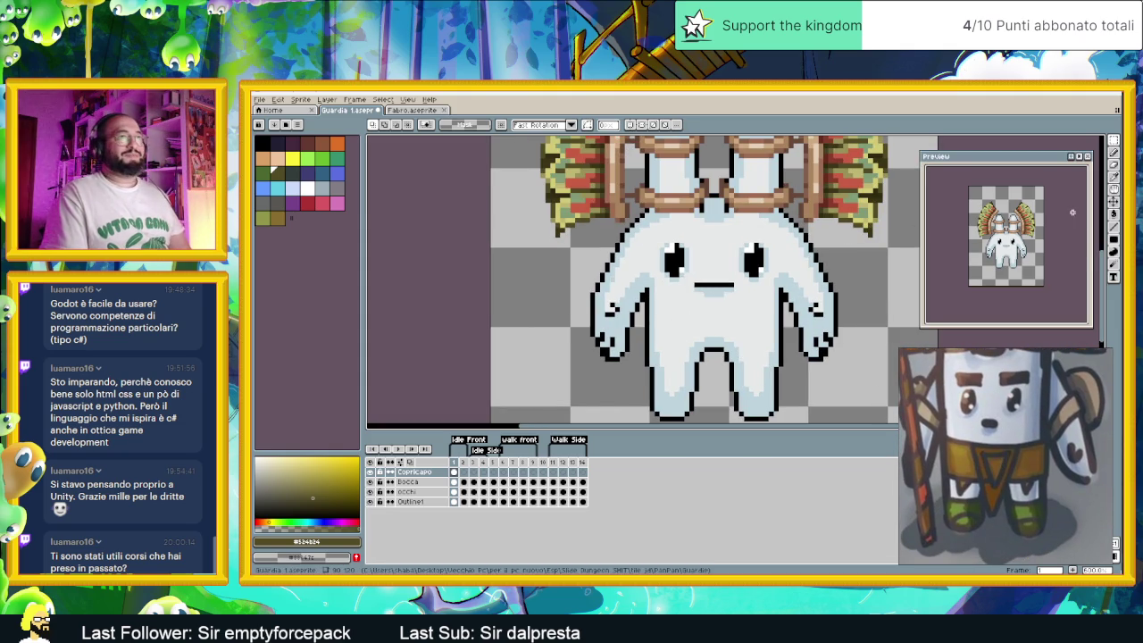
{"action": "key", "text": "l"}
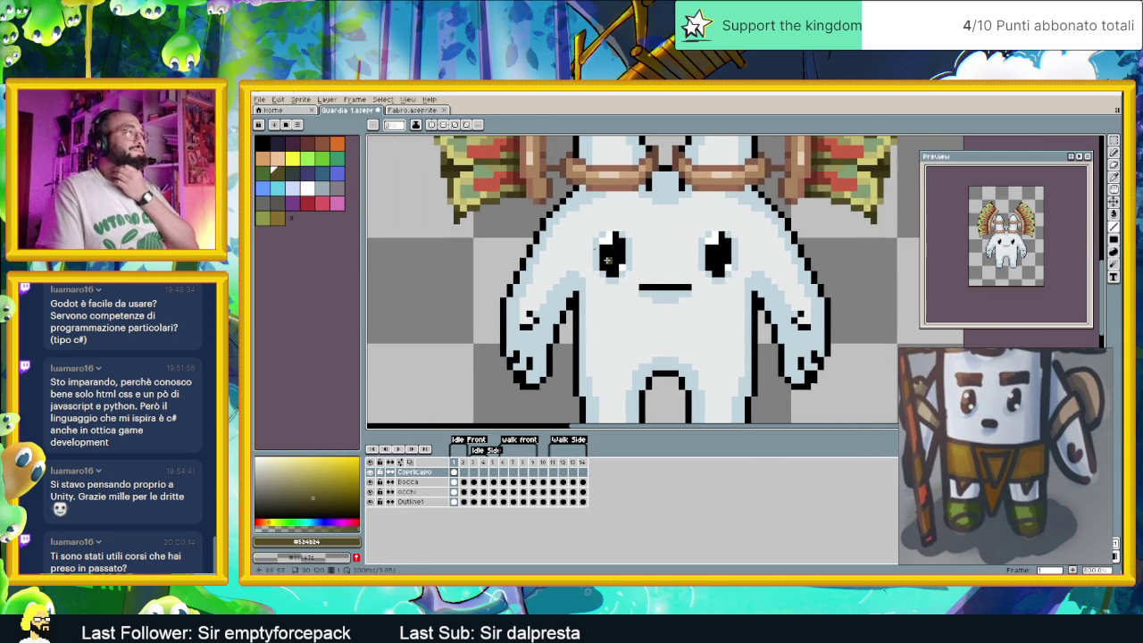
{"action": "left_click", "coordinate": [409, 111]}
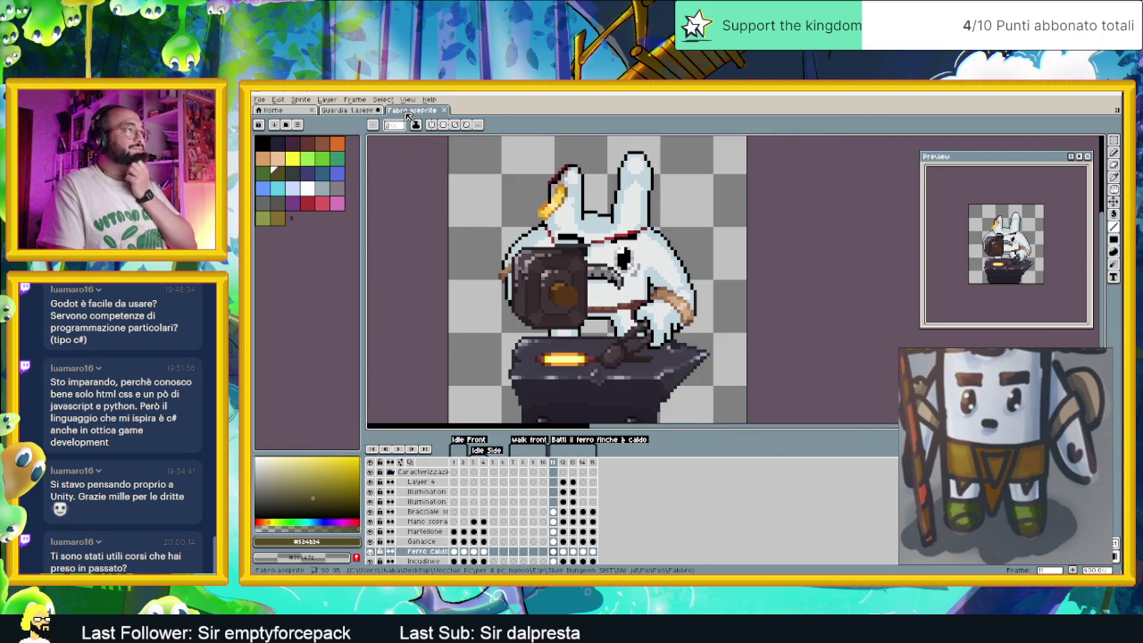
{"action": "scroll", "coordinate": [599, 252], "scroll_direction": "up", "scroll_amount": 2}
{"action": "key", "text": "i"}
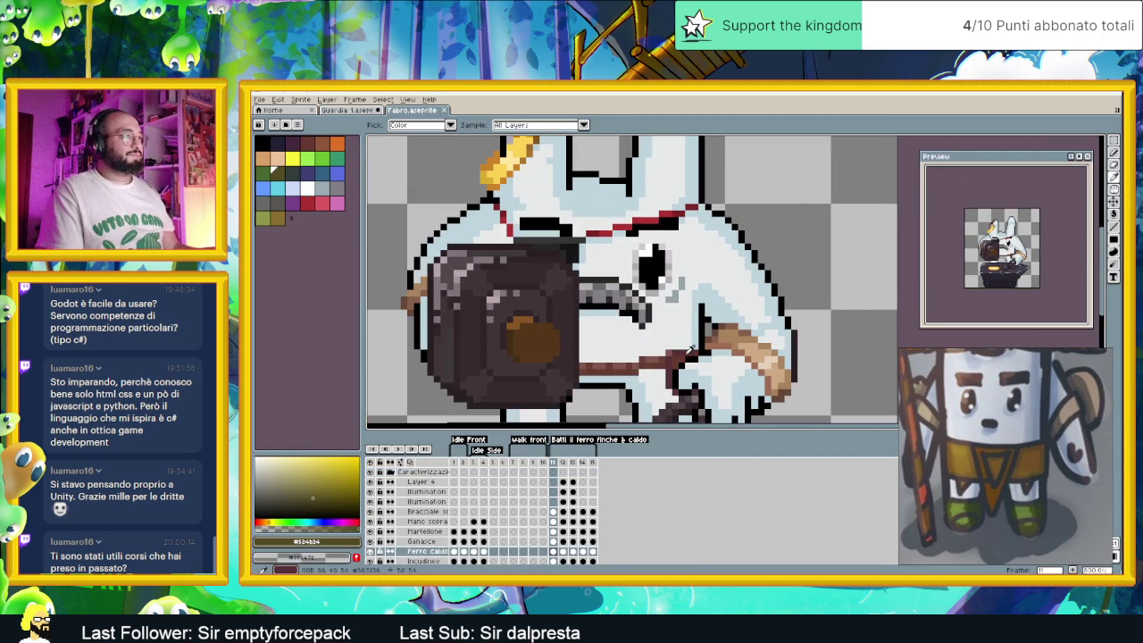
{"action": "left_click", "coordinate": [691, 349]}
{"action": "key", "text": "ctrl+shift+Tab"}
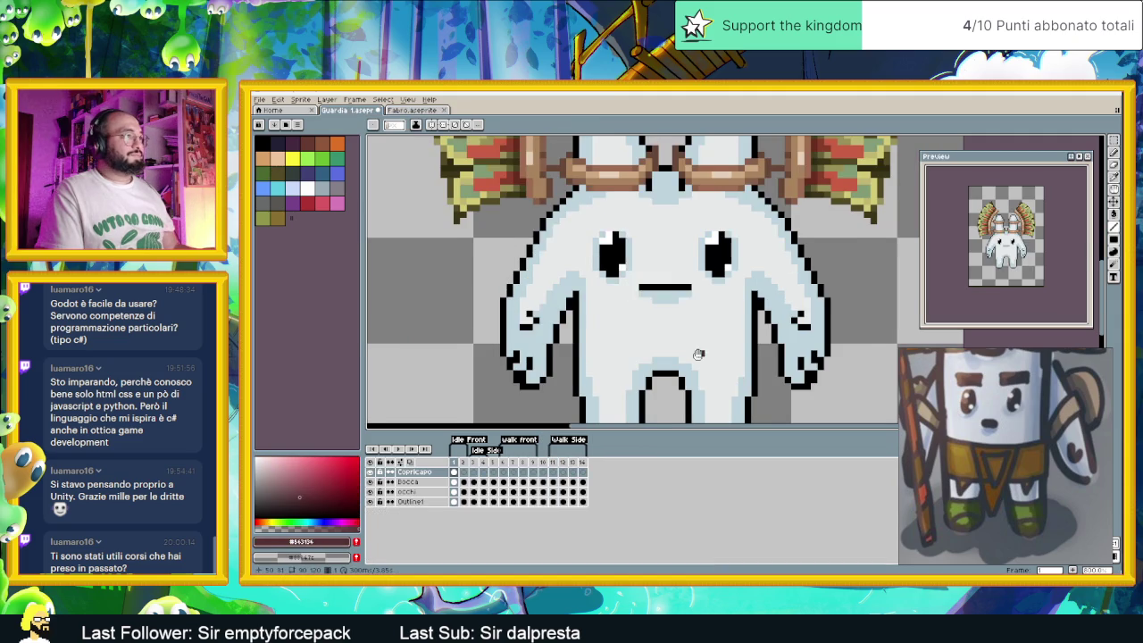
Draw dark brown lines for the belt across the waist and the loincloth's lower hem
{"action": "left_click_drag", "start_coordinate": [701, 353], "coordinate": [699, 336]}
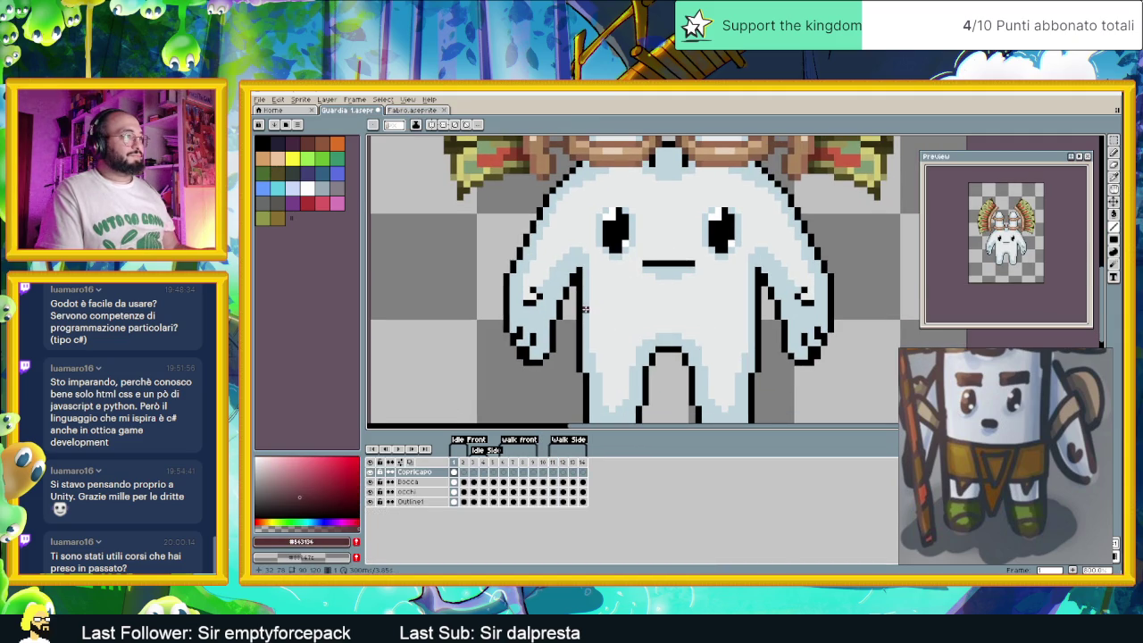
{"action": "mouse_move", "coordinate": [579, 307]}
{"action": "left_mouse_down"}
{"action": "mouse_move", "coordinate": [758, 305]}
{"action": "mouse_move", "coordinate": [743, 309]}
{"action": "left_mouse_up"}
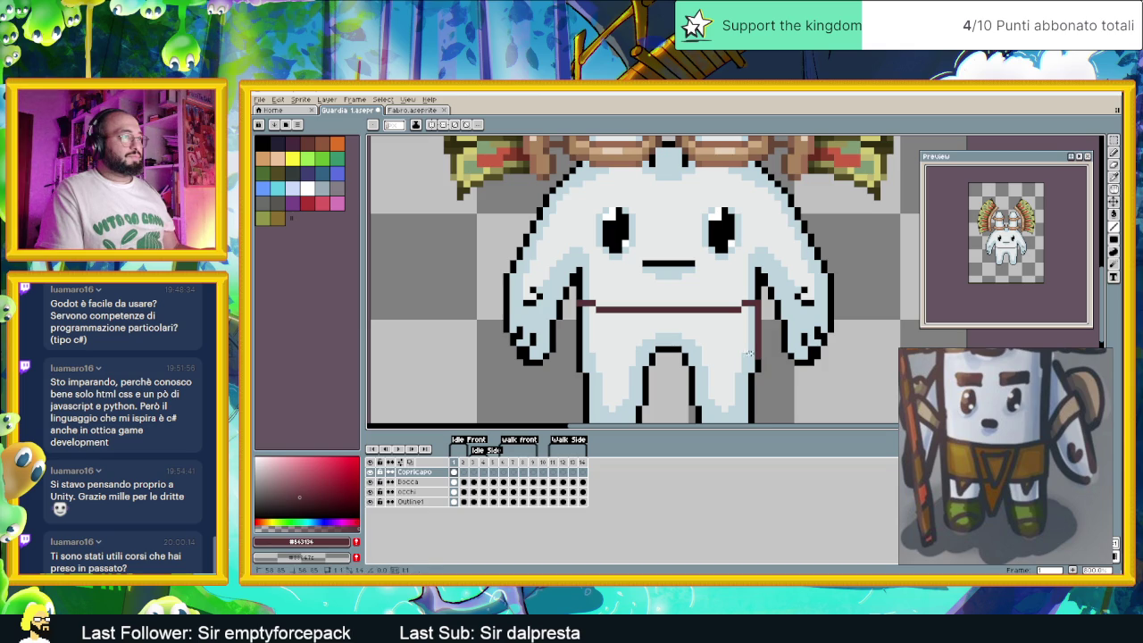
{"action": "left_click_drag", "start_coordinate": [759, 354], "coordinate": [691, 355]}
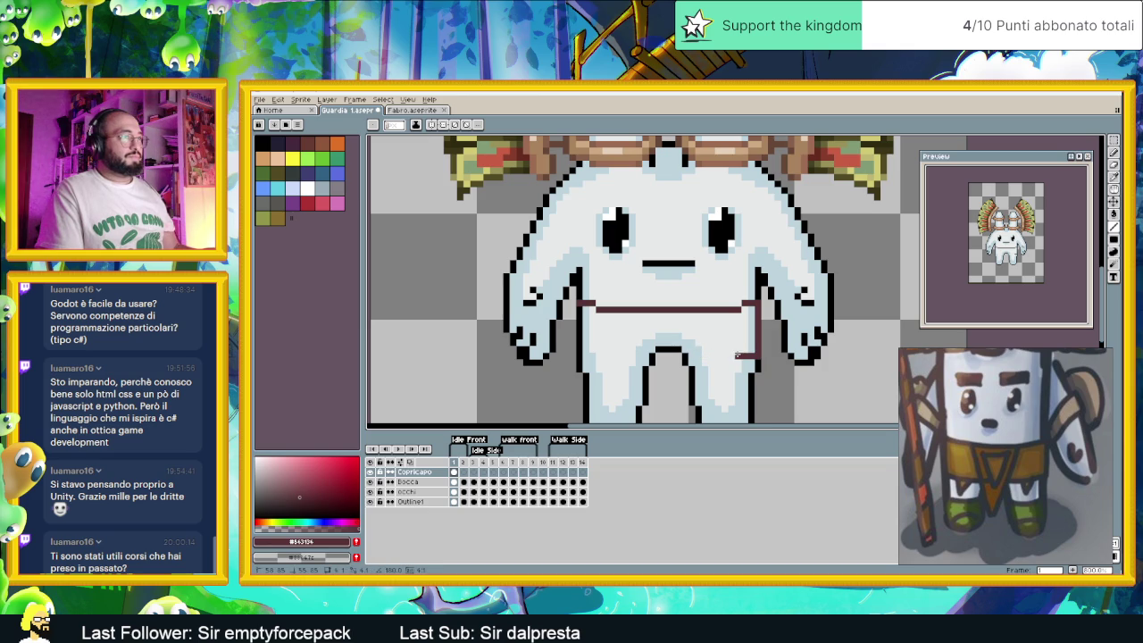
{"action": "left_click_drag", "start_coordinate": [758, 362], "coordinate": [686, 361]}
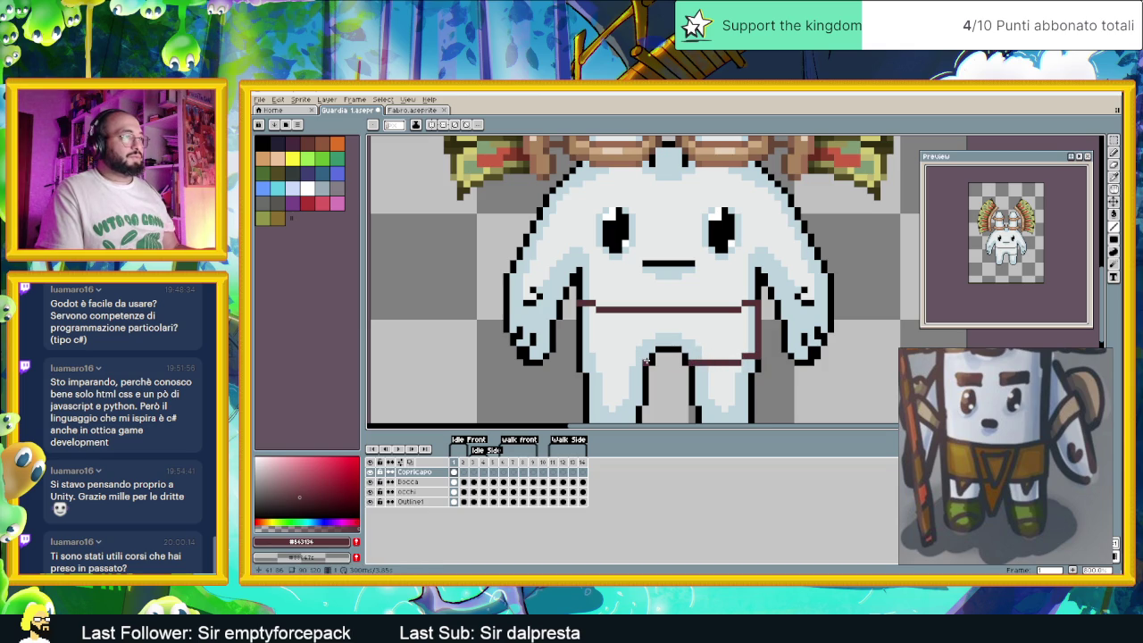
{"action": "mouse_move", "coordinate": [616, 362]}
{"action": "left_mouse_down"}
{"action": "mouse_move", "coordinate": [585, 361]}
{"action": "mouse_move", "coordinate": [578, 308]}
{"action": "left_mouse_up"}
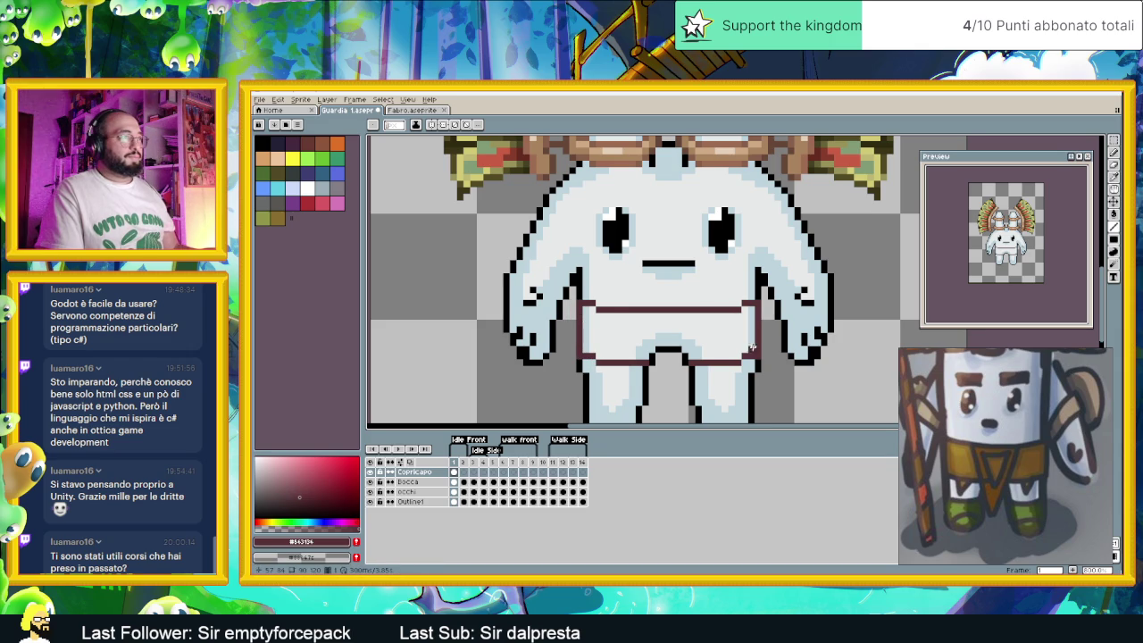
Draw the front flap's left and right edges from the belt down between the legs
{"action": "scroll", "coordinate": [755, 343], "scroll_direction": "down", "scroll_amount": 1}
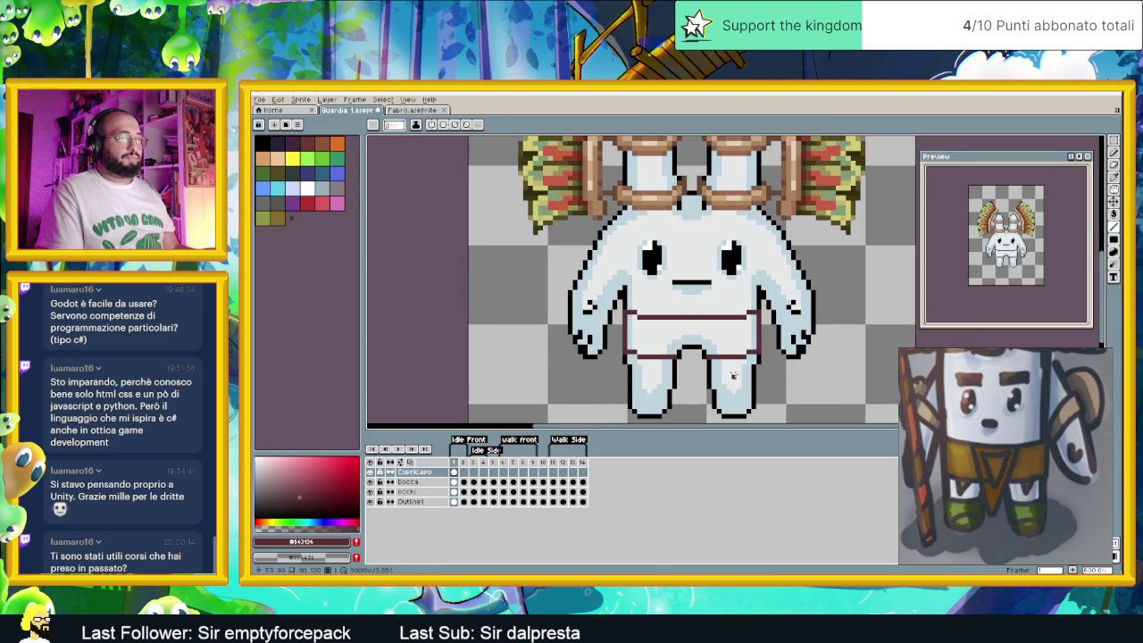
{"action": "scroll", "coordinate": [674, 359], "scroll_direction": "up", "scroll_amount": 1}
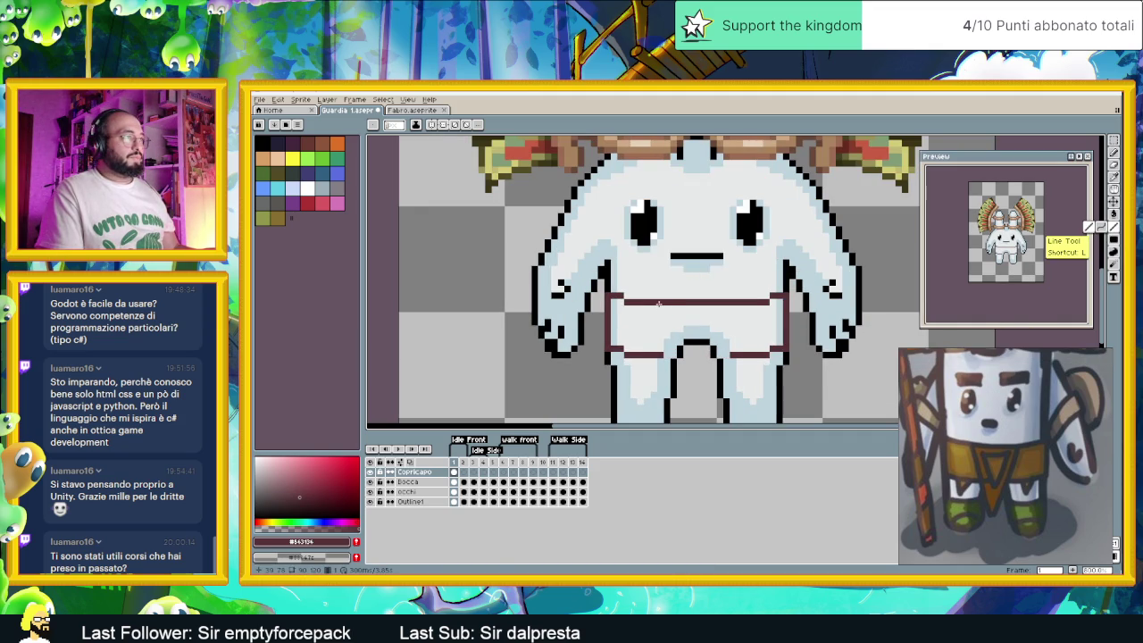
{"action": "left_click_drag", "start_coordinate": [658, 303], "coordinate": [691, 406]}
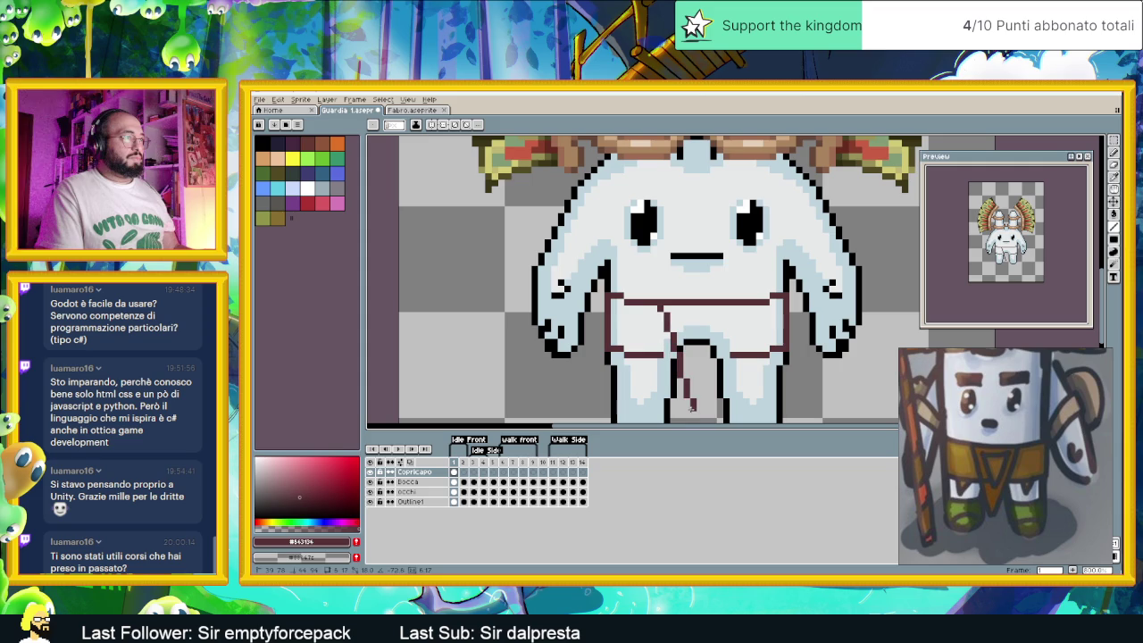
{"action": "left_click_drag", "start_coordinate": [692, 406], "coordinate": [666, 356]}
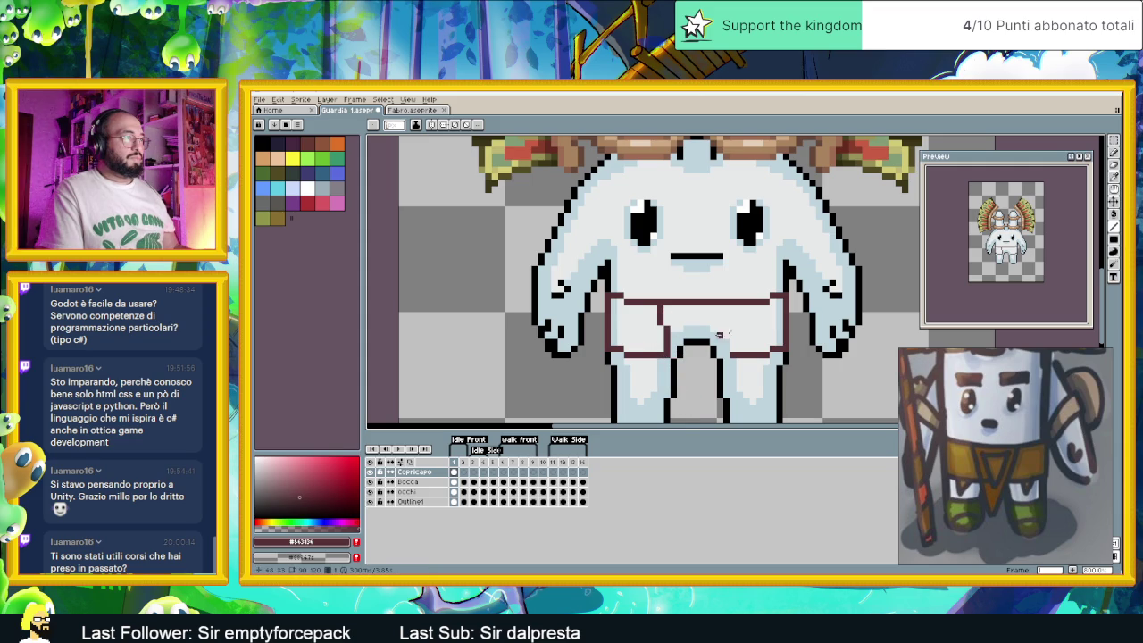
{"action": "left_click_drag", "start_coordinate": [732, 304], "coordinate": [726, 353]}
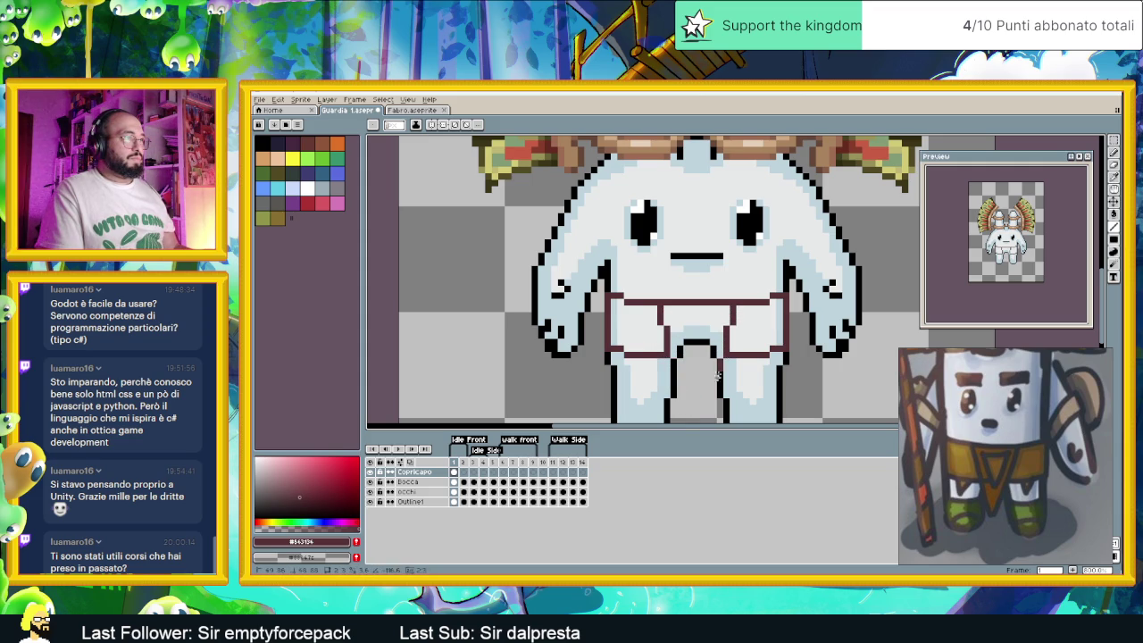
{"action": "left_click_drag", "start_coordinate": [727, 356], "coordinate": [705, 412]}
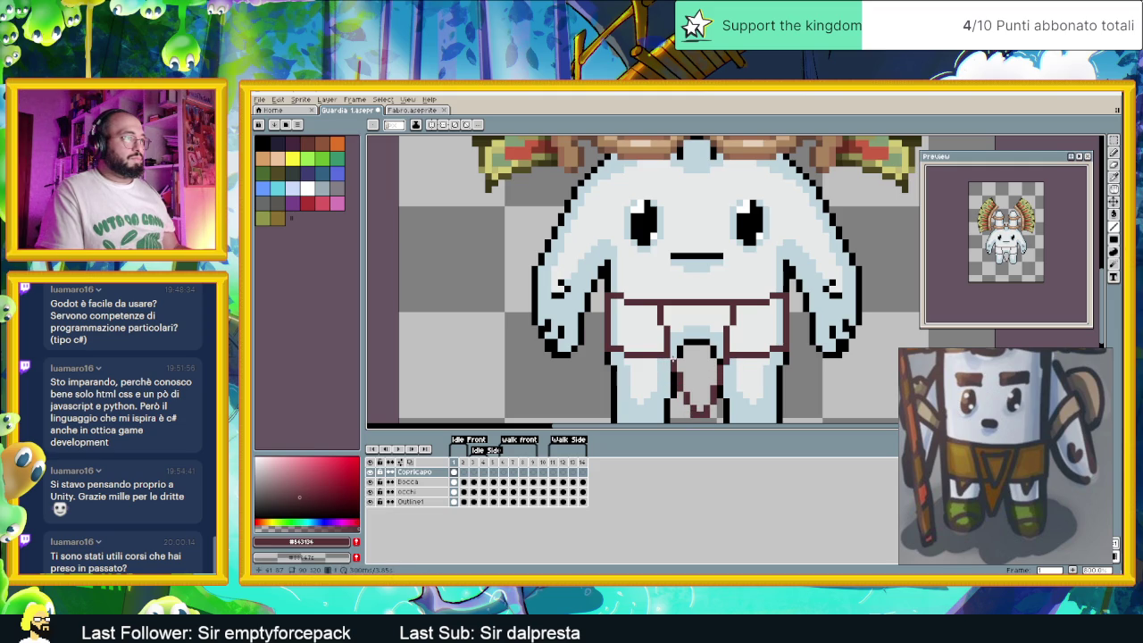
Extend the front flap's dark brown outline toward its tip with the Pencil
{"action": "key", "text": "v"}
{"action": "key", "text": "b"}
{"action": "scroll", "coordinate": [705, 381], "scroll_direction": "up", "scroll_amount": 1}
{"action": "scroll", "coordinate": [692, 322], "scroll_direction": "up", "scroll_amount": 2}
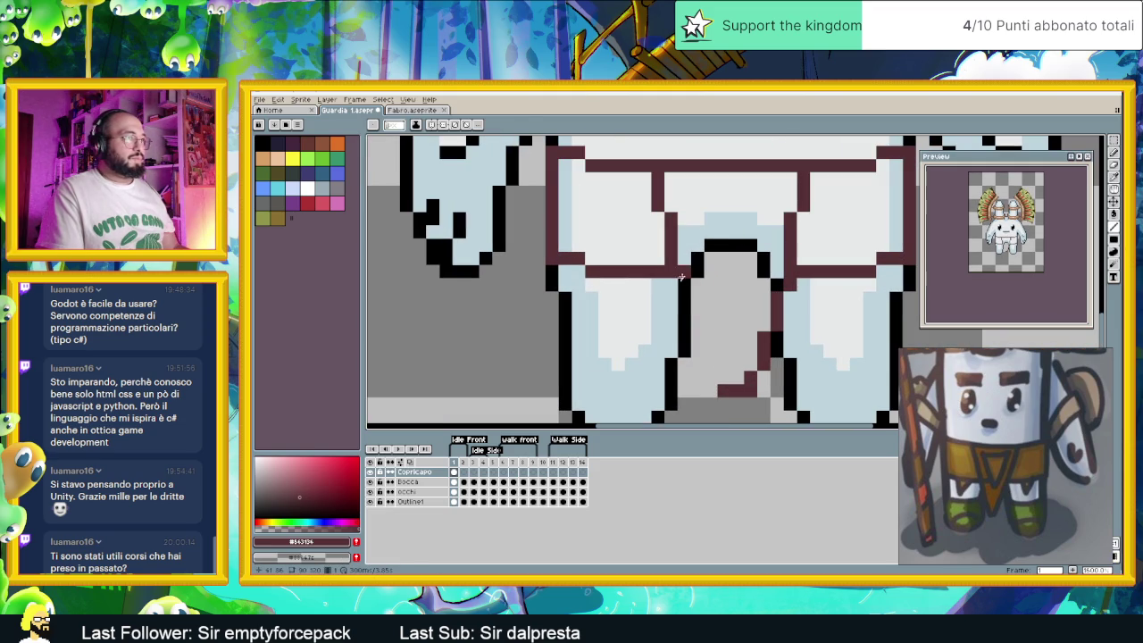
{"action": "left_click_drag", "start_coordinate": [697, 334], "coordinate": [700, 362]}
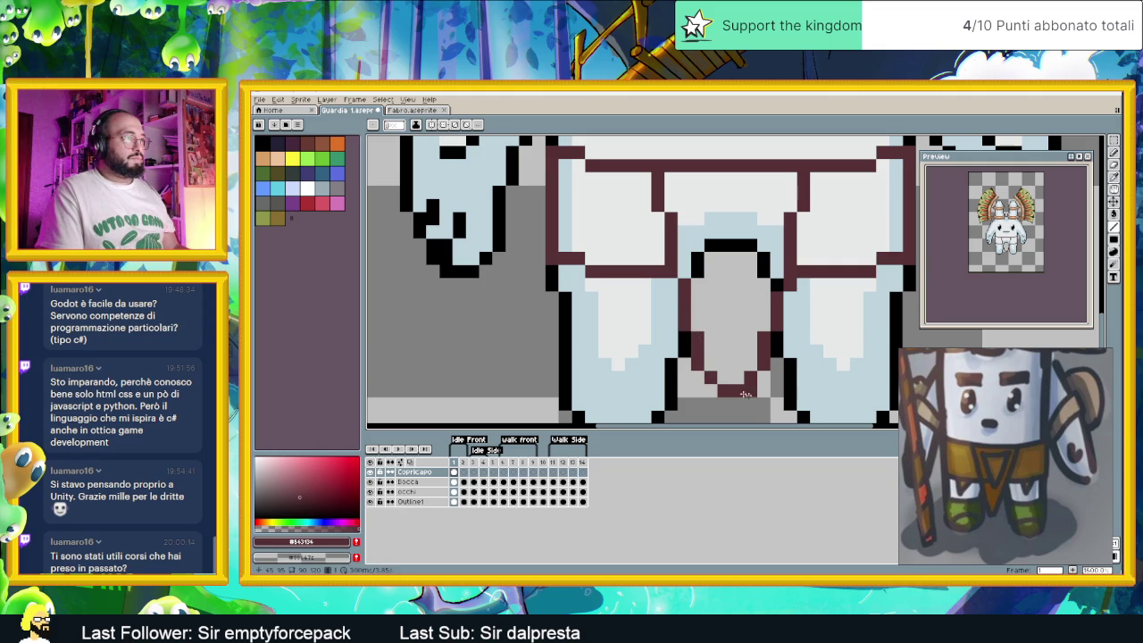
{"action": "scroll", "coordinate": [732, 375], "scroll_direction": "down", "scroll_amount": 3}
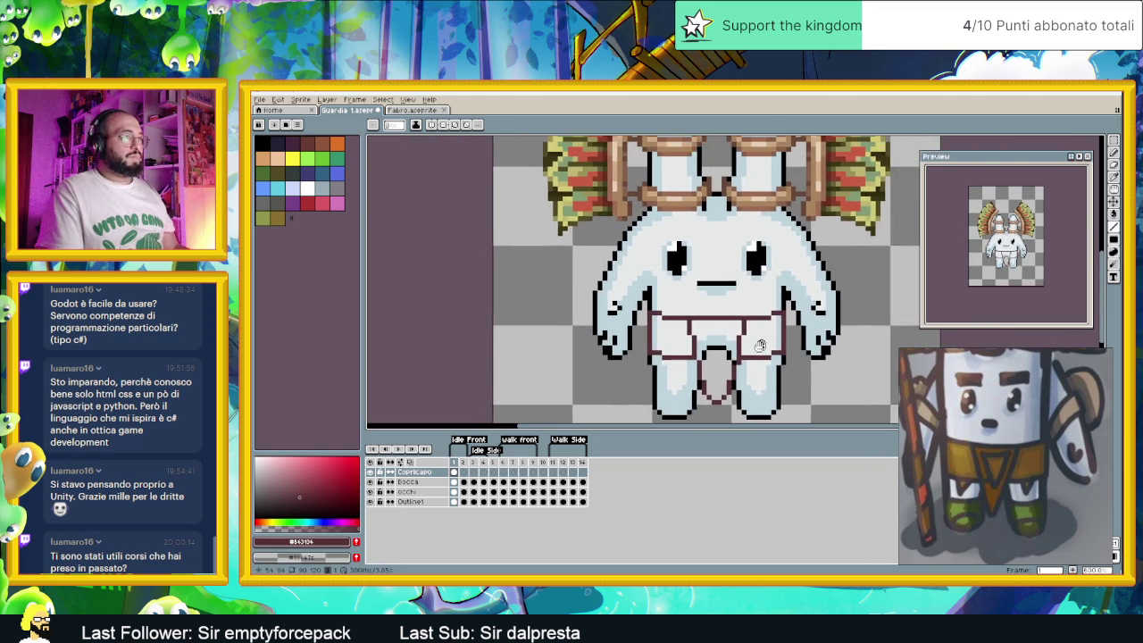
{"action": "scroll", "coordinate": [701, 342], "scroll_direction": "up", "scroll_amount": 1}
{"action": "scroll", "coordinate": [697, 312], "scroll_direction": "up", "scroll_amount": 1}
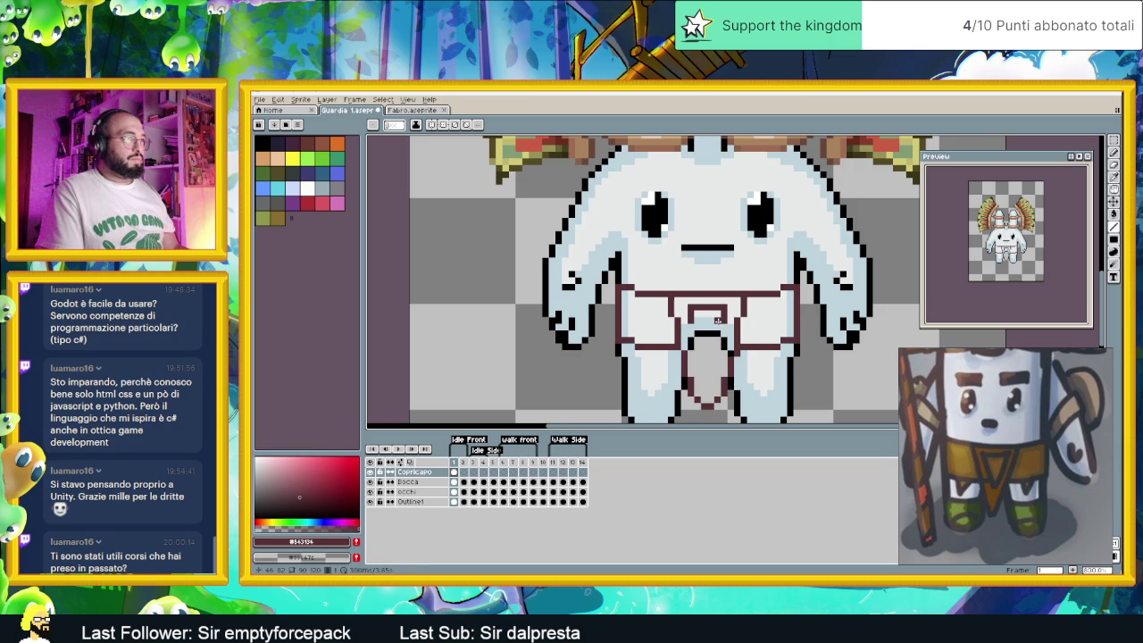
{"action": "scroll", "coordinate": [721, 319], "scroll_direction": "up", "scroll_amount": 1}
{"action": "scroll", "coordinate": [717, 300], "scroll_direction": "up", "scroll_amount": 1}
{"action": "scroll", "coordinate": [693, 283], "scroll_direction": "up", "scroll_amount": 2}
Pencil the loop's side and inner outline pixels, close its bottom, and erase one stray pixel
{"action": "left_click", "coordinate": [654, 241]}
{"action": "left_click", "coordinate": [655, 261]}
{"action": "left_click", "coordinate": [752, 241]}
{"action": "left_click", "coordinate": [752, 261]}
{"action": "left_click", "coordinate": [675, 281]}
{"action": "left_click", "coordinate": [674, 321]}
{"action": "left_click", "coordinate": [734, 282]}
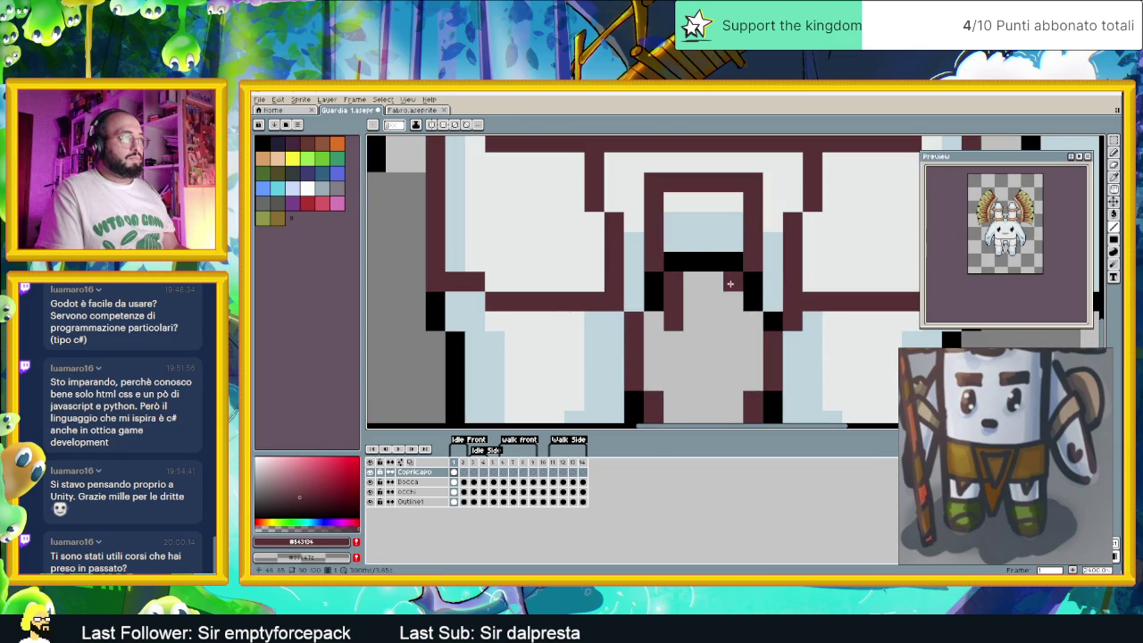
{"action": "left_click", "coordinate": [733, 301]}
{"action": "left_click", "coordinate": [694, 340]}
{"action": "left_click", "coordinate": [693, 360]}
{"action": "left_click", "coordinate": [673, 340]}
{"action": "left_click", "coordinate": [733, 340]}
{"action": "right_click", "coordinate": [713, 340]}
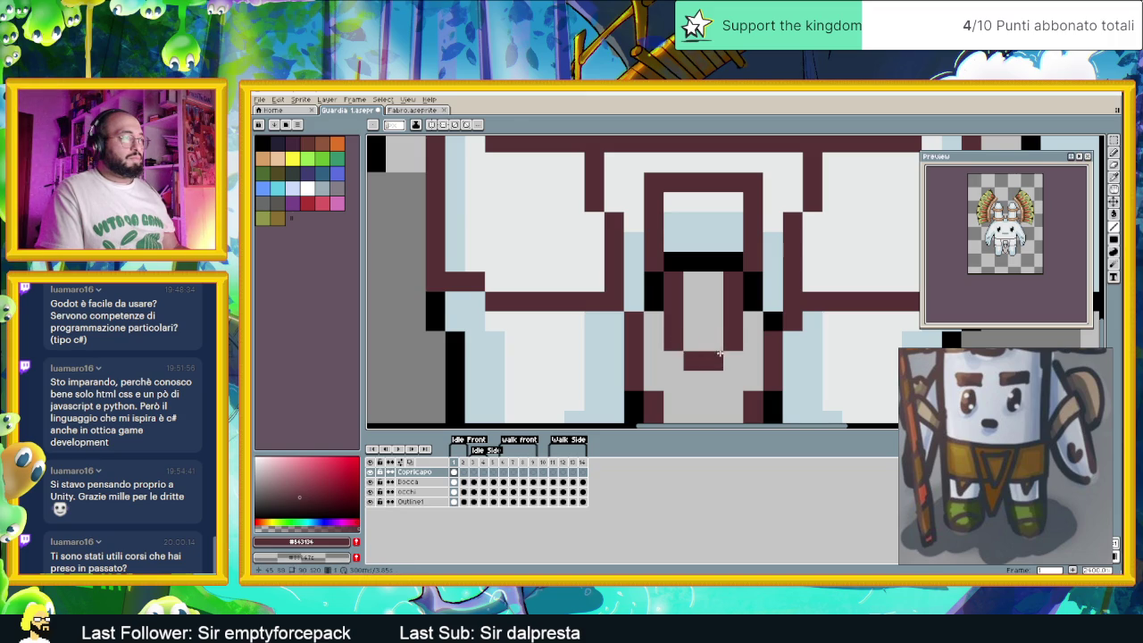
{"action": "scroll", "coordinate": [705, 340], "scroll_direction": "down", "scroll_amount": 4}
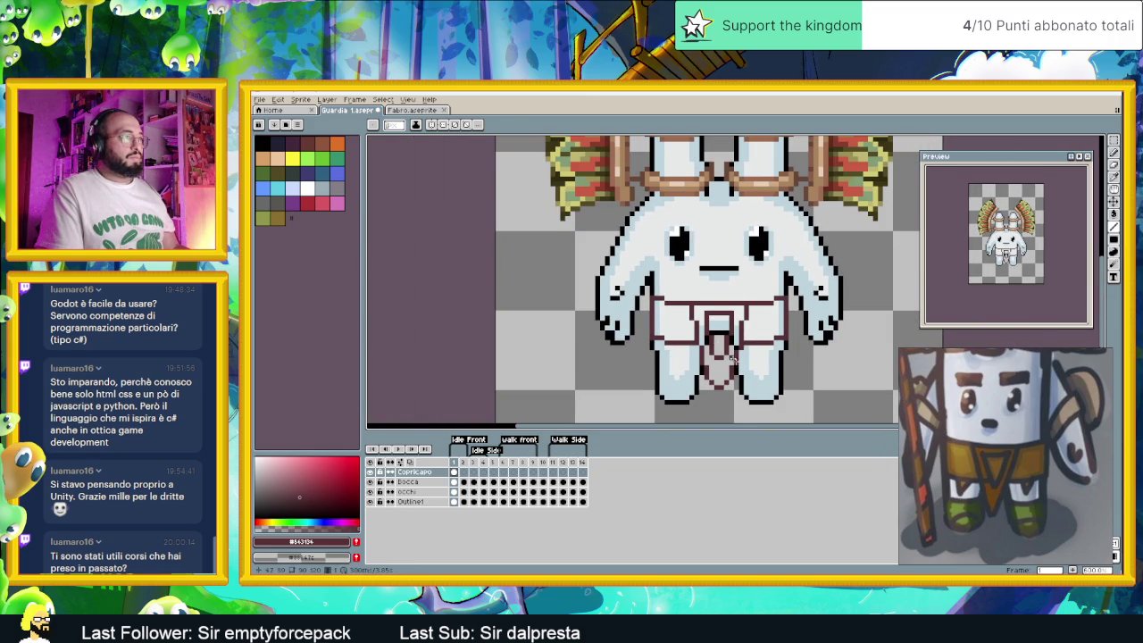
Add a dark red V notch below the belt's left corner on the left flap
{"action": "scroll", "coordinate": [730, 339], "scroll_direction": "down", "scroll_amount": 1}
{"action": "scroll", "coordinate": [673, 343], "scroll_direction": "up", "scroll_amount": 2}
{"action": "scroll", "coordinate": [672, 344], "scroll_direction": "up", "scroll_amount": 2}
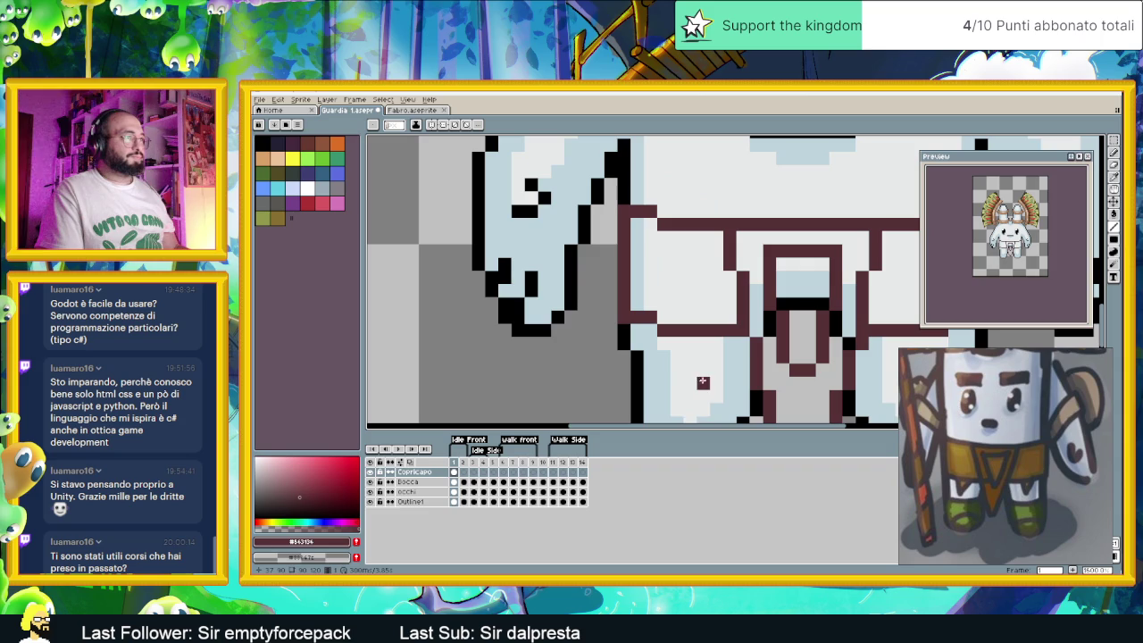
{"action": "left_click_drag", "start_coordinate": [666, 349], "coordinate": [673, 386]}
{"action": "key", "text": "ctrl+z"}
{"action": "key", "text": "ctrl+z"}
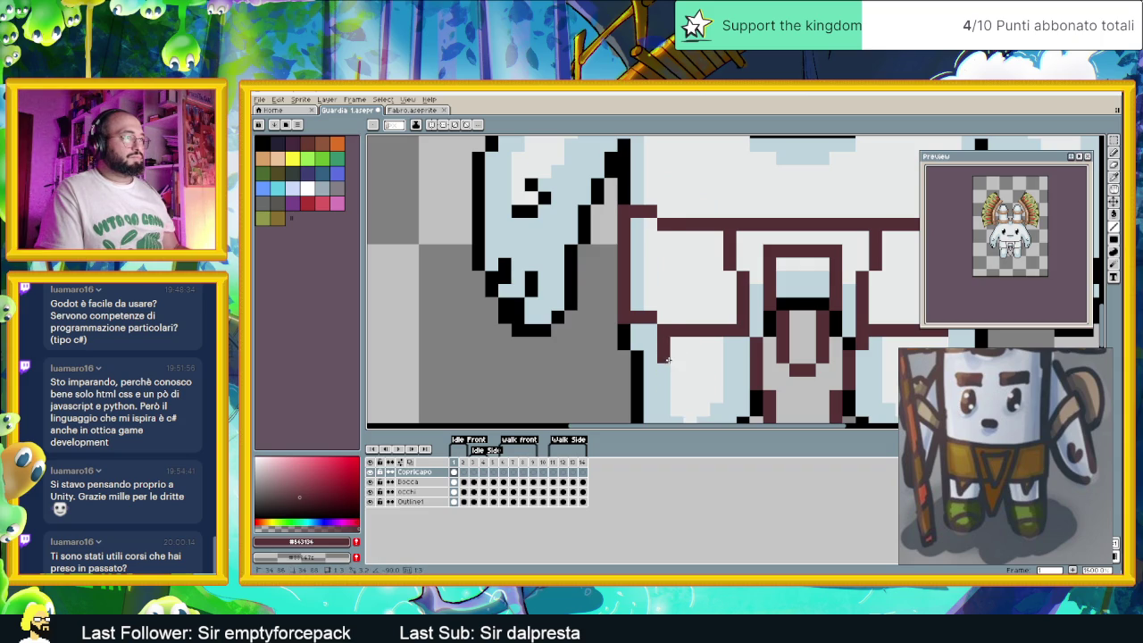
{"action": "left_click", "coordinate": [686, 381]}
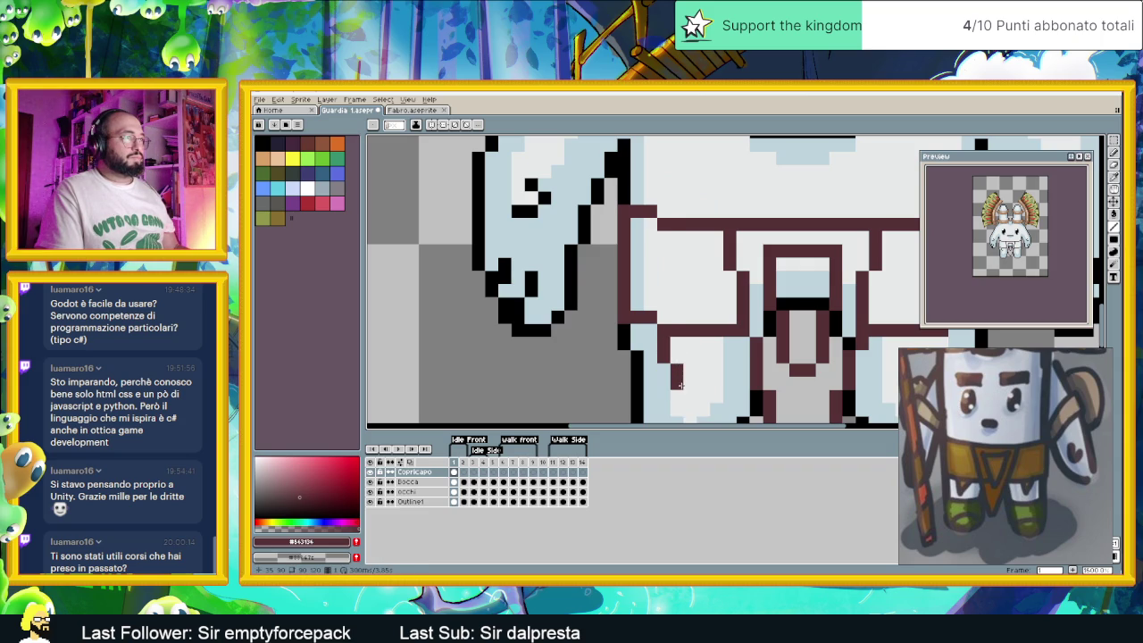
{"action": "left_click_drag", "start_coordinate": [678, 384], "coordinate": [690, 374]}
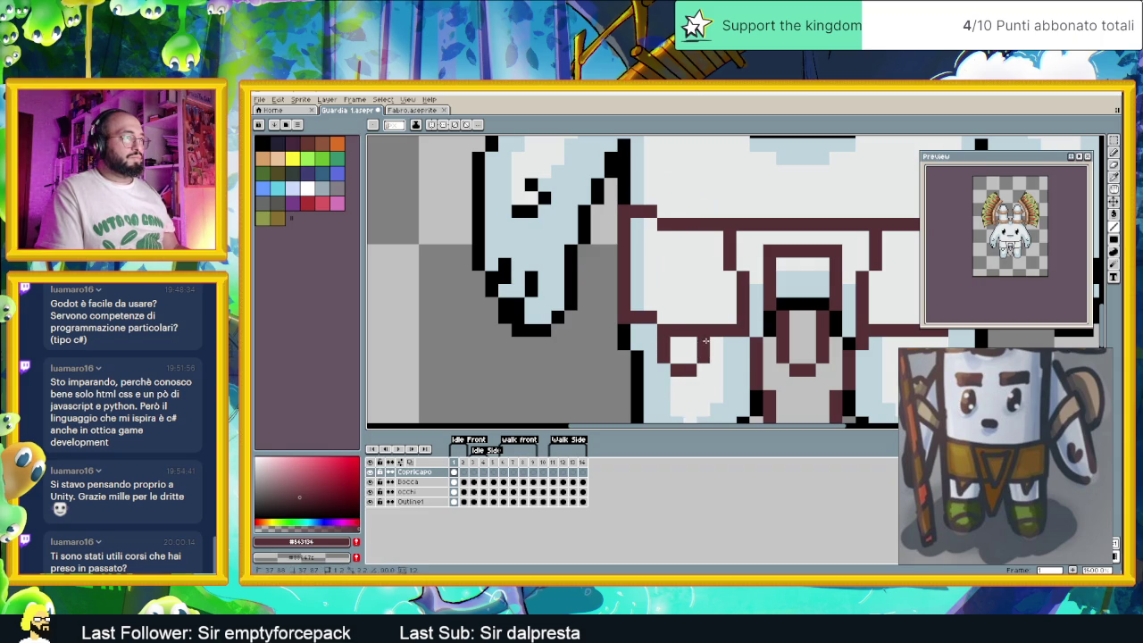
{"action": "scroll", "coordinate": [706, 355], "scroll_direction": "down", "scroll_amount": 4}
{"action": "scroll", "coordinate": [661, 357], "scroll_direction": "up", "scroll_amount": 1}
{"action": "scroll", "coordinate": [640, 363], "scroll_direction": "up", "scroll_amount": 2}
{"action": "scroll", "coordinate": [641, 363], "scroll_direction": "up", "scroll_amount": 1}
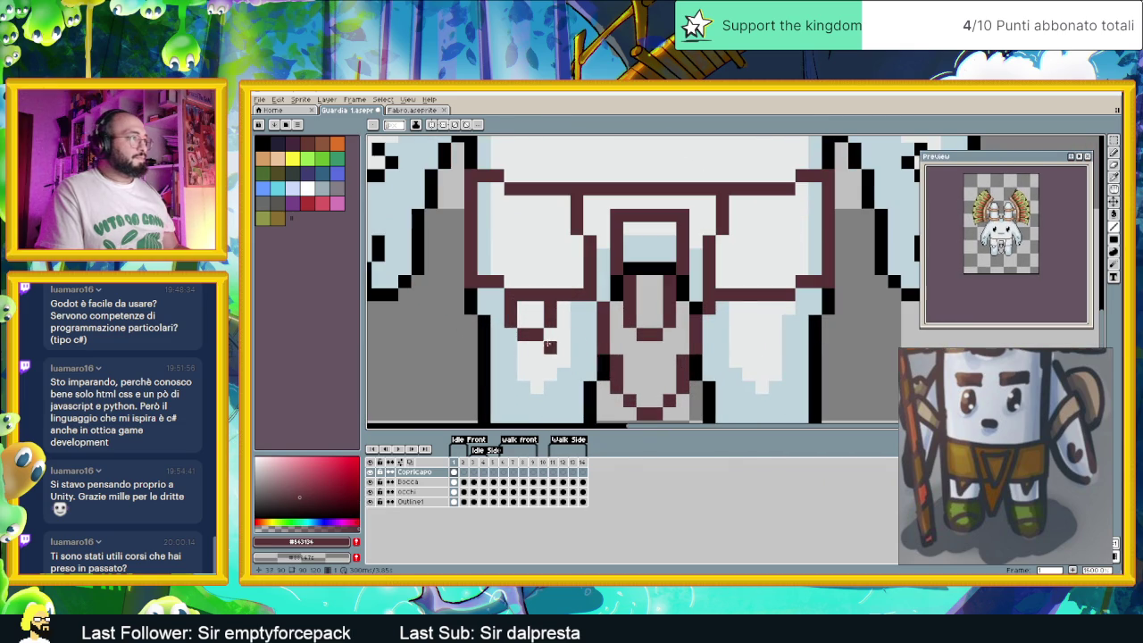
{"action": "left_click", "coordinate": [549, 322]}
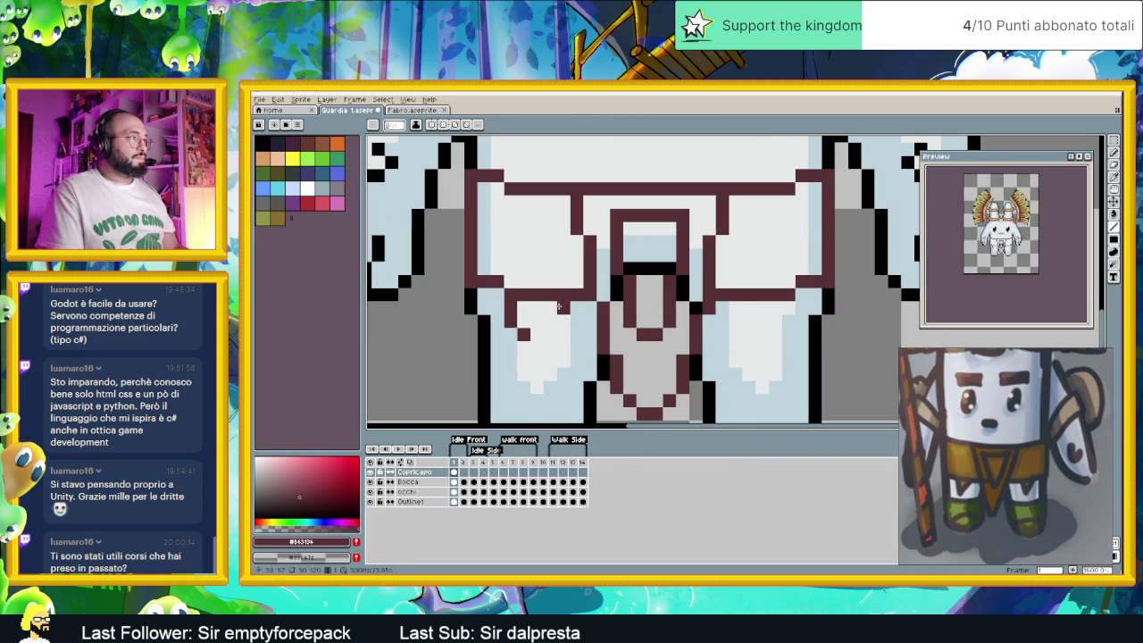
{"action": "left_click", "coordinate": [550, 321]}
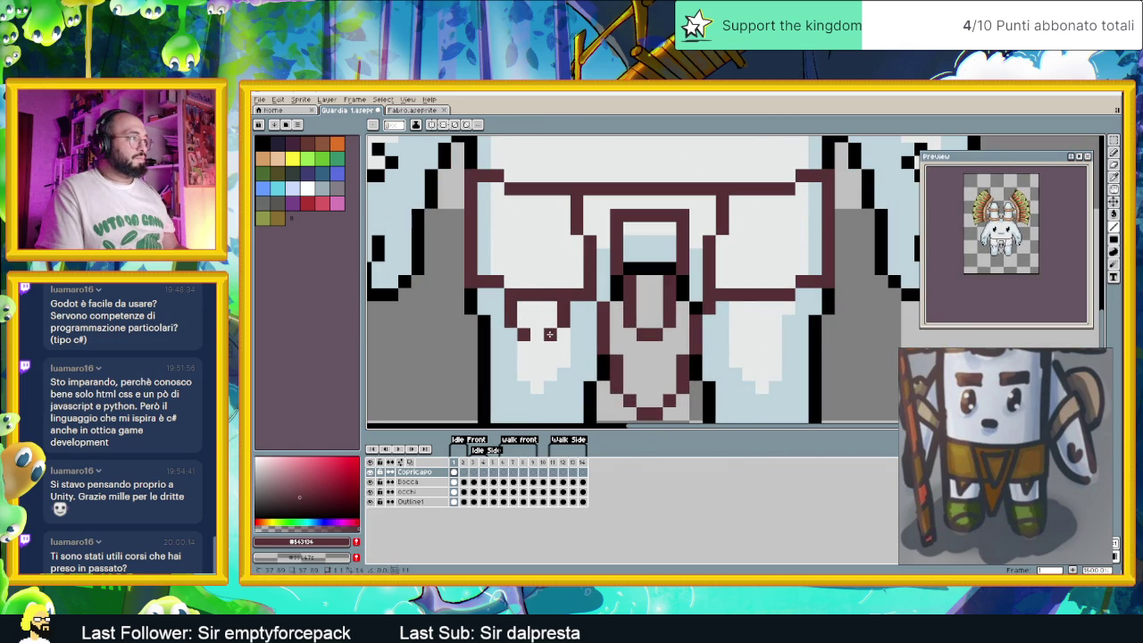
Add the matching dark red notch pixels on the right flap
{"action": "scroll", "coordinate": [741, 336], "scroll_direction": "down", "scroll_amount": 2}
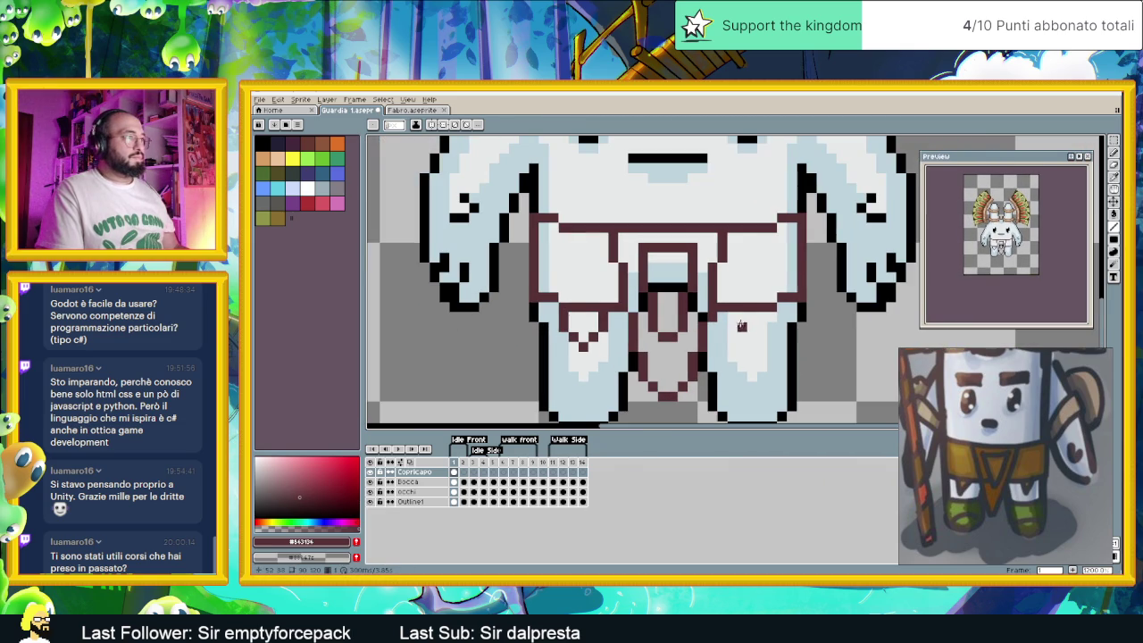
{"action": "scroll", "coordinate": [727, 317], "scroll_direction": "up", "scroll_amount": 2}
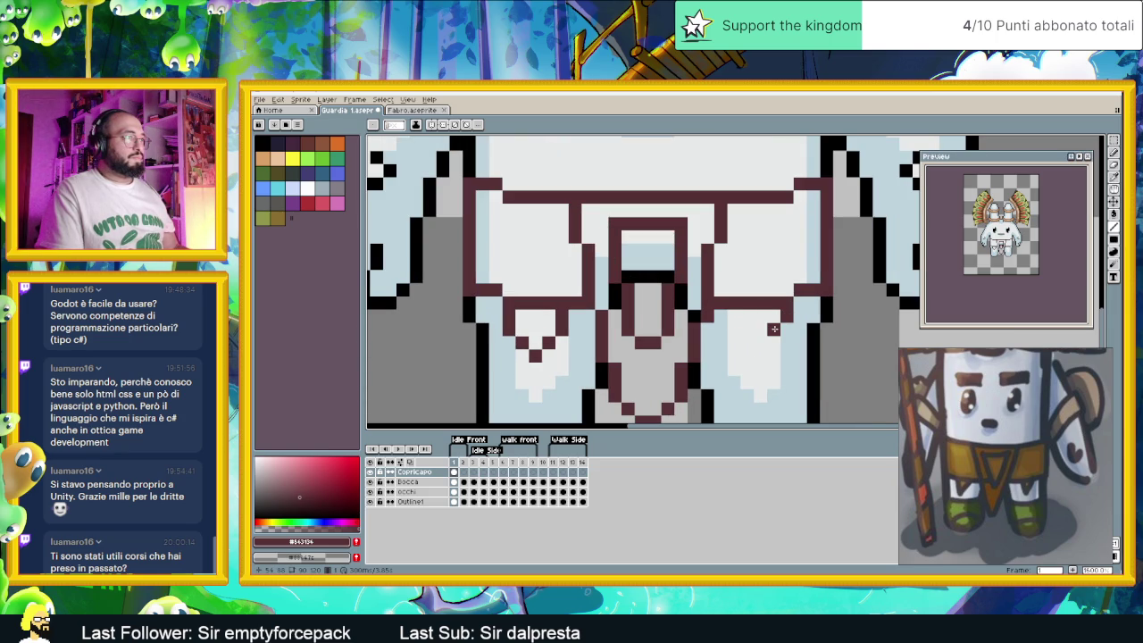
{"action": "left_click", "coordinate": [774, 328]}
{"action": "left_click", "coordinate": [772, 340]}
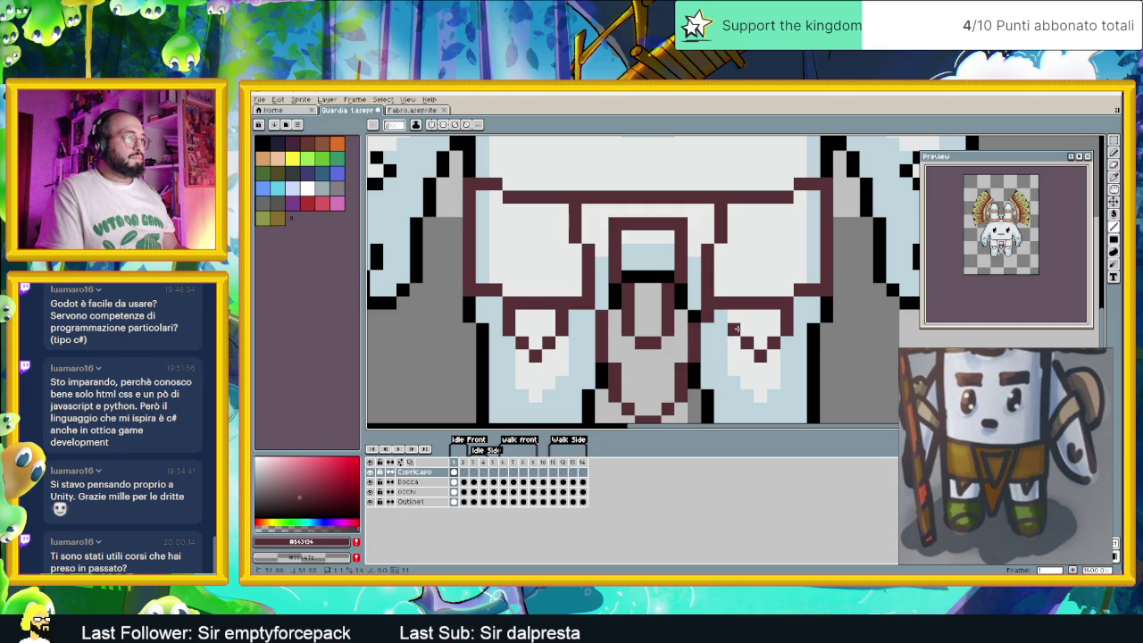
{"action": "scroll", "coordinate": [748, 356], "scroll_direction": "down", "scroll_amount": 1}
{"action": "scroll", "coordinate": [748, 356], "scroll_direction": "down", "scroll_amount": 1}
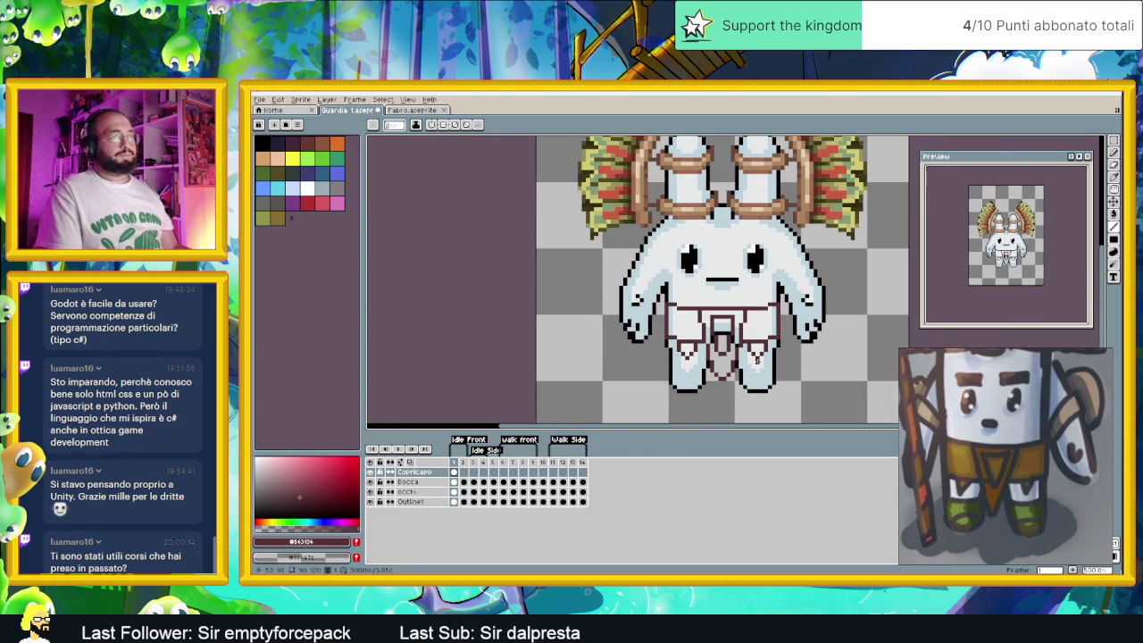
{"action": "scroll", "coordinate": [754, 362], "scroll_direction": "down", "scroll_amount": 1}
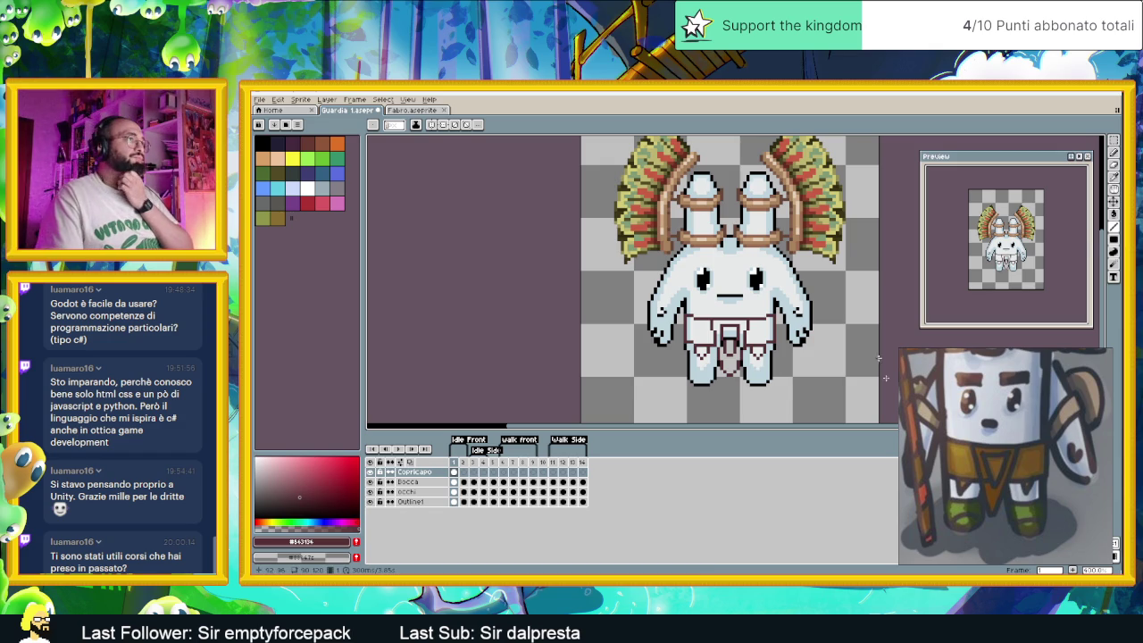
Sample the Fabro sprite's brown and bucket-fill the left, right and centre loincloth areas
{"action": "scroll", "coordinate": [802, 332], "scroll_direction": "up", "scroll_amount": 1}
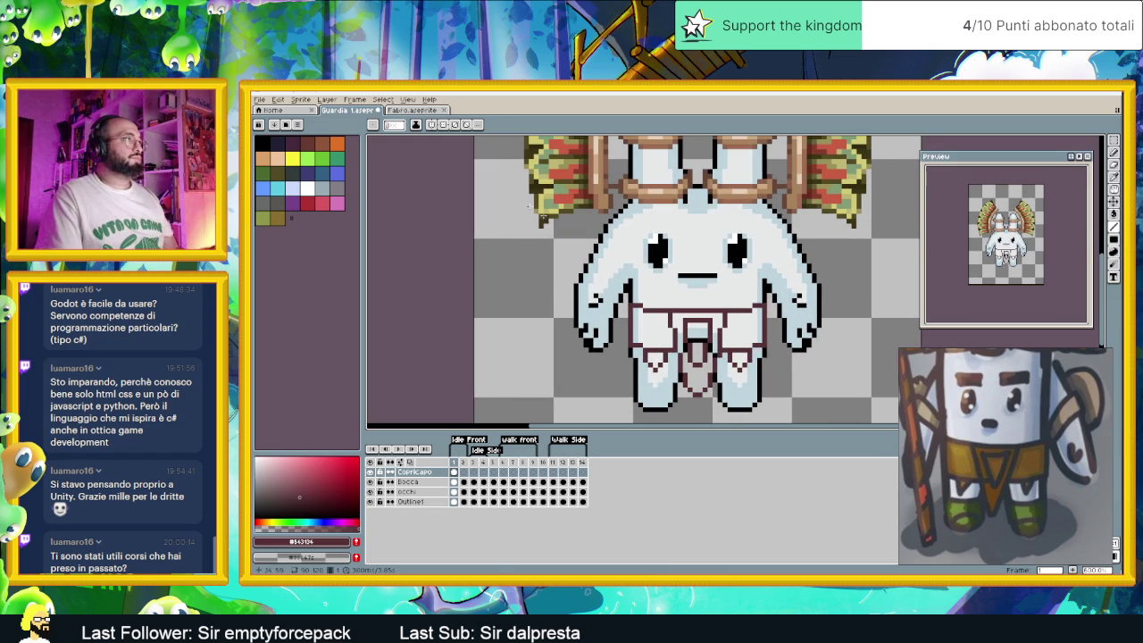
{"action": "key", "text": "ctrl+Tab"}
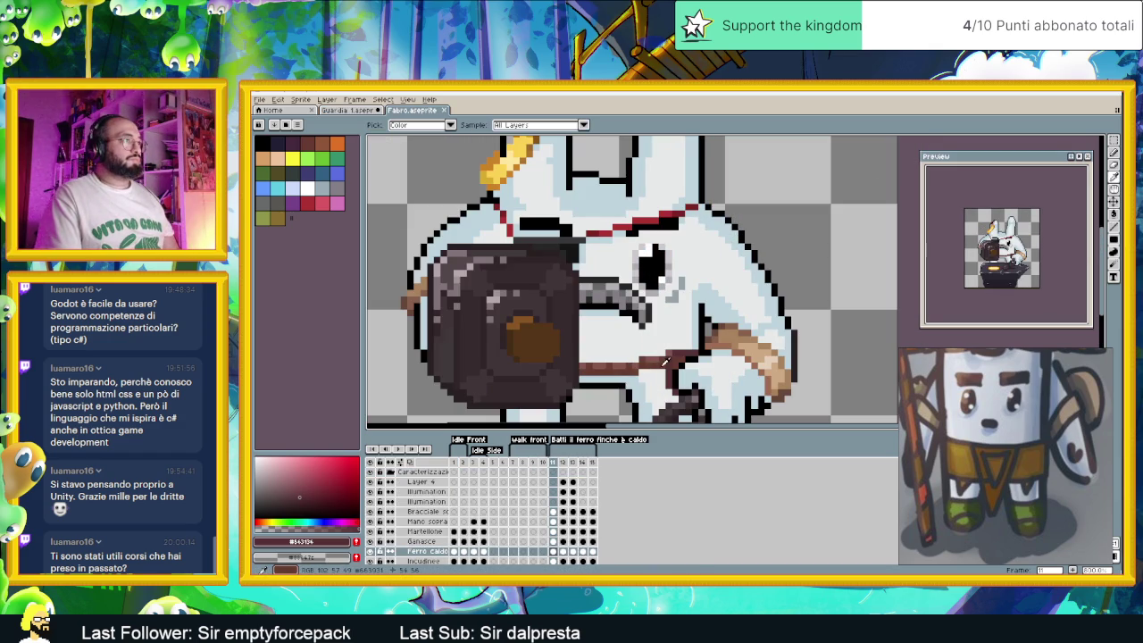
{"action": "left_click", "coordinate": [659, 361], "text": "alt"}
{"action": "left_click", "coordinate": [337, 110]}
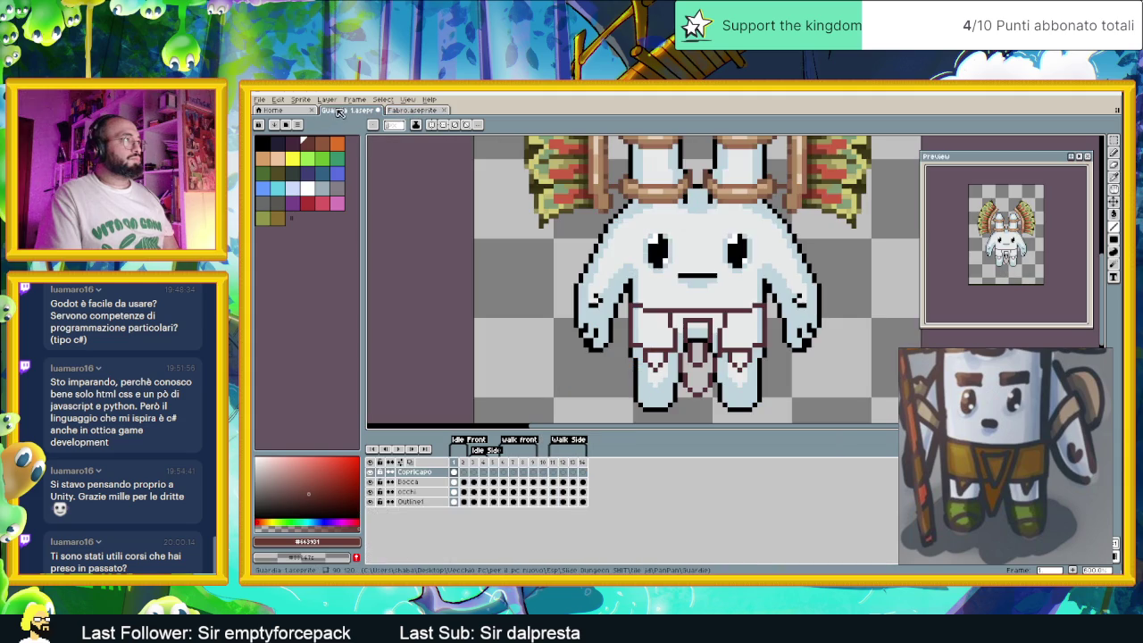
{"action": "left_click", "coordinate": [1113, 214]}
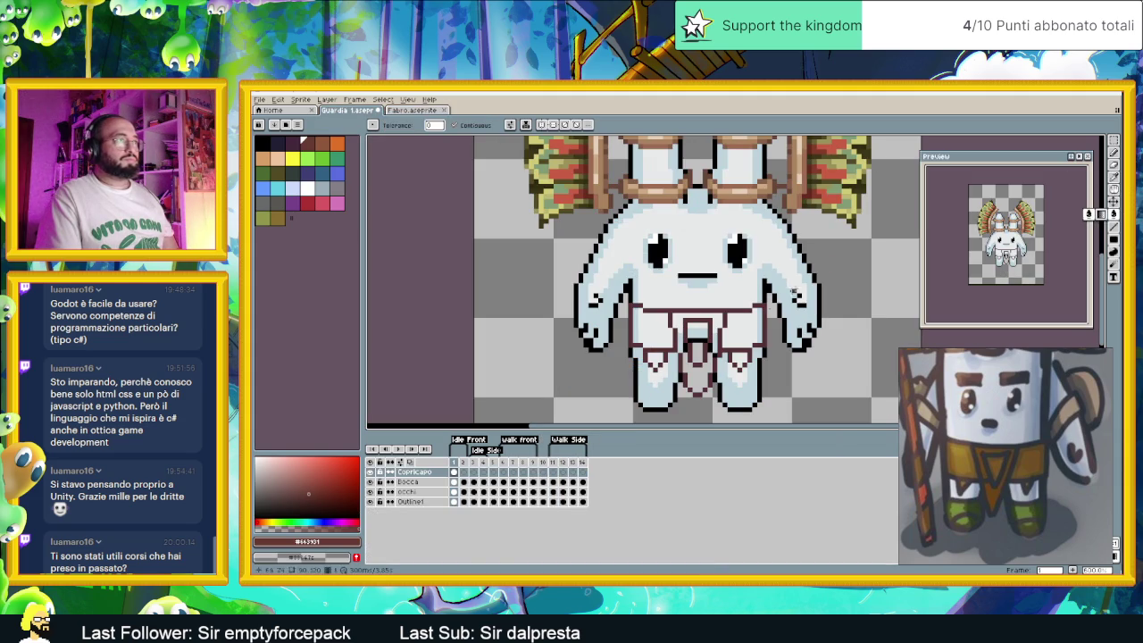
{"action": "left_click", "coordinate": [715, 323]}
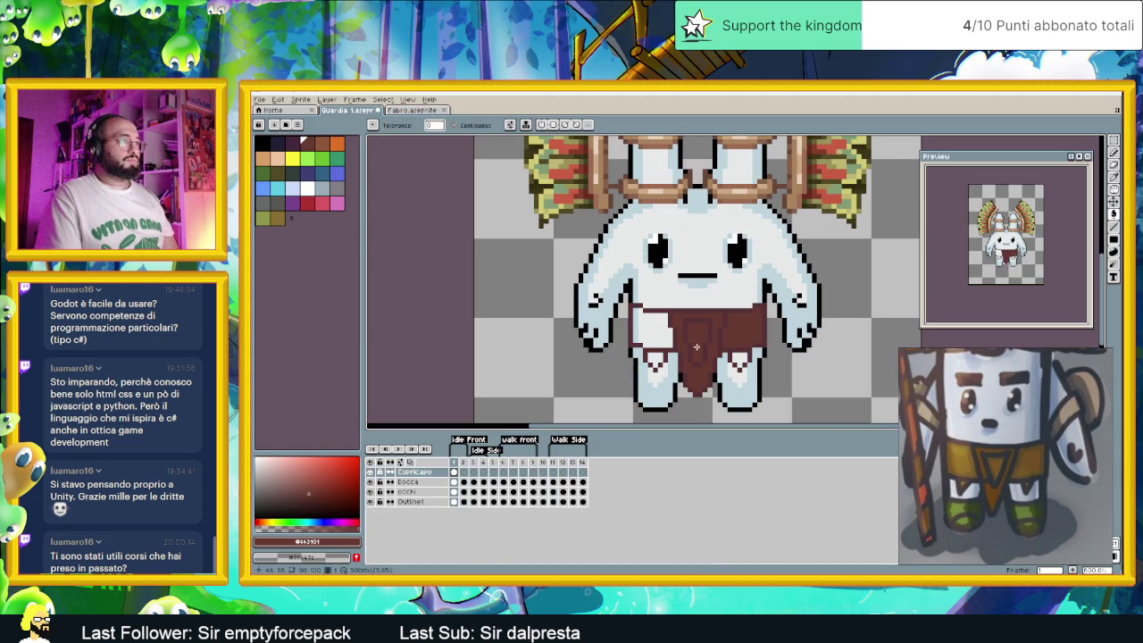
{"action": "left_click", "coordinate": [654, 346]}
Try a darker brown fill on the loincloth centre, then undo it
{"action": "scroll", "coordinate": [688, 339], "scroll_direction": "down", "scroll_amount": 1}
{"action": "scroll", "coordinate": [706, 334], "scroll_direction": "down", "scroll_amount": 1}
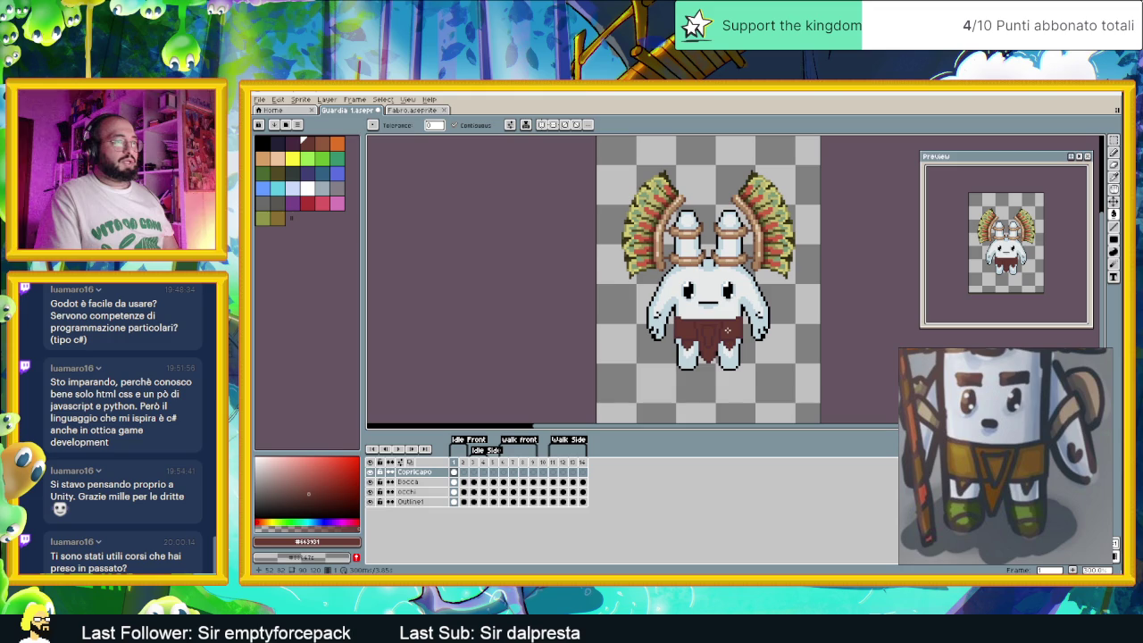
{"action": "scroll", "coordinate": [712, 326], "scroll_direction": "up", "scroll_amount": 2}
{"action": "scroll", "coordinate": [699, 313], "scroll_direction": "up", "scroll_amount": 1}
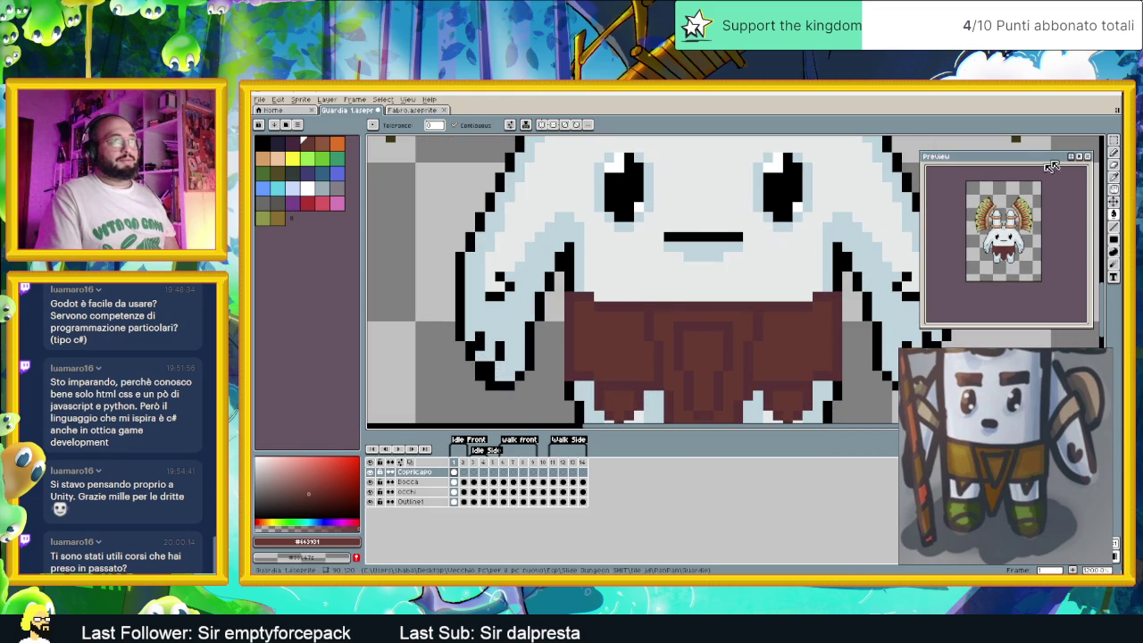
{"action": "left_click", "coordinate": [683, 319], "text": "alt"}
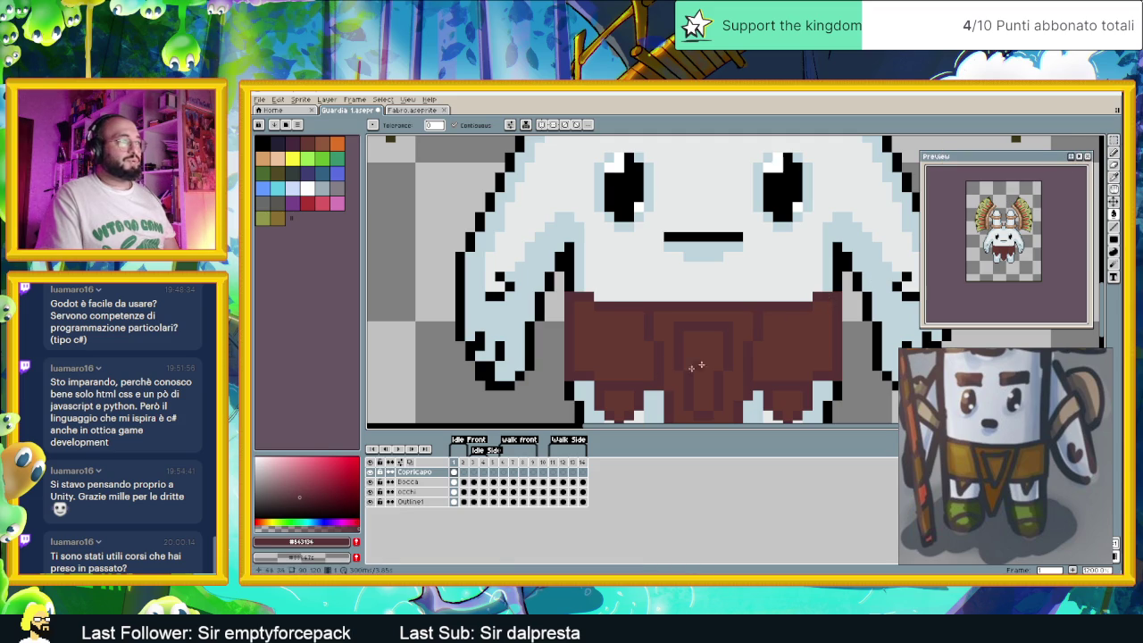
{"action": "left_click", "coordinate": [684, 335]}
{"action": "key", "text": "ctrl+z"}
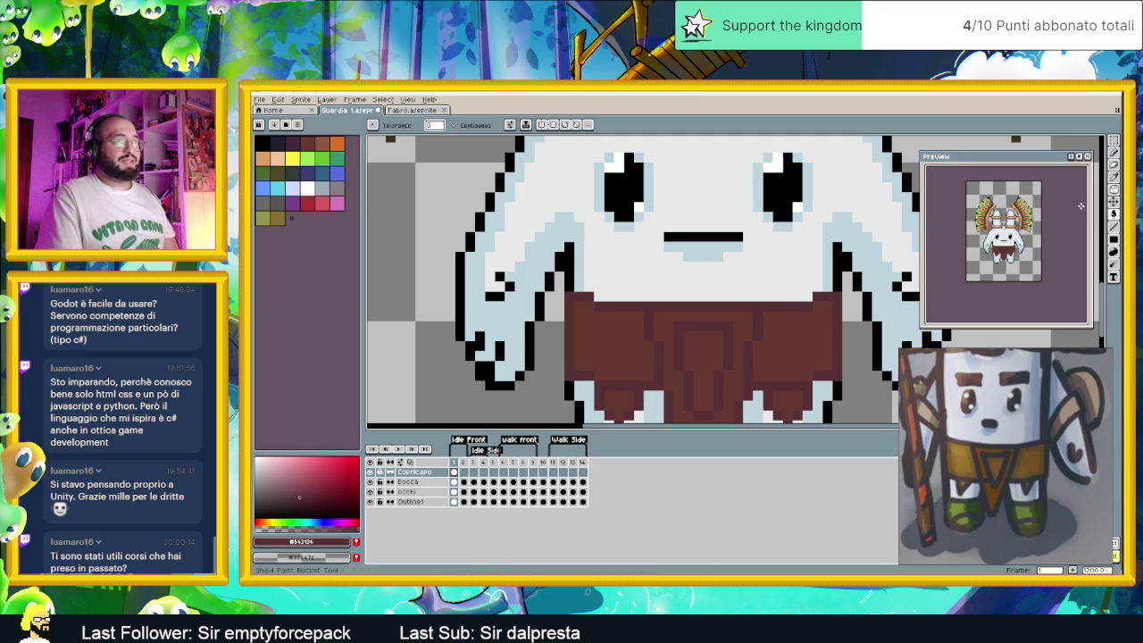
Sample the loincloth brown and compare several darker brown shades for shading
{"action": "left_click", "coordinate": [1113, 228]}
{"action": "key", "text": "i"}
{"action": "left_click", "coordinate": [750, 319]}
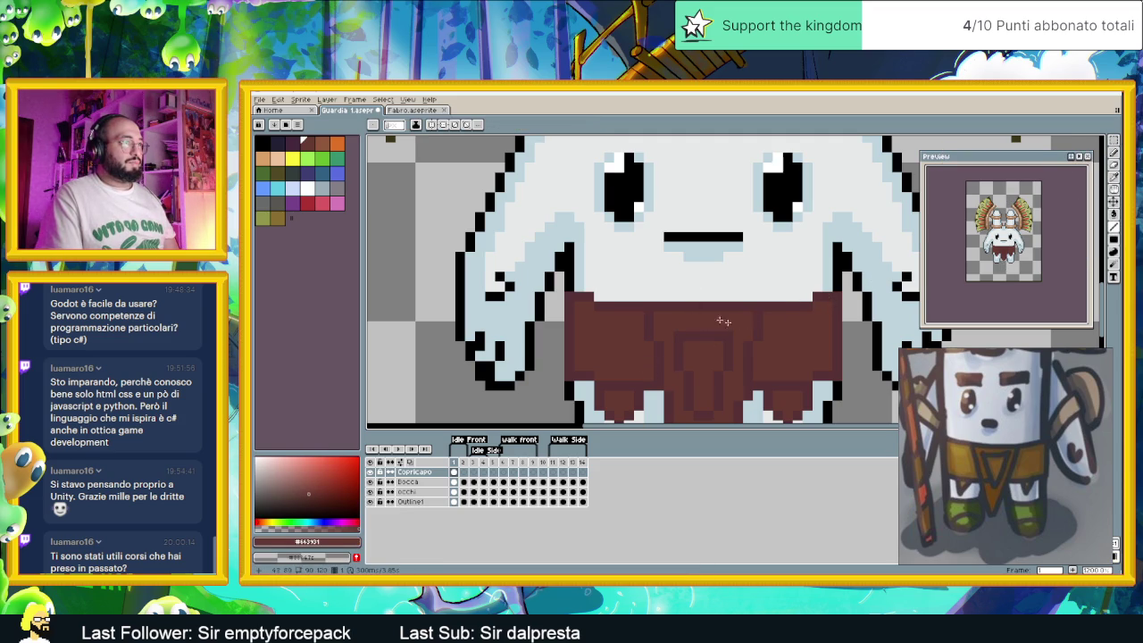
{"action": "left_click", "coordinate": [678, 315], "text": "alt"}
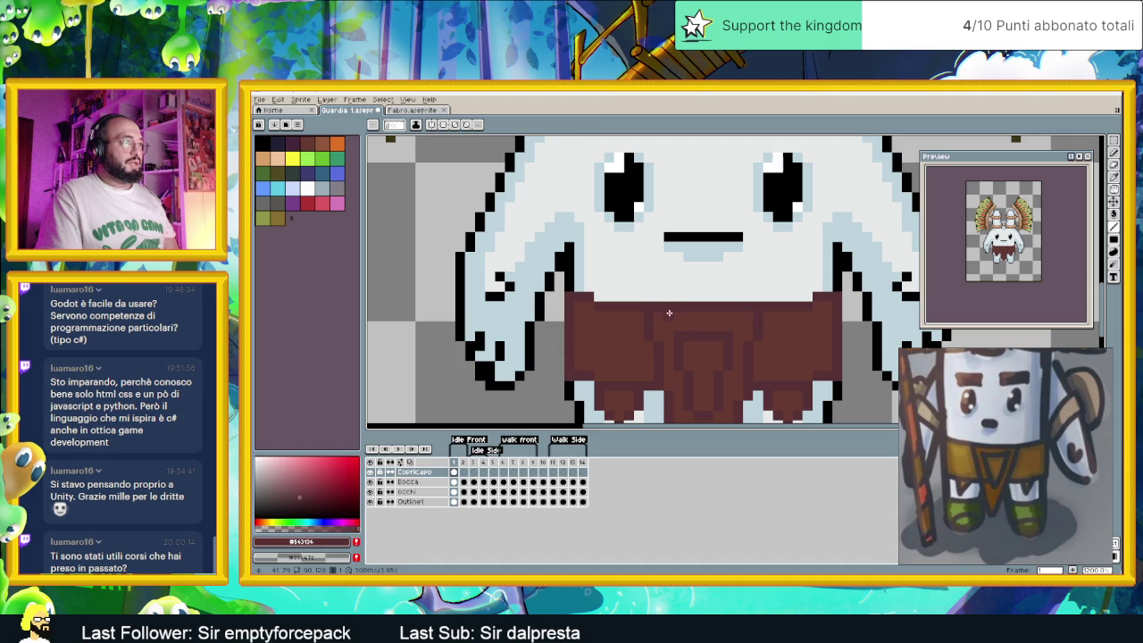
{"action": "left_click", "coordinate": [739, 319], "text": "alt"}
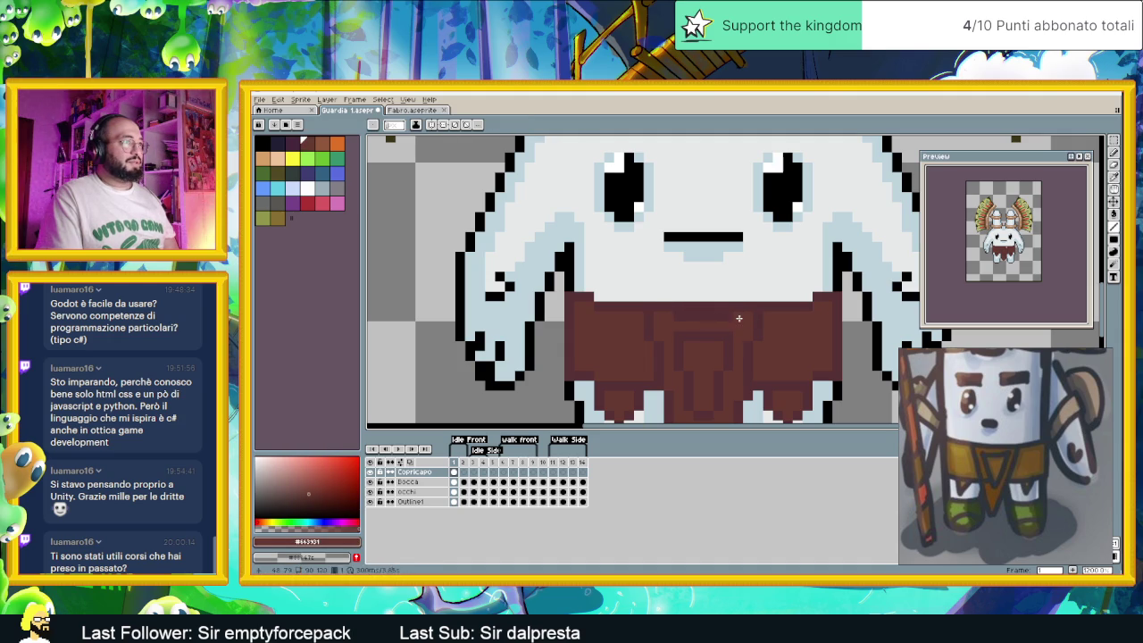
{"action": "key", "text": "alt"}
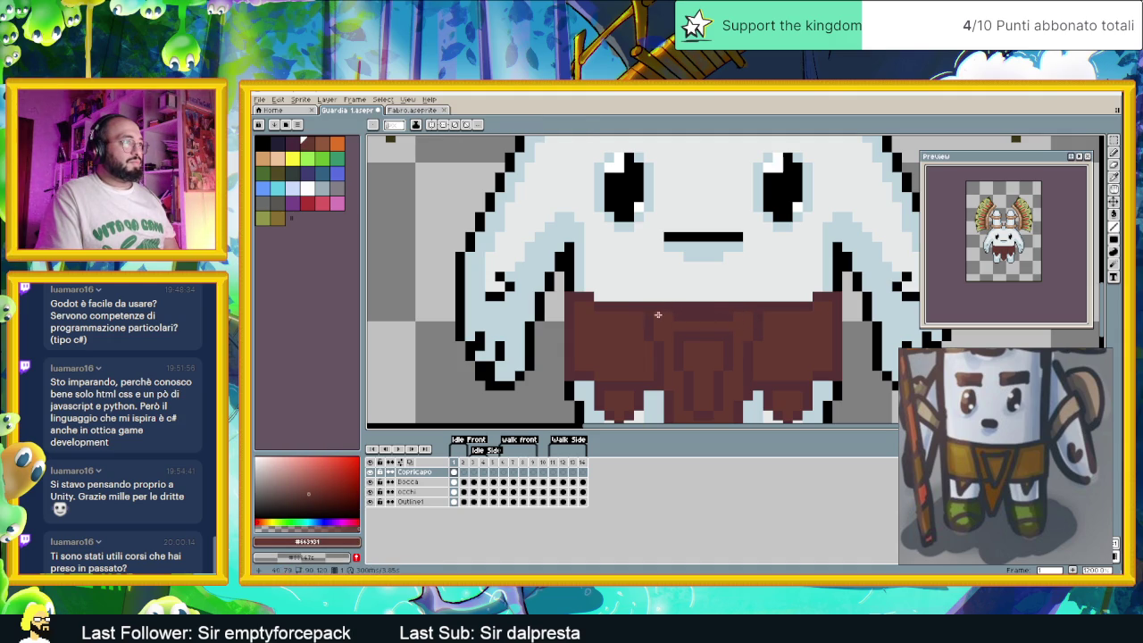
{"action": "left_click", "coordinate": [673, 317], "text": "alt"}
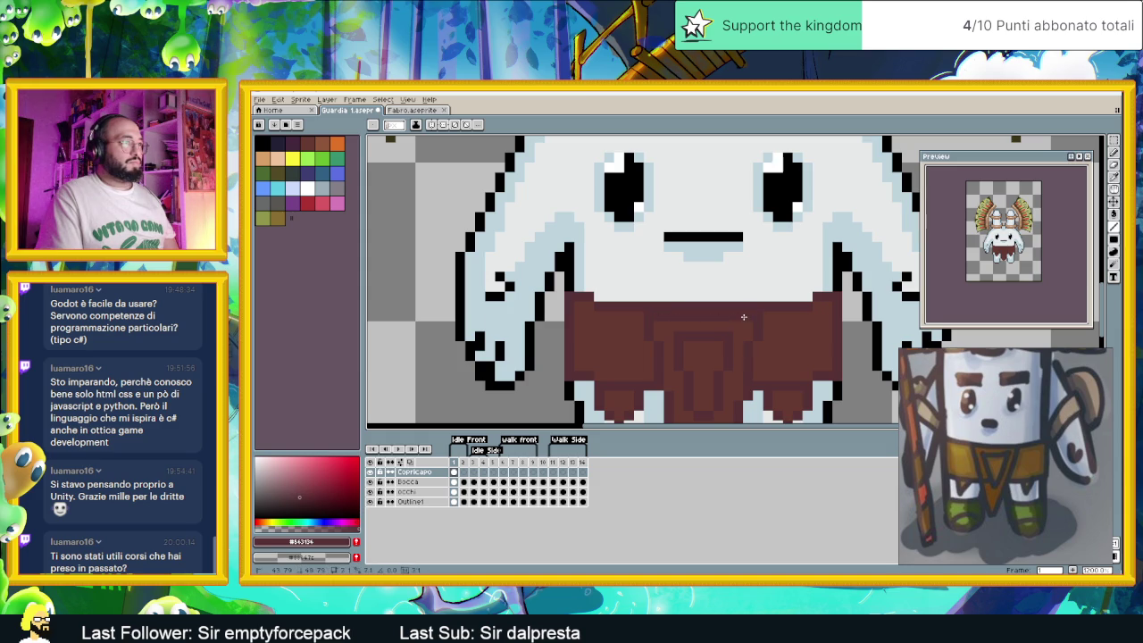
{"action": "scroll", "coordinate": [864, 335], "scroll_direction": "down", "scroll_amount": 2}
{"action": "scroll", "coordinate": [822, 338], "scroll_direction": "up", "scroll_amount": 2}
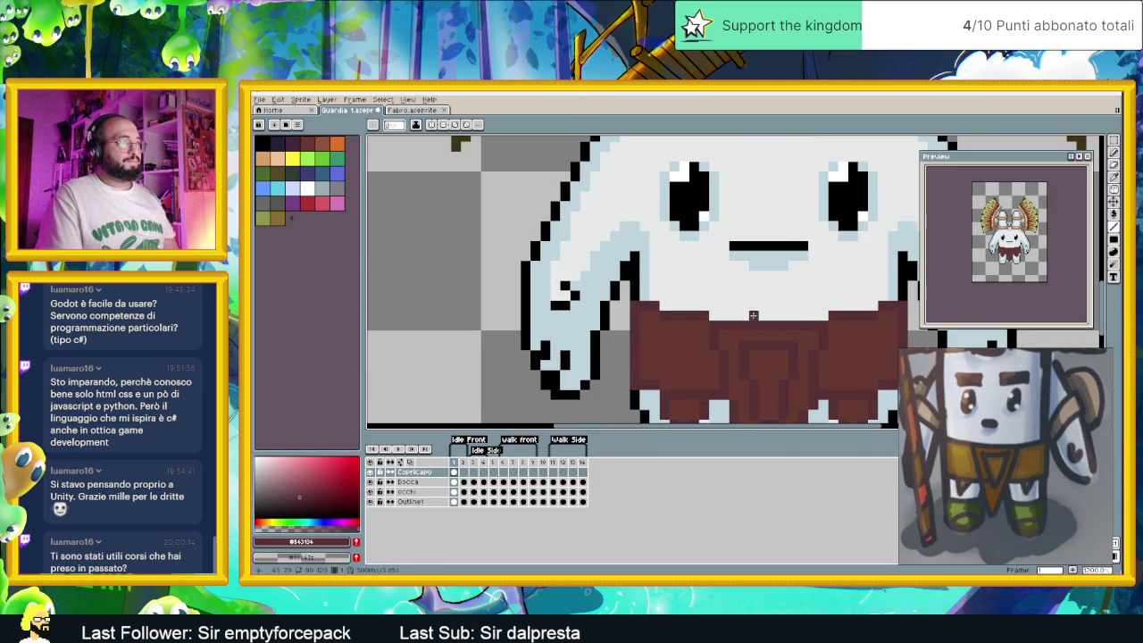
{"action": "scroll", "coordinate": [838, 363], "scroll_direction": "down", "scroll_amount": 2}
{"action": "left_click_drag", "start_coordinate": [839, 363], "coordinate": [795, 354]}
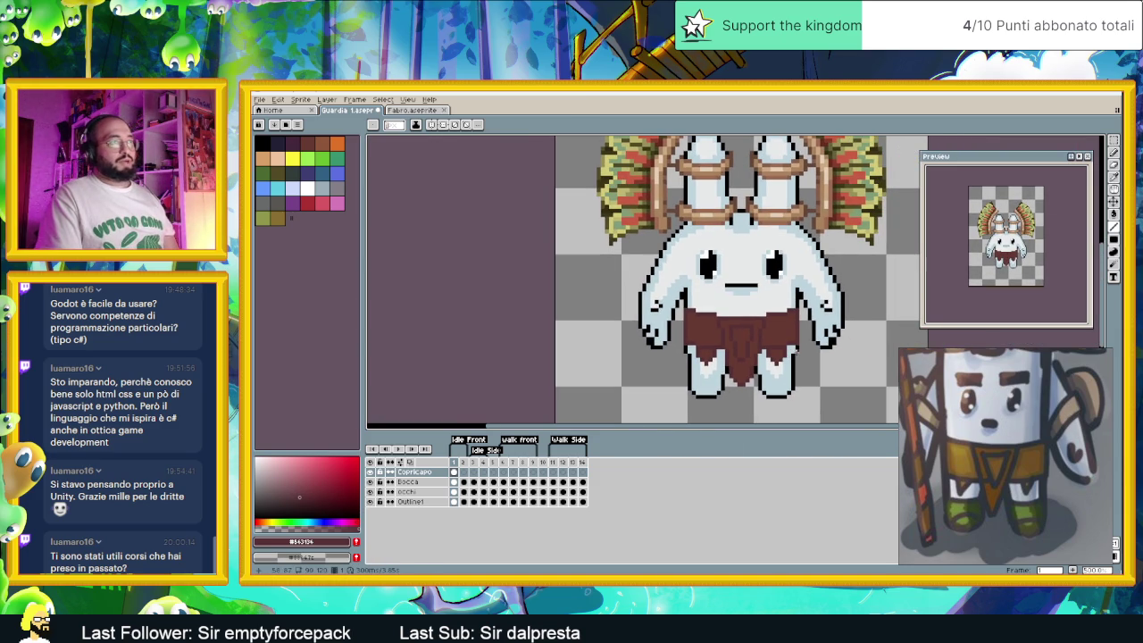
{"action": "scroll", "coordinate": [796, 354], "scroll_direction": "down", "scroll_amount": 1}
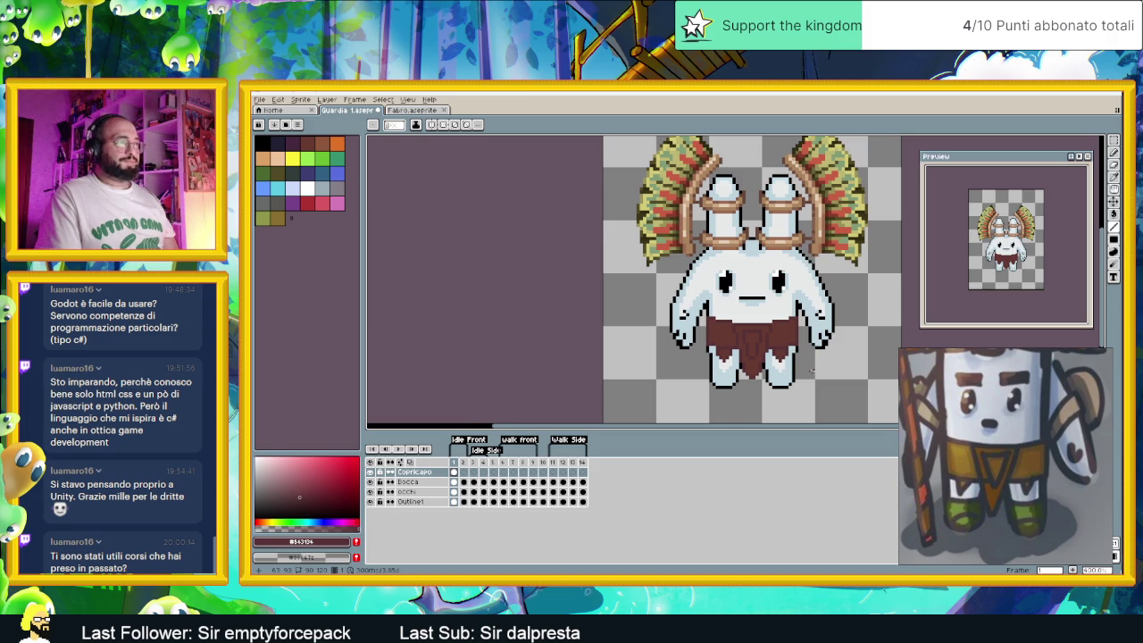
{"action": "scroll", "coordinate": [812, 370], "scroll_direction": "down", "scroll_amount": 1}
{"action": "left_click_drag", "start_coordinate": [812, 370], "coordinate": [776, 323]}
{"action": "scroll", "coordinate": [782, 288], "scroll_direction": "down", "scroll_amount": 1}
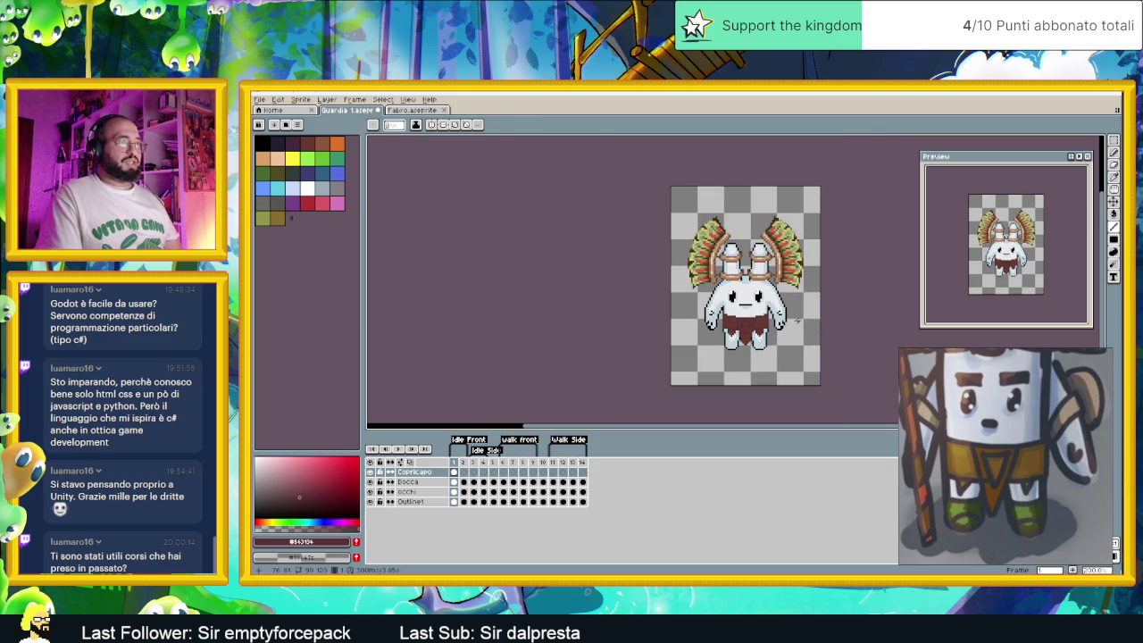
{"action": "scroll", "coordinate": [731, 327], "scroll_direction": "up", "scroll_amount": 2}
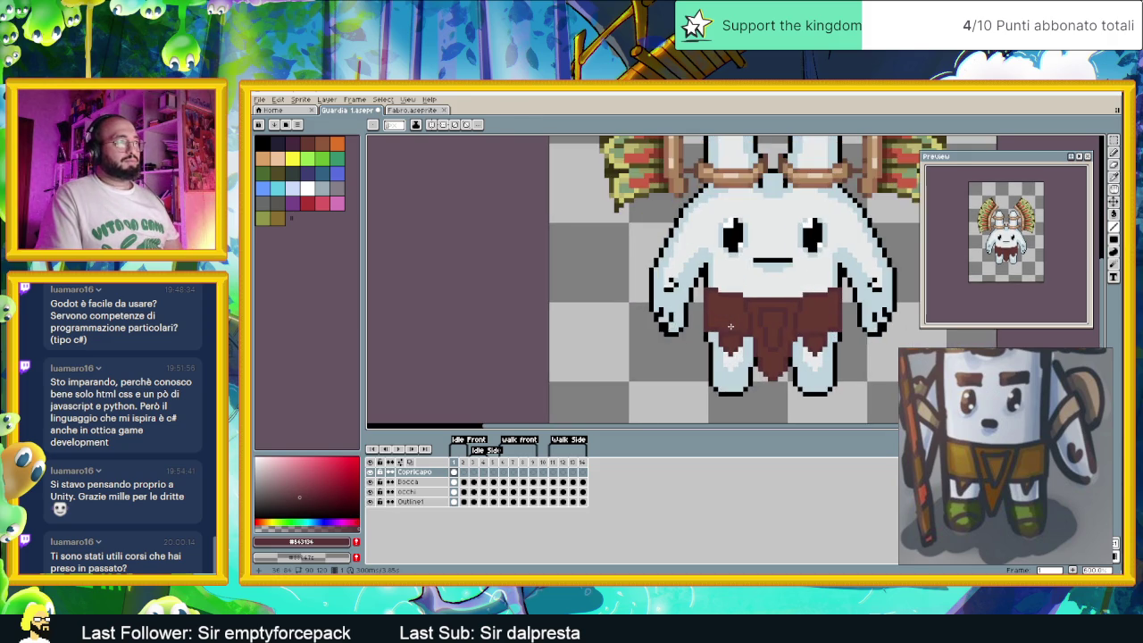
{"action": "scroll", "coordinate": [815, 330], "scroll_direction": "up", "scroll_amount": 1}
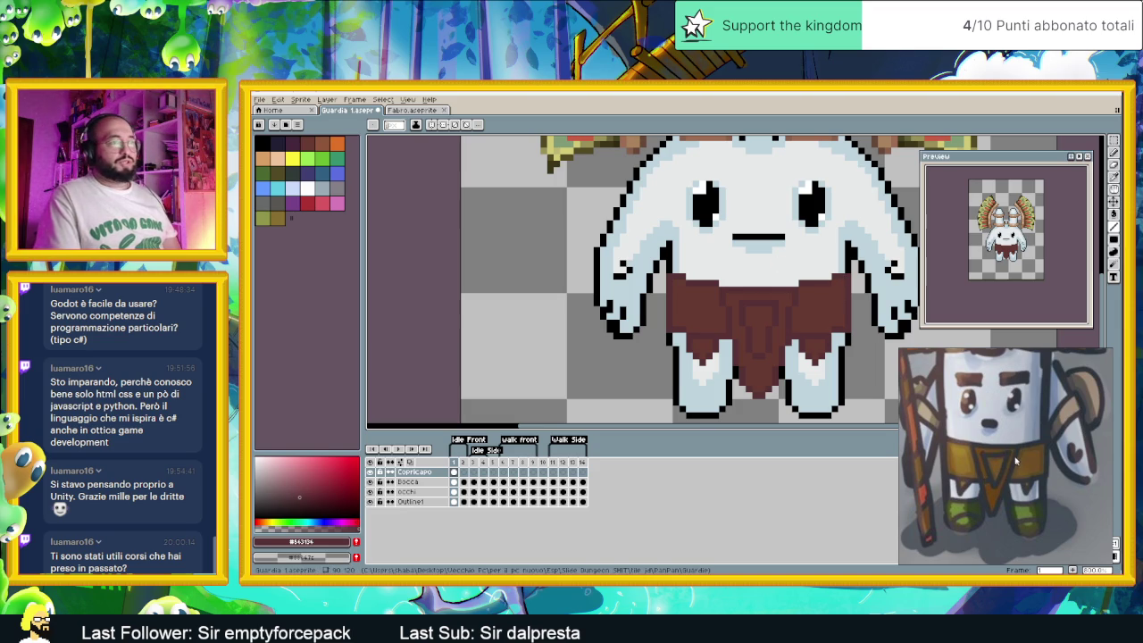
{"action": "scroll", "coordinate": [1016, 461], "scroll_direction": "down", "scroll_amount": 3}
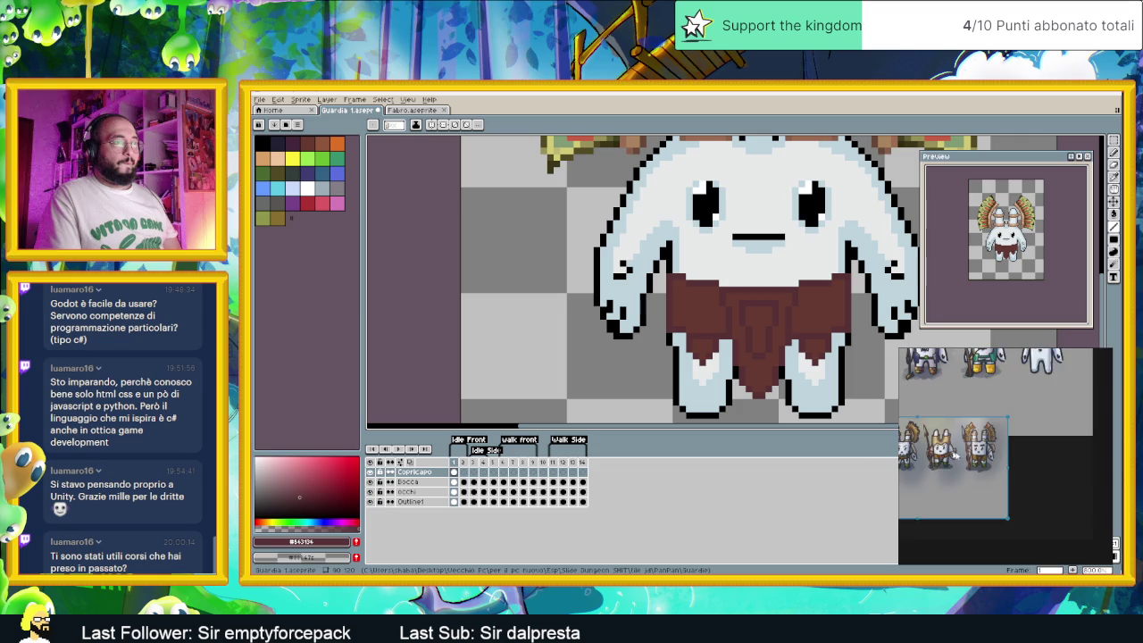
{"action": "scroll", "coordinate": [952, 455], "scroll_direction": "up", "scroll_amount": 2}
{"action": "scroll", "coordinate": [989, 456], "scroll_direction": "up", "scroll_amount": 2}
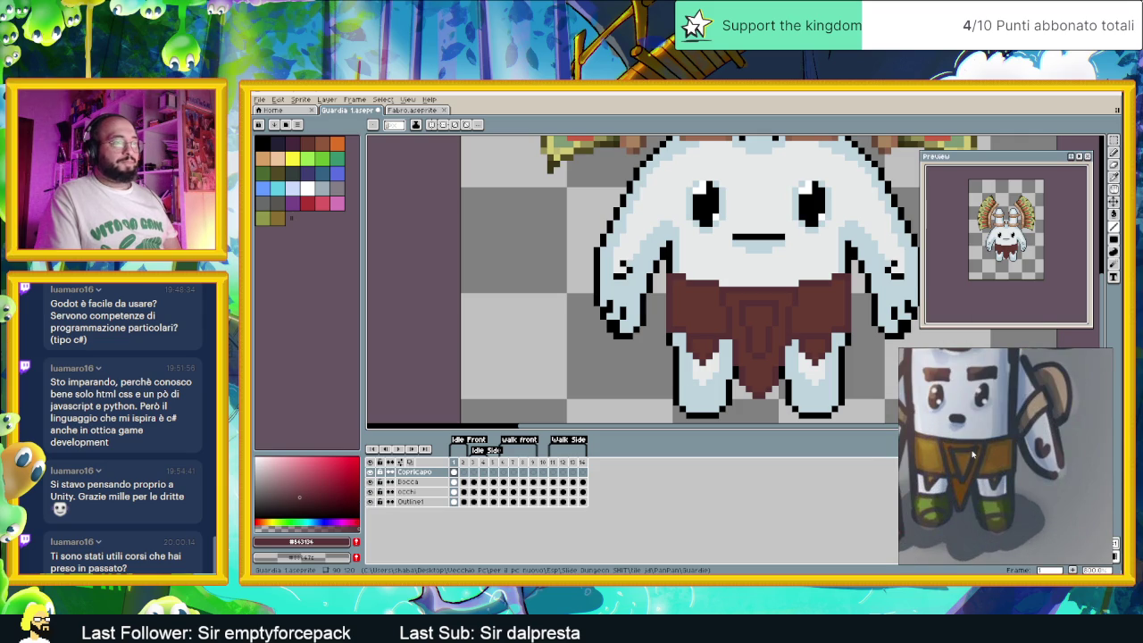
Paste the copied reference art into a new 1280×720 sprite and commit it
{"action": "right_click", "coordinate": [974, 455]}
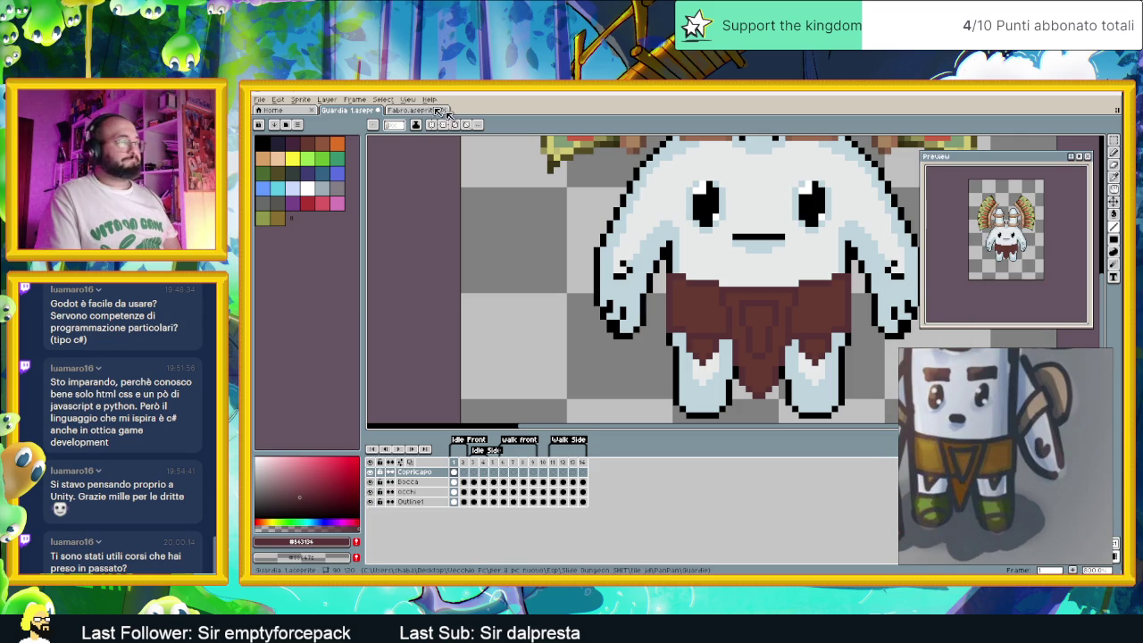
{"action": "left_click", "coordinate": [259, 99]}
{"action": "left_click", "coordinate": [295, 116]}
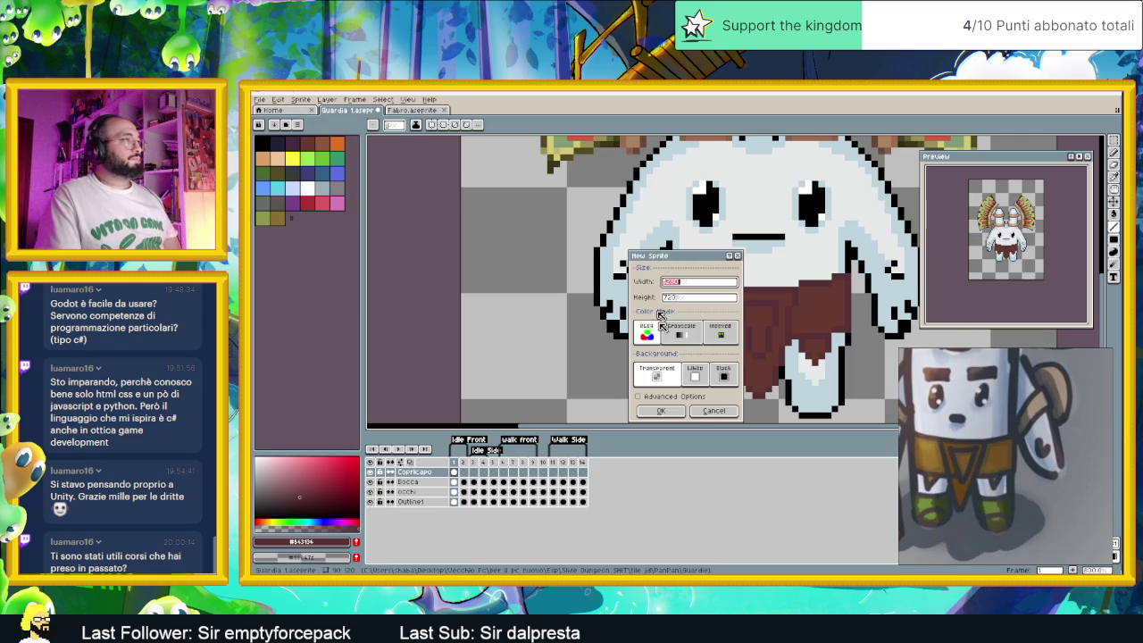
{"action": "left_click", "coordinate": [660, 410]}
{"action": "key", "text": "ctrl+v"}
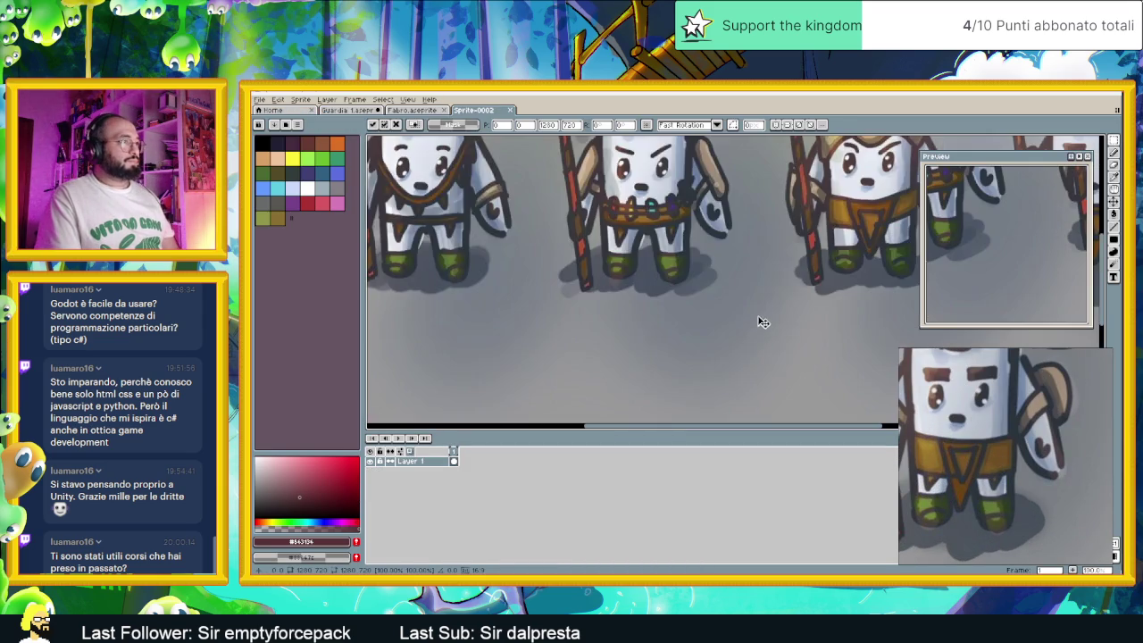
{"action": "scroll", "coordinate": [761, 323], "scroll_direction": "down", "scroll_amount": 2}
{"action": "left_click_drag", "start_coordinate": [745, 313], "coordinate": [638, 338]}
{"action": "key", "text": "Return"}
Sample the orange belt colour from the reference, then return to the guard sprite
{"action": "scroll", "coordinate": [721, 312], "scroll_direction": "up", "scroll_amount": 3}
{"action": "scroll", "coordinate": [722, 313], "scroll_direction": "up", "scroll_amount": 2}
{"action": "scroll", "coordinate": [458, 298], "scroll_direction": "up", "scroll_amount": 2}
{"action": "scroll", "coordinate": [682, 278], "scroll_direction": "up", "scroll_amount": 1}
{"action": "key", "text": "alt"}
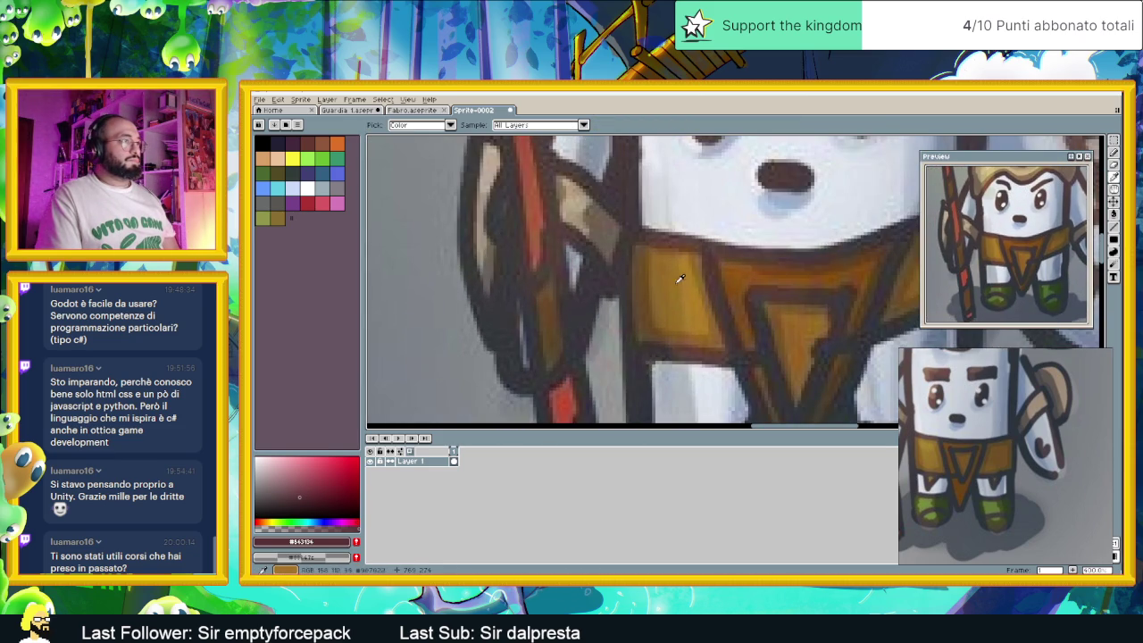
{"action": "left_click", "coordinate": [678, 272]}
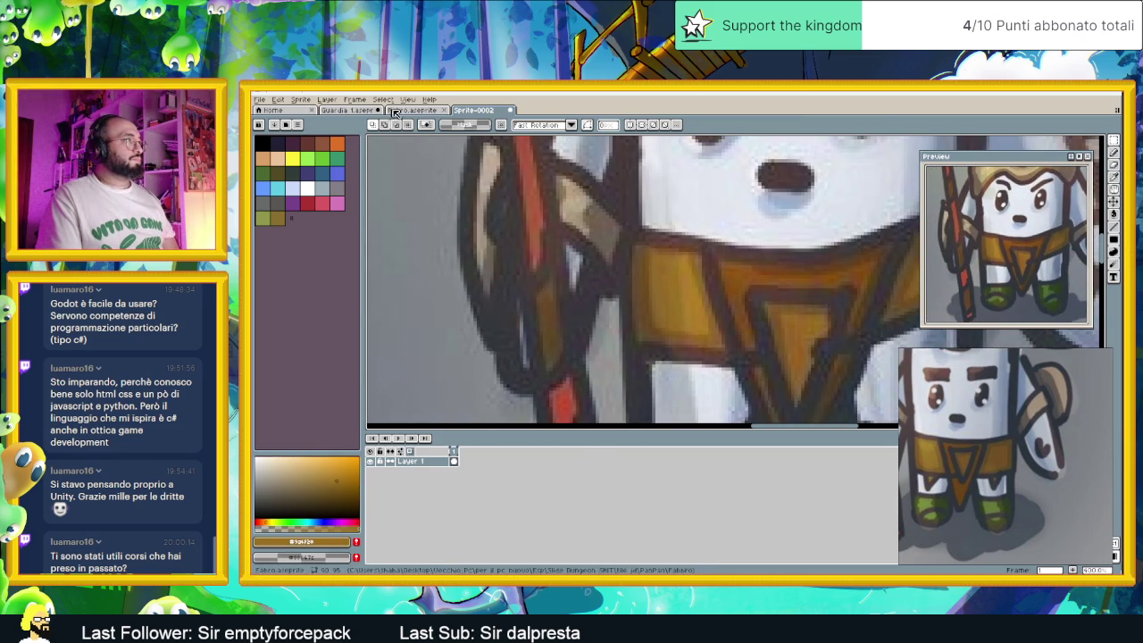
{"action": "key", "text": "ctrl+shift+Tab"}
{"action": "left_click", "coordinate": [355, 111]}
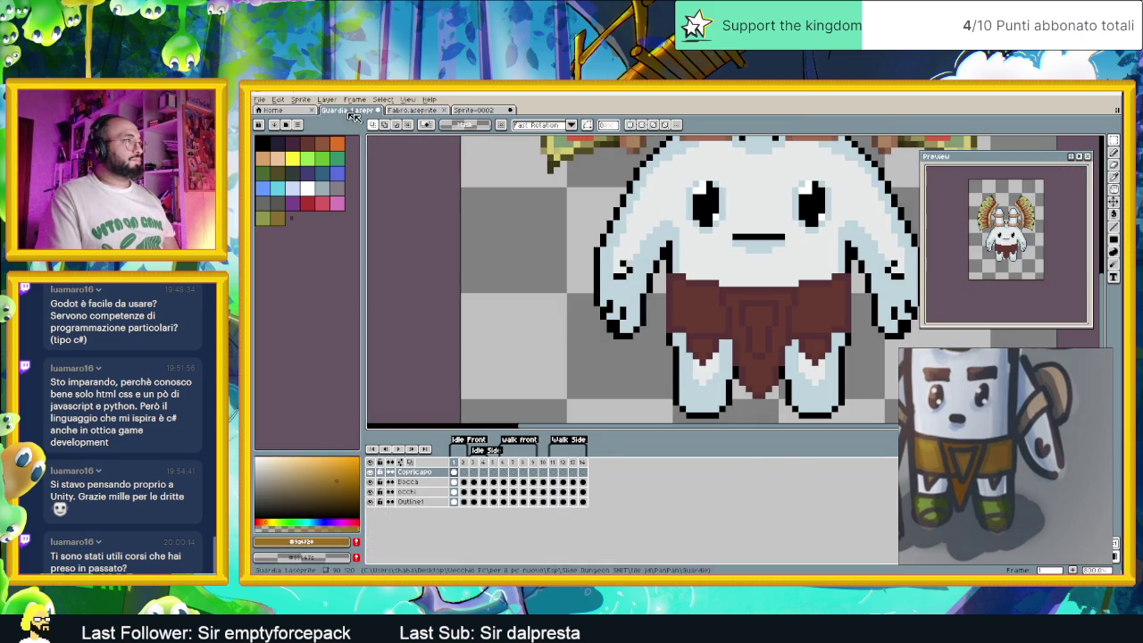
Close Fabro.aseprite and bucket-fill the loincloth belt panels and centre flap orange
{"action": "left_click", "coordinate": [446, 111]}
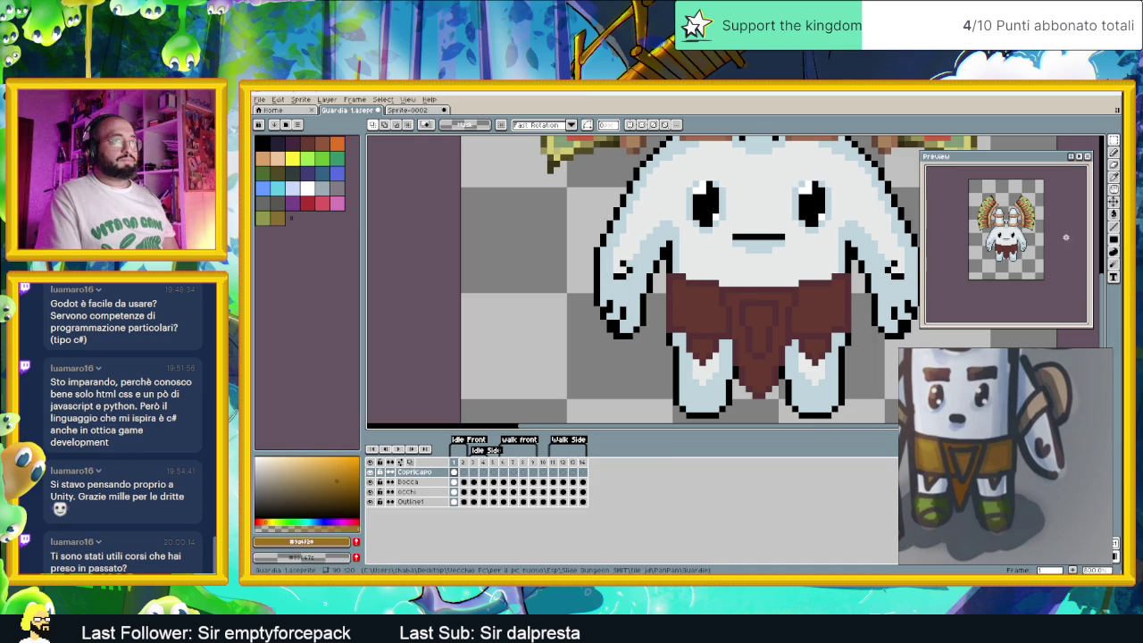
{"action": "left_click", "coordinate": [1113, 215]}
{"action": "left_click", "coordinate": [818, 308]}
{"action": "left_click", "coordinate": [695, 310]}
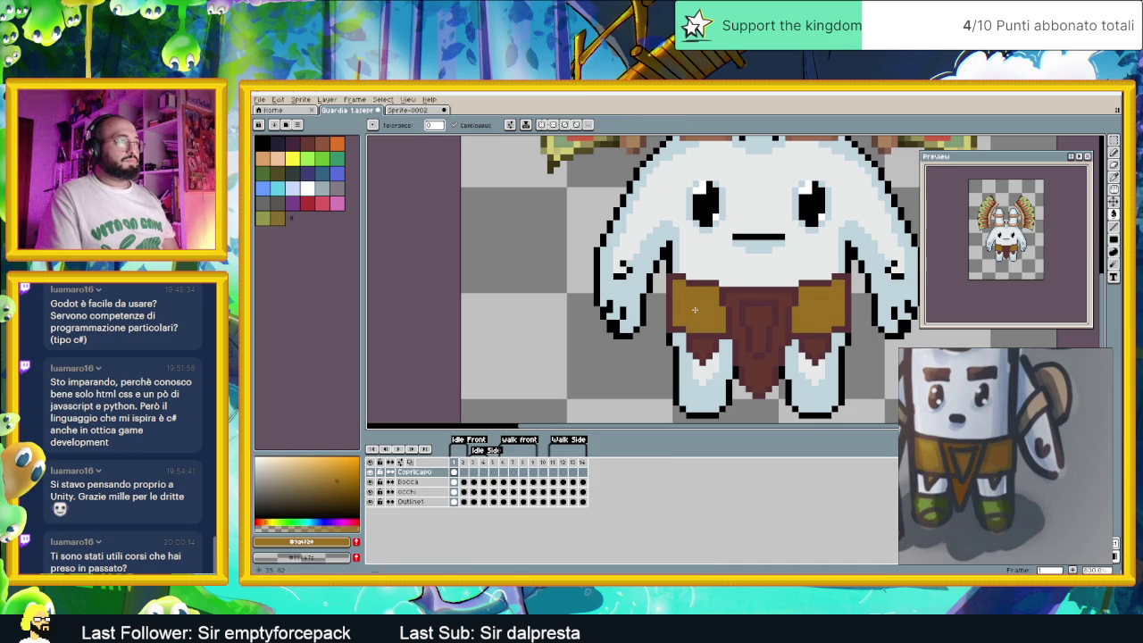
{"action": "left_click", "coordinate": [813, 346]}
{"action": "left_click", "coordinate": [777, 303]}
{"action": "left_click", "coordinate": [781, 305]}
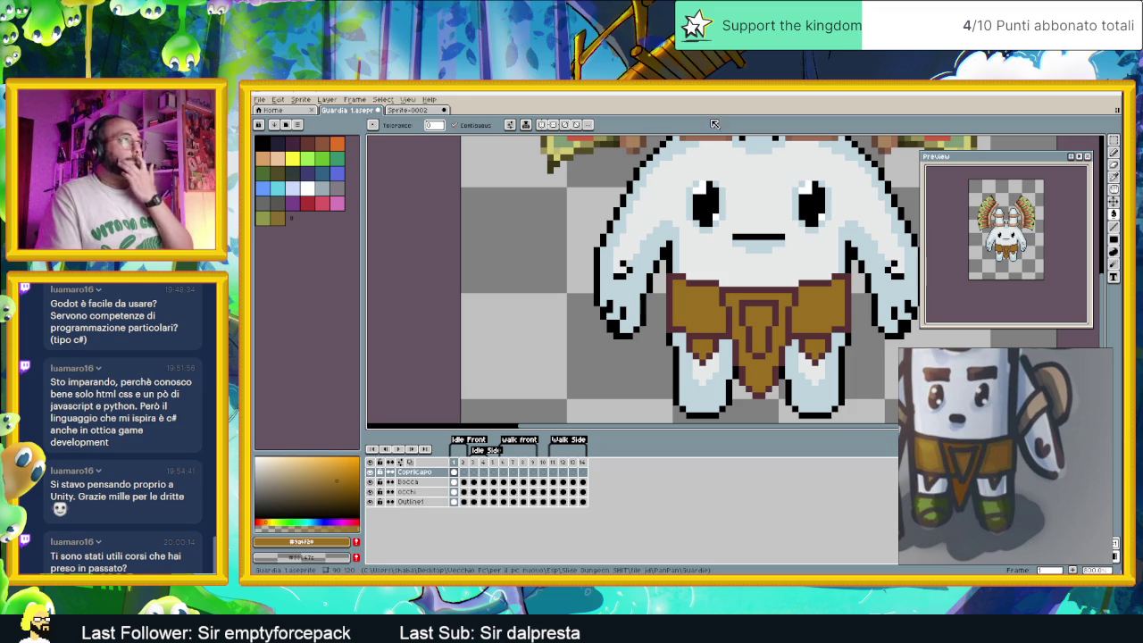
Sample a darker orange-brown from the reference and fill the loincloth's central triangle with it
{"action": "left_click", "coordinate": [409, 109]}
{"action": "key", "text": "i"}
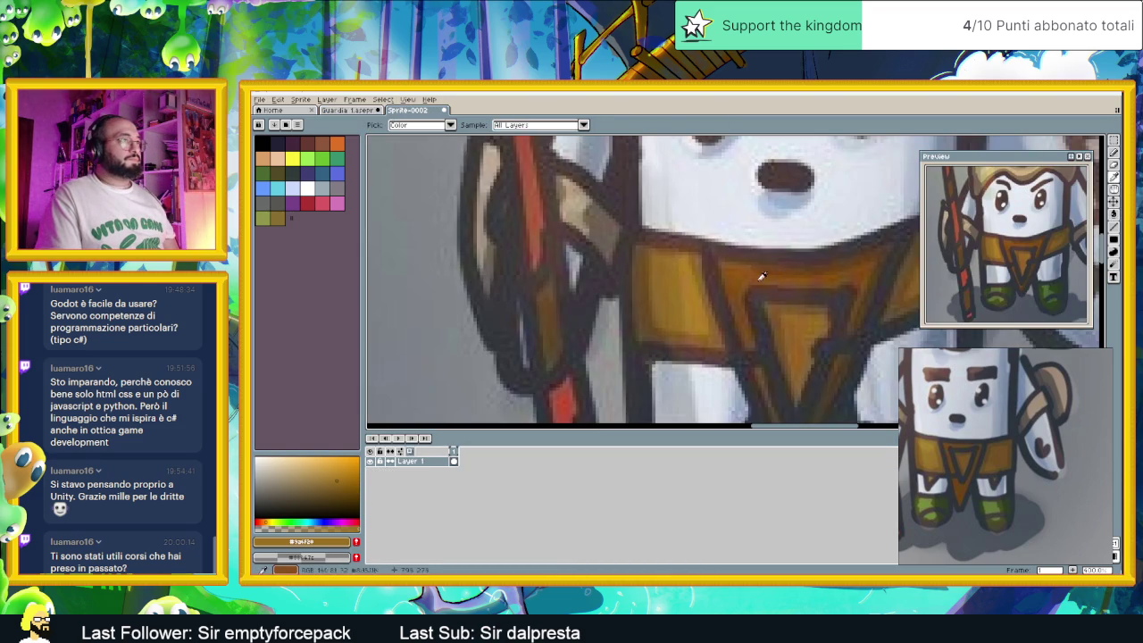
{"action": "left_click", "coordinate": [749, 269]}
{"action": "key", "text": "g"}
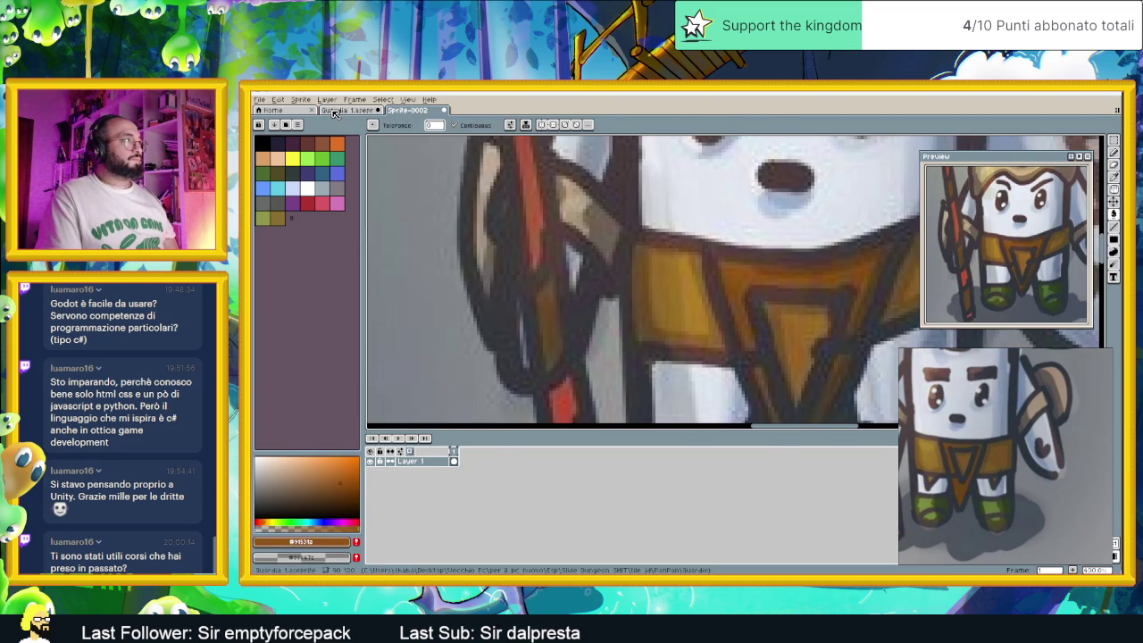
{"action": "key", "text": "ctrl+Tab"}
{"action": "left_click", "coordinate": [744, 306]}
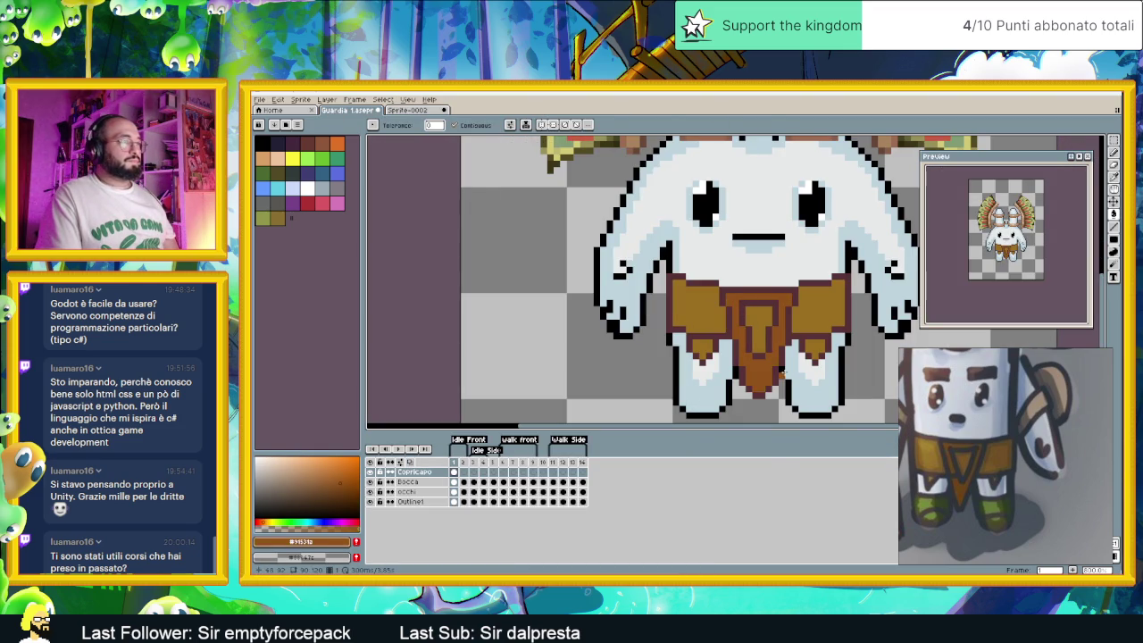
Compare the guard's loincloth against the reference sprite
{"action": "scroll", "coordinate": [820, 312], "scroll_direction": "right", "scroll_amount": 3}
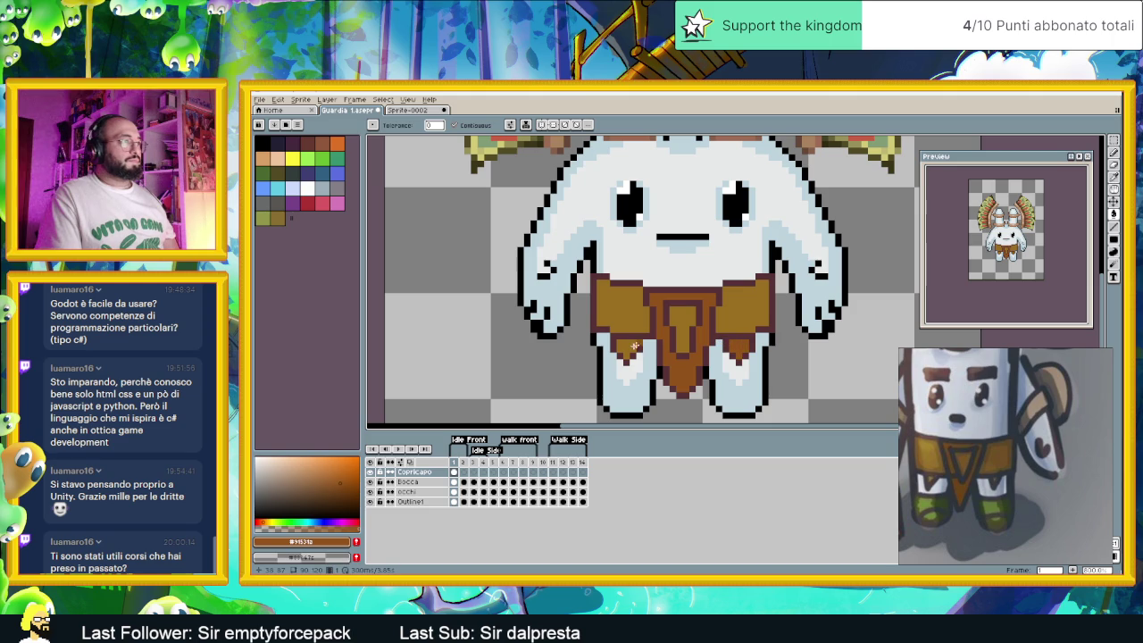
{"action": "scroll", "coordinate": [758, 317], "scroll_direction": "down", "scroll_amount": 2}
{"action": "scroll", "coordinate": [763, 317], "scroll_direction": "up", "scroll_amount": 1}
{"action": "scroll", "coordinate": [764, 317], "scroll_direction": "up", "scroll_amount": 1}
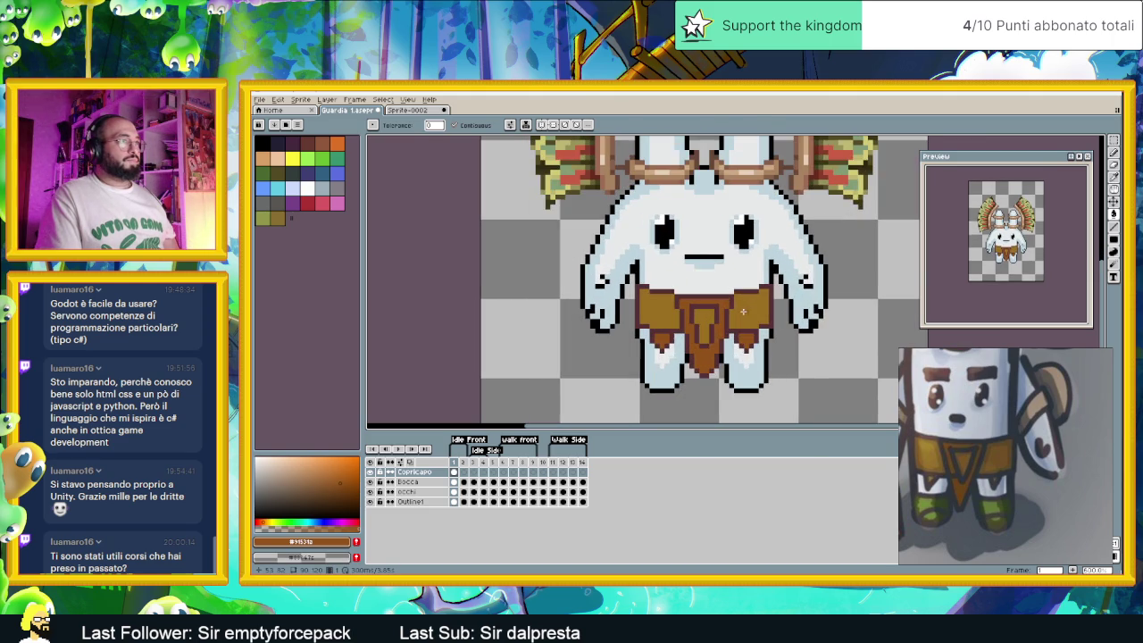
{"action": "left_click", "coordinate": [406, 109]}
{"action": "scroll", "coordinate": [788, 243], "scroll_direction": "down", "scroll_amount": 1}
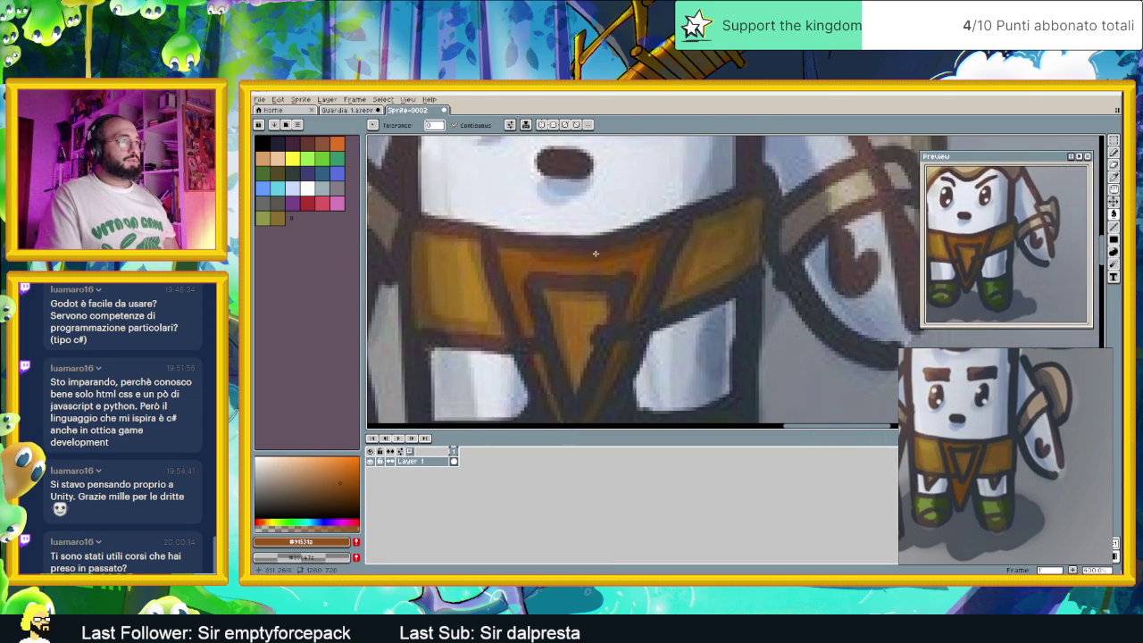
{"action": "scroll", "coordinate": [600, 252], "scroll_direction": "down", "scroll_amount": 1}
{"action": "scroll", "coordinate": [600, 252], "scroll_direction": "up", "scroll_amount": 1}
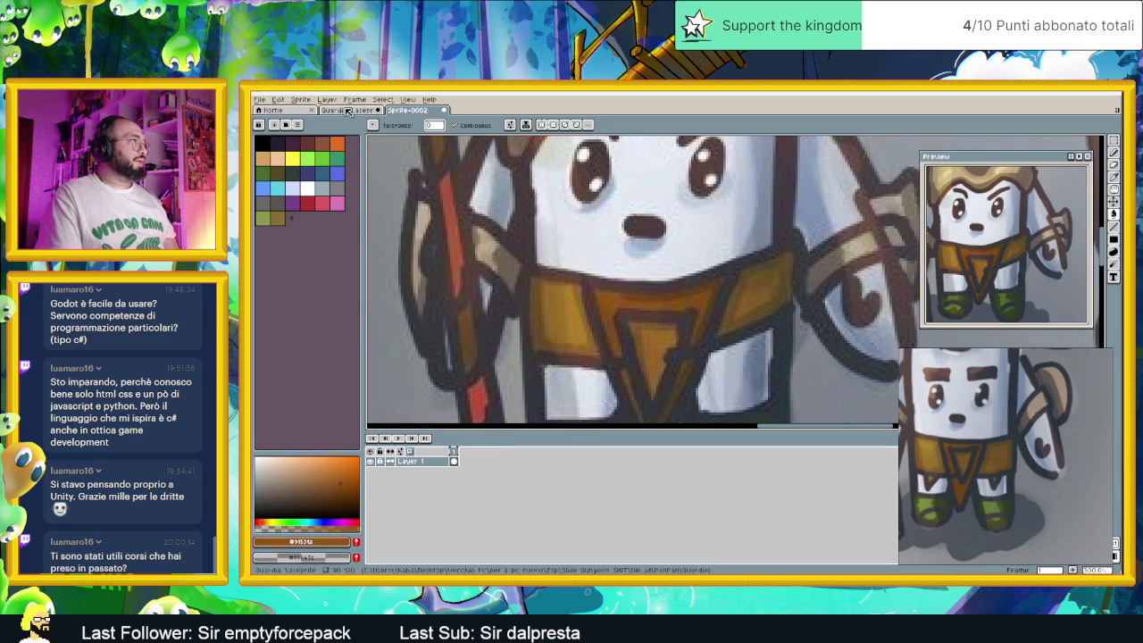
{"action": "left_click", "coordinate": [348, 109]}
{"action": "scroll", "coordinate": [489, 297], "scroll_direction": "up", "scroll_amount": 2}
{"action": "scroll", "coordinate": [488, 296], "scroll_direction": "up", "scroll_amount": 1}
{"action": "scroll", "coordinate": [488, 296], "scroll_direction": "down", "scroll_amount": 1}
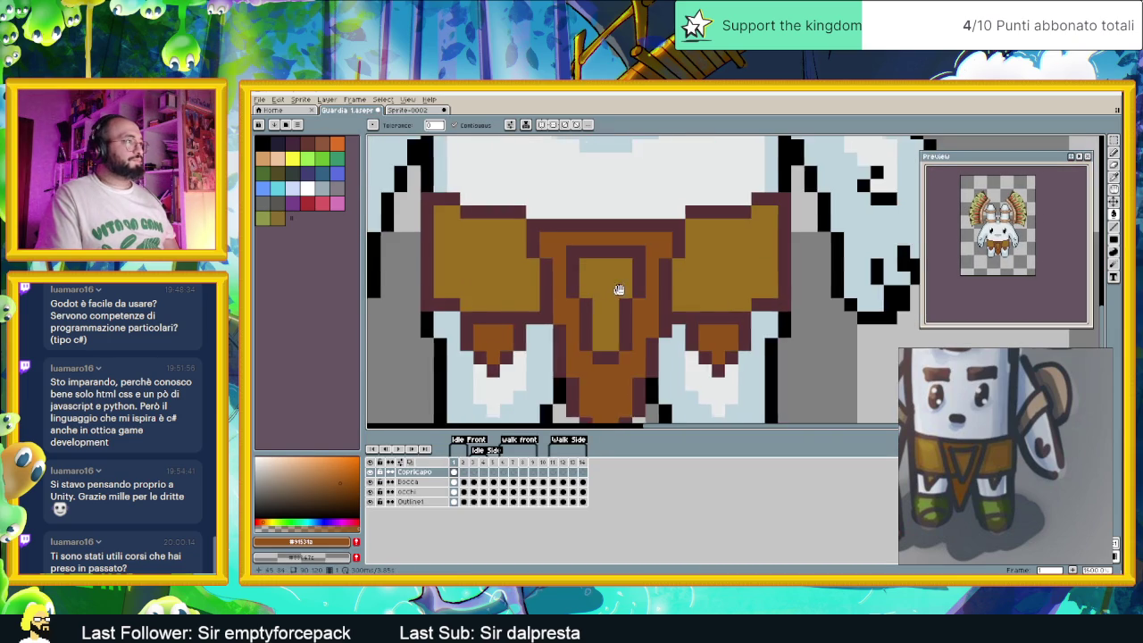
Try a darker brown fill on the left belt panel, then undo it
{"action": "scroll", "coordinate": [615, 288], "scroll_direction": "down", "scroll_amount": 1}
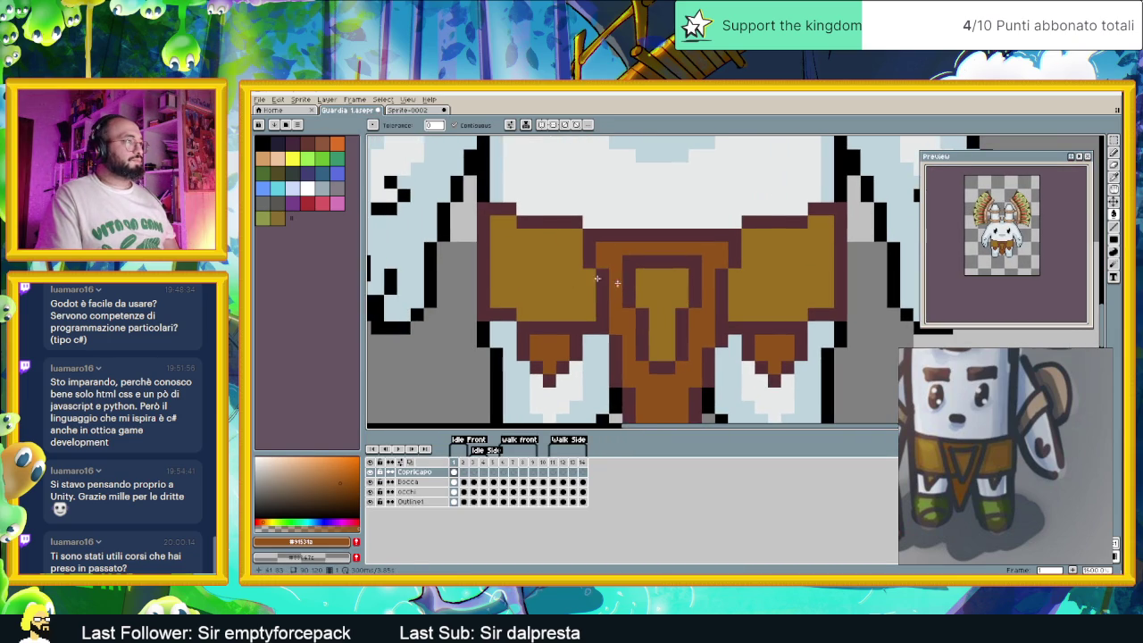
{"action": "left_click", "coordinate": [342, 488]}
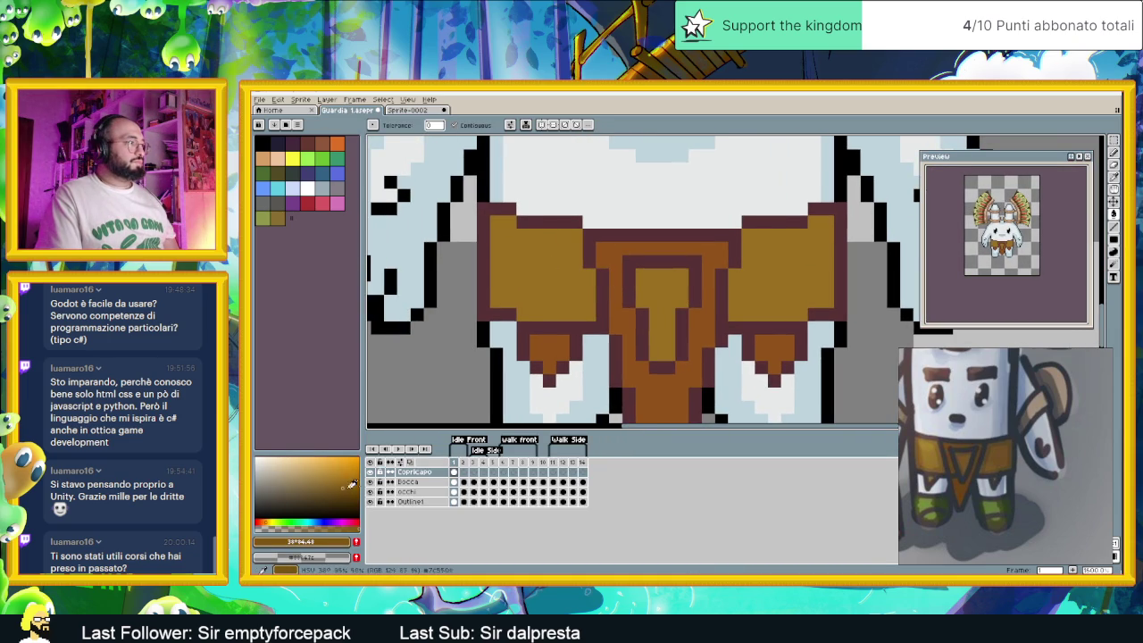
{"action": "left_click", "coordinate": [576, 244]}
{"action": "key", "text": "ctrl+z"}
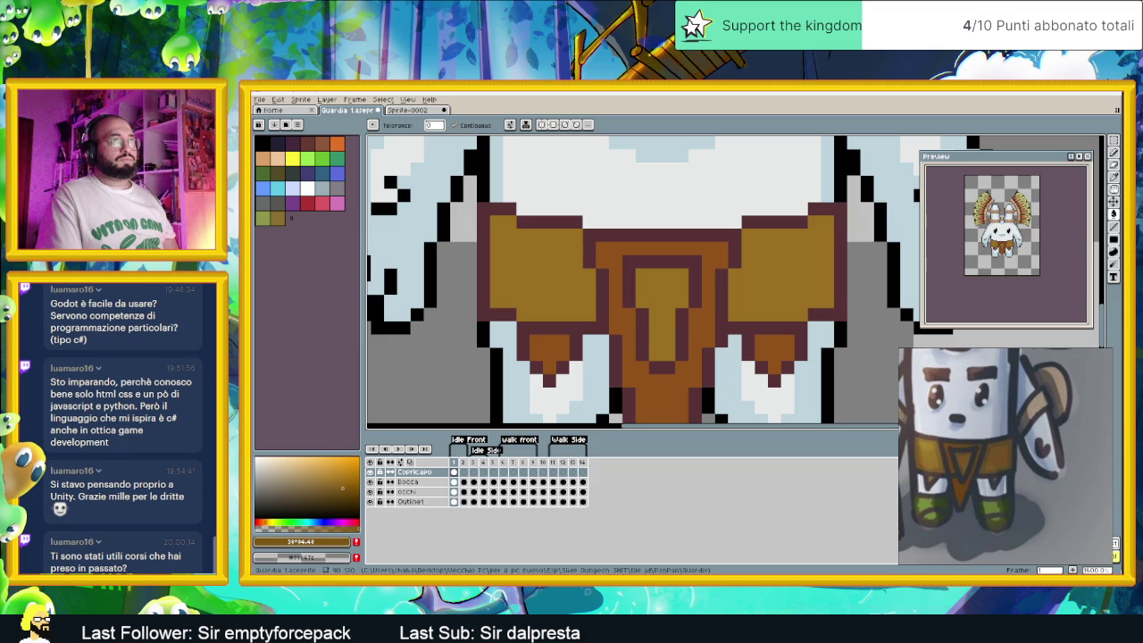
Pencil a dark outline down the left panel's edge and darker ochre across the right panel's top
{"action": "key", "text": "b"}
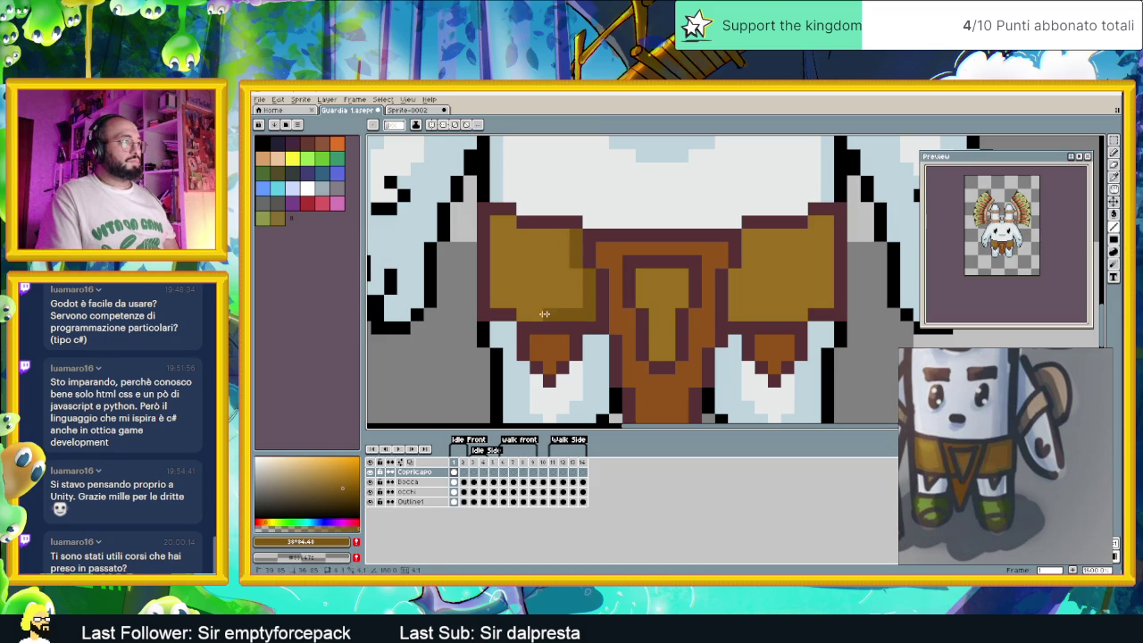
{"action": "left_click_drag", "start_coordinate": [492, 304], "coordinate": [493, 220]}
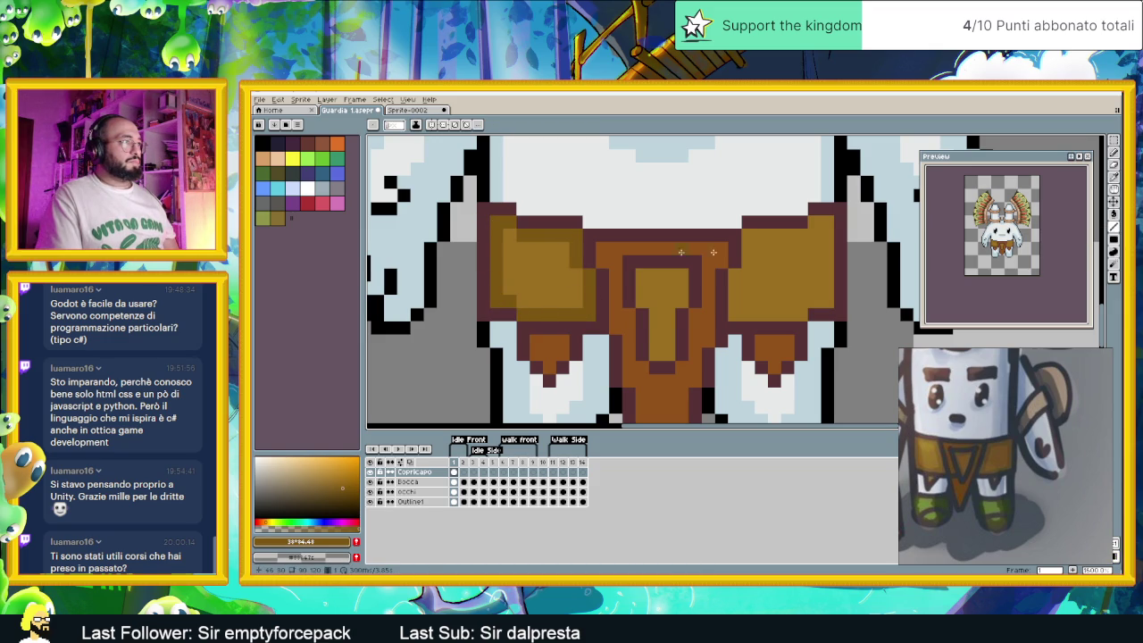
{"action": "mouse_move", "coordinate": [748, 236]}
{"action": "left_mouse_down"}
{"action": "mouse_move", "coordinate": [801, 236]}
{"action": "mouse_move", "coordinate": [828, 297]}
{"action": "mouse_move", "coordinate": [733, 312]}
{"action": "mouse_move", "coordinate": [734, 284]}
{"action": "left_mouse_up"}
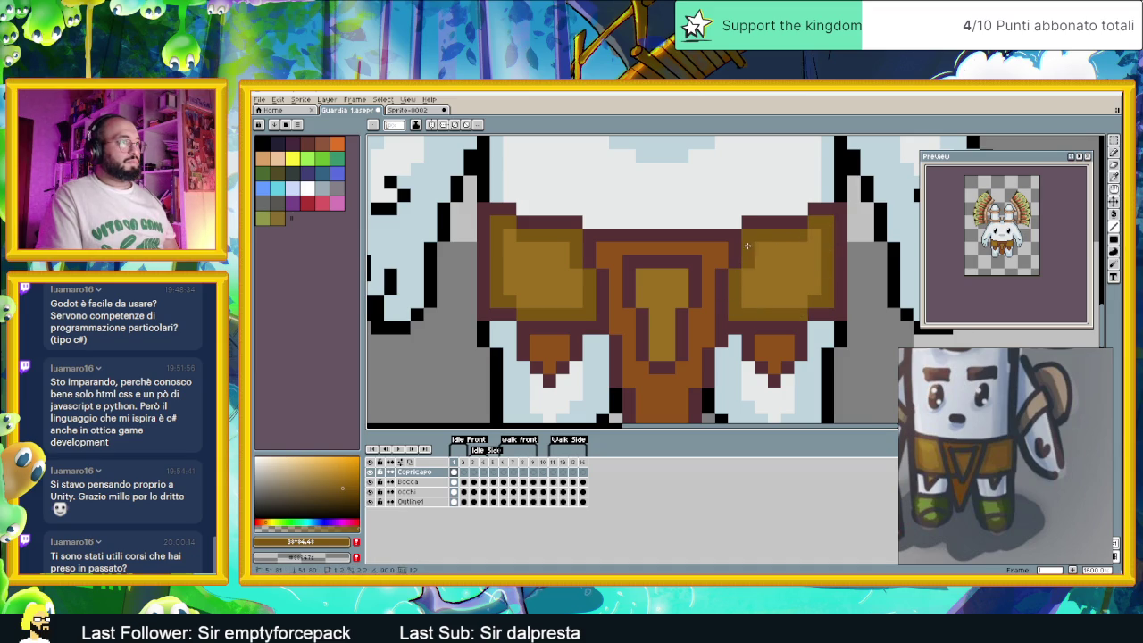
{"action": "scroll", "coordinate": [748, 245], "scroll_direction": "down", "scroll_amount": 2}
{"action": "scroll", "coordinate": [565, 329], "scroll_direction": "up", "scroll_amount": 2}
Eyedrop the dark maroon outline colour, then the loincloth brown, for pencil shading
{"action": "key", "text": "alt"}
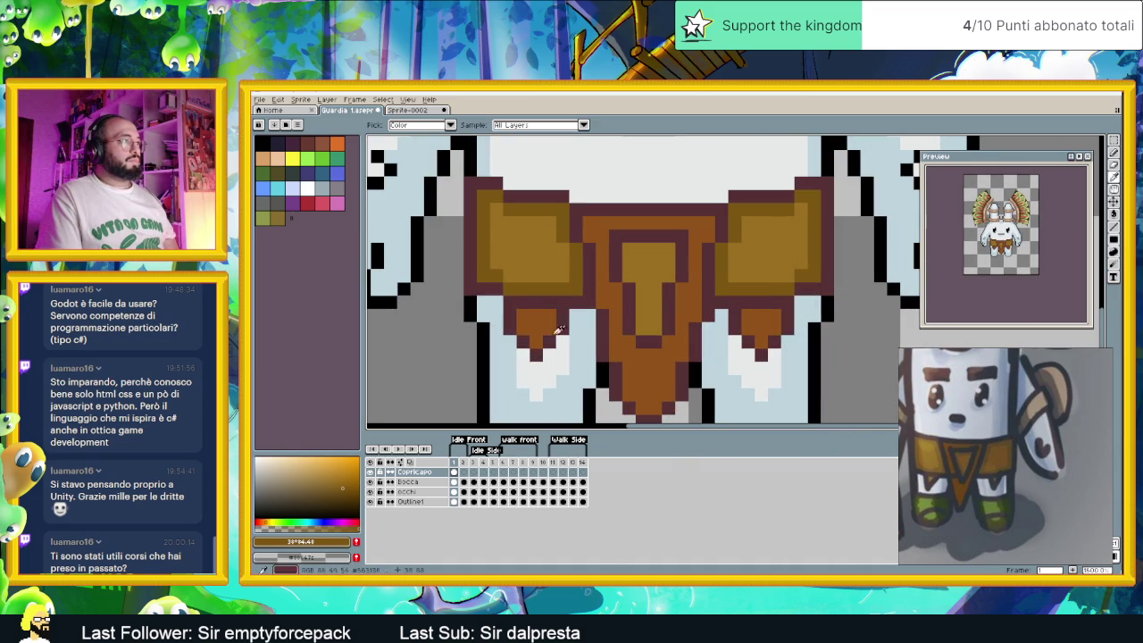
{"action": "left_click", "coordinate": [534, 319], "text": "alt"}
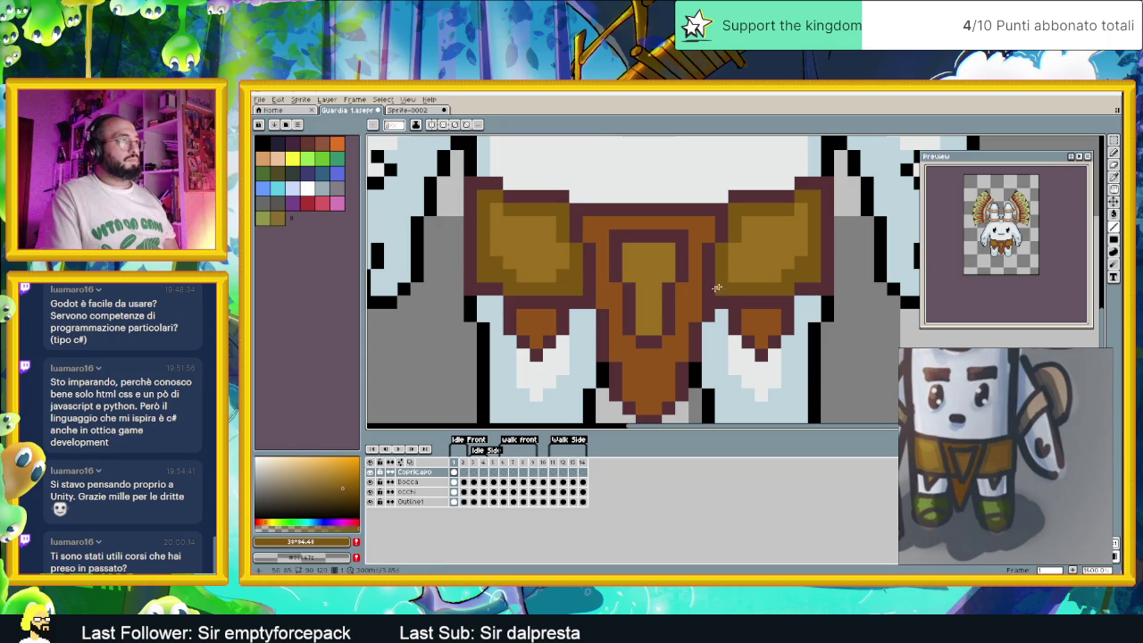
{"action": "scroll", "coordinate": [701, 328], "scroll_direction": "down", "scroll_amount": 2}
{"action": "scroll", "coordinate": [696, 339], "scroll_direction": "down", "scroll_amount": 2}
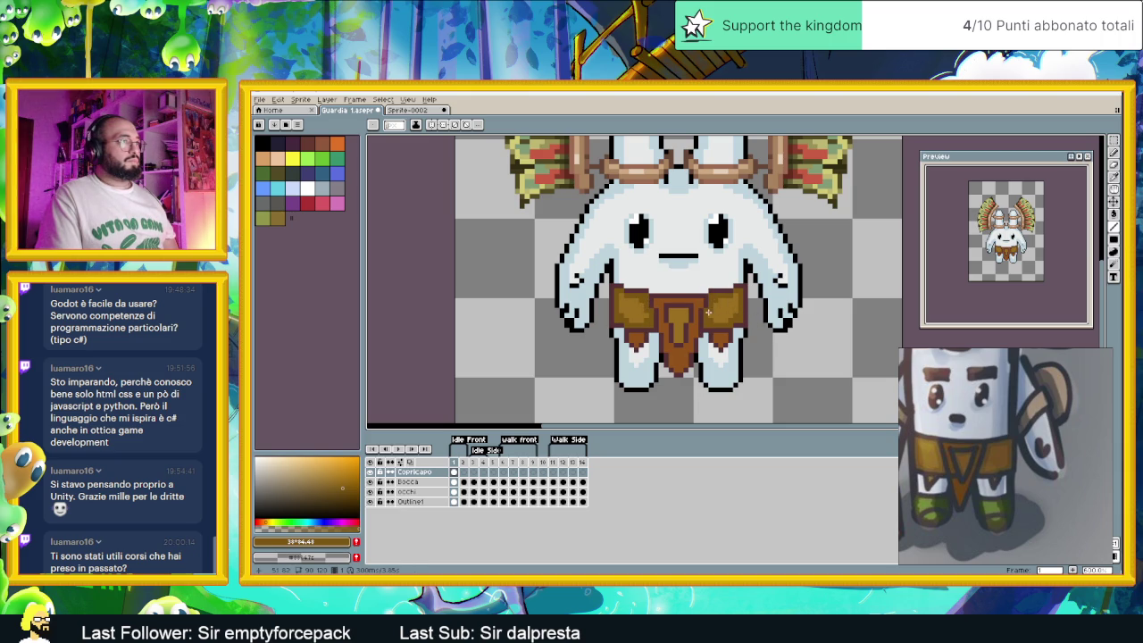
{"action": "scroll", "coordinate": [759, 332], "scroll_direction": "down", "scroll_amount": 1}
{"action": "scroll", "coordinate": [759, 332], "scroll_direction": "up", "scroll_amount": 1}
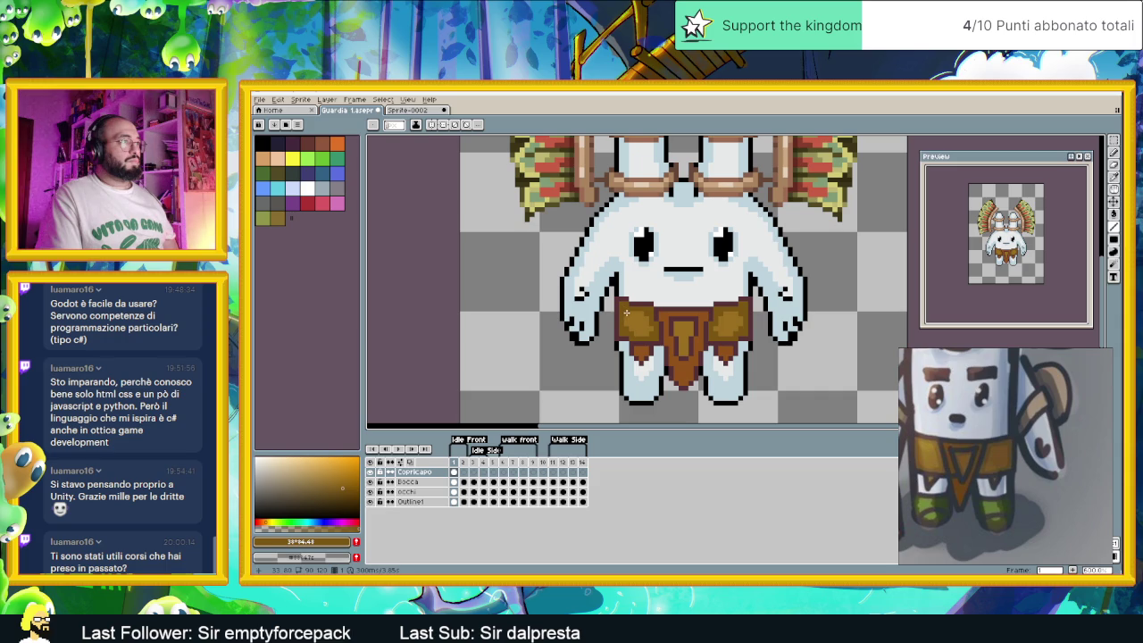
{"action": "scroll", "coordinate": [732, 354], "scroll_direction": "down", "scroll_amount": 1}
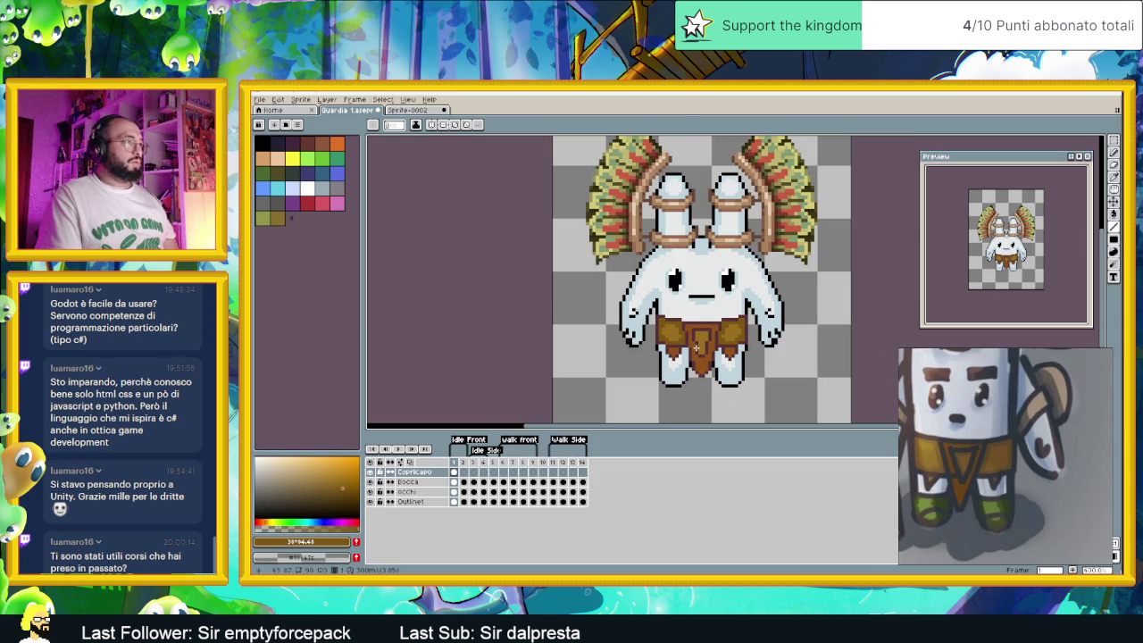
{"action": "scroll", "coordinate": [692, 344], "scroll_direction": "up", "scroll_amount": 1}
{"action": "scroll", "coordinate": [683, 341], "scroll_direction": "up", "scroll_amount": 1}
{"action": "scroll", "coordinate": [674, 336], "scroll_direction": "up", "scroll_amount": 1}
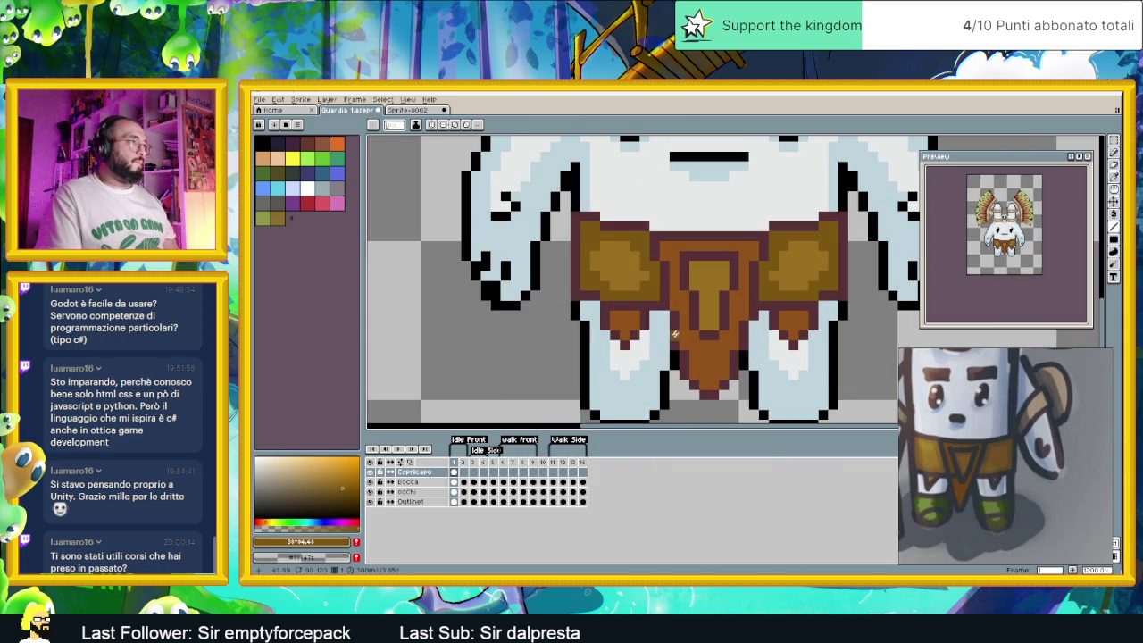
{"action": "key", "text": "i"}
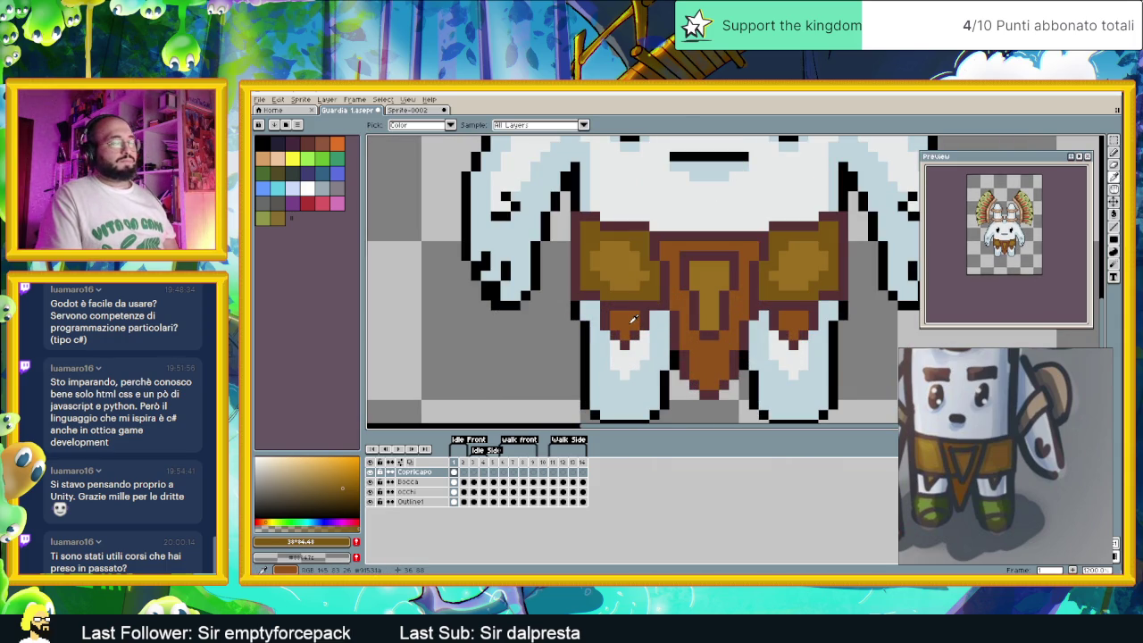
{"action": "left_click", "coordinate": [633, 319]}
{"action": "key", "text": "b"}
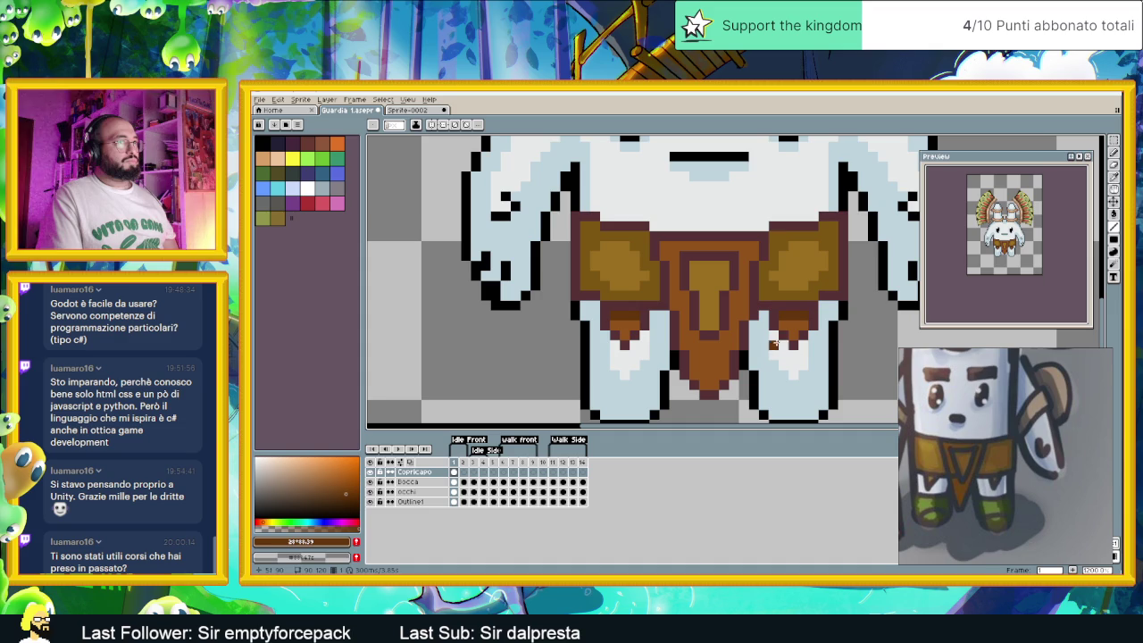
Paint a dark brown pixel on the right flap's edge, then pick brown #7c5713
{"action": "scroll", "coordinate": [739, 332], "scroll_direction": "up", "scroll_amount": 1}
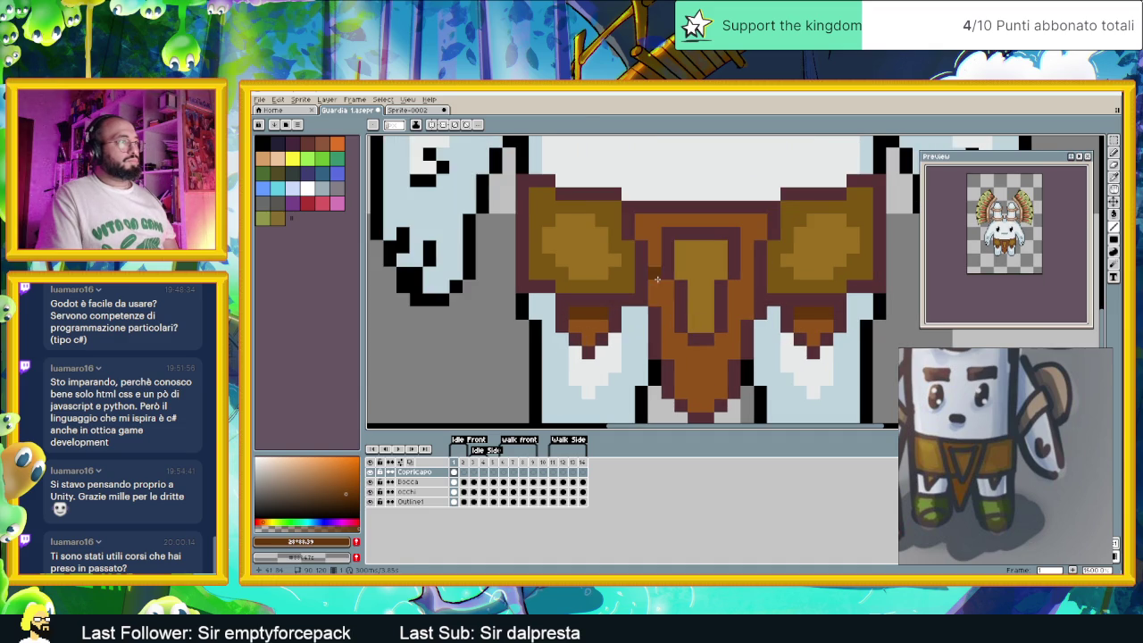
{"action": "key", "text": "i"}
{"action": "key", "text": "b"}
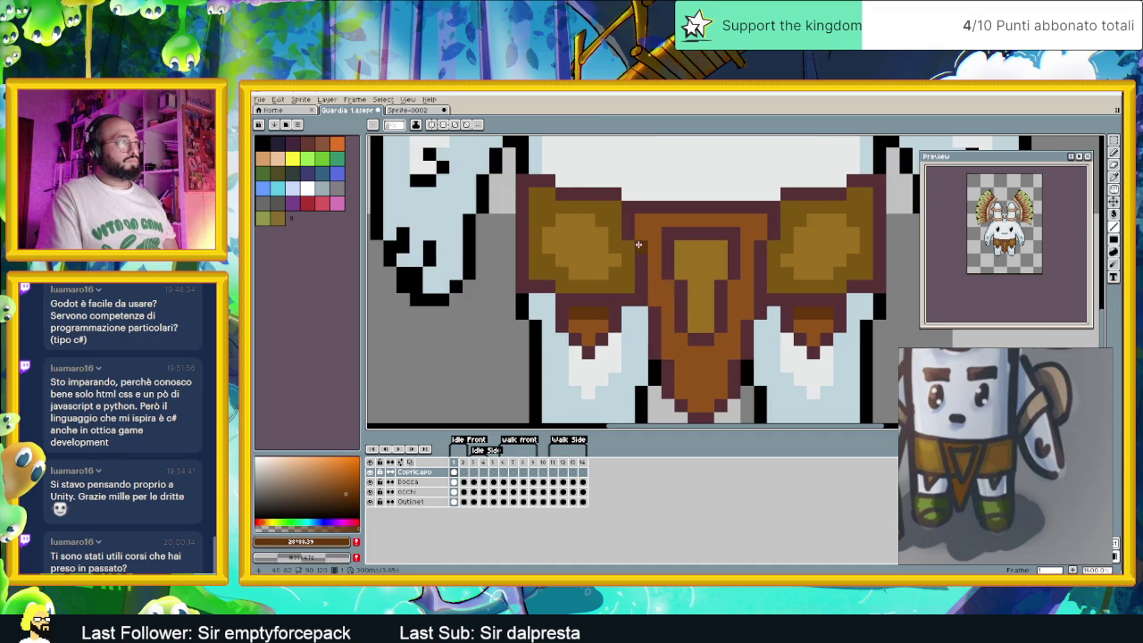
{"action": "left_click", "coordinate": [760, 233]}
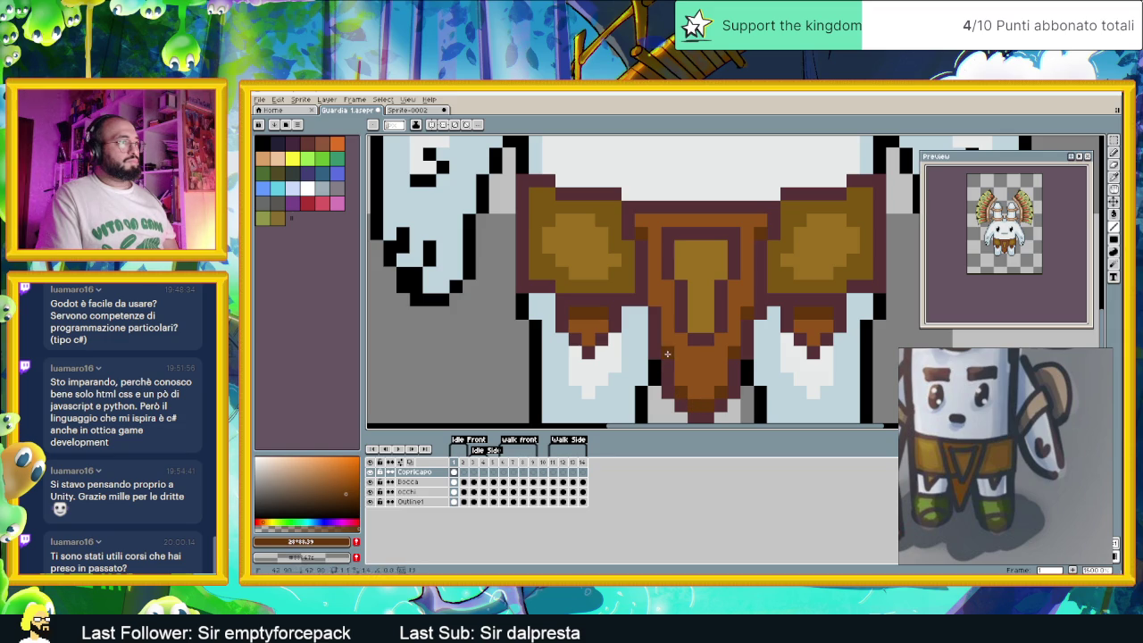
{"action": "scroll", "coordinate": [705, 378], "scroll_direction": "down", "scroll_amount": 1}
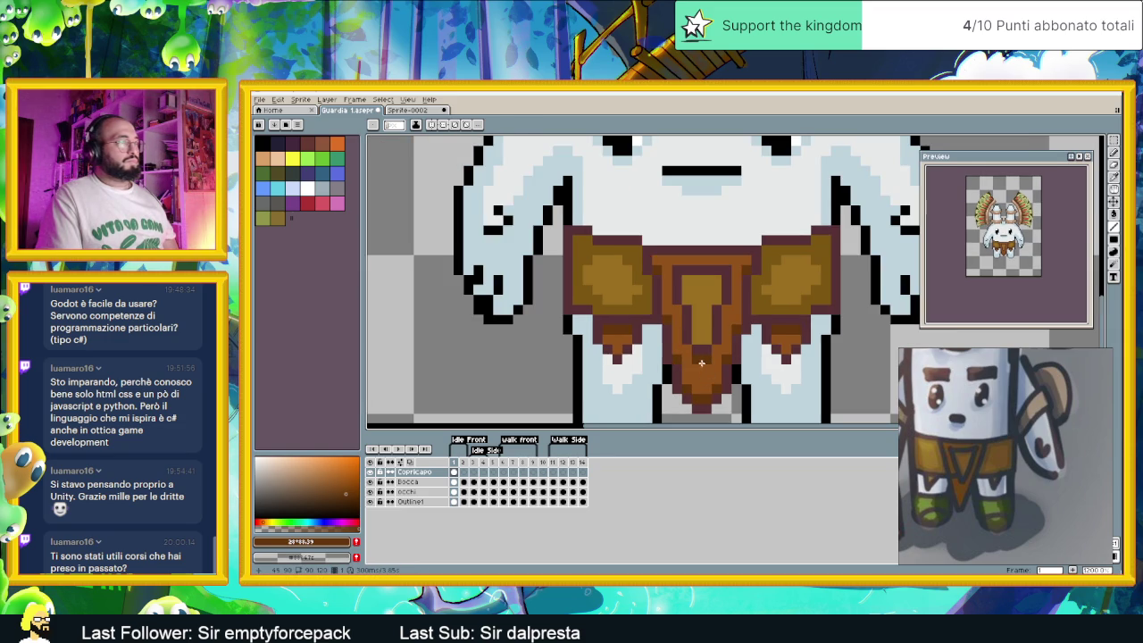
{"action": "key", "text": "i"}
{"action": "left_click", "coordinate": [631, 256]}
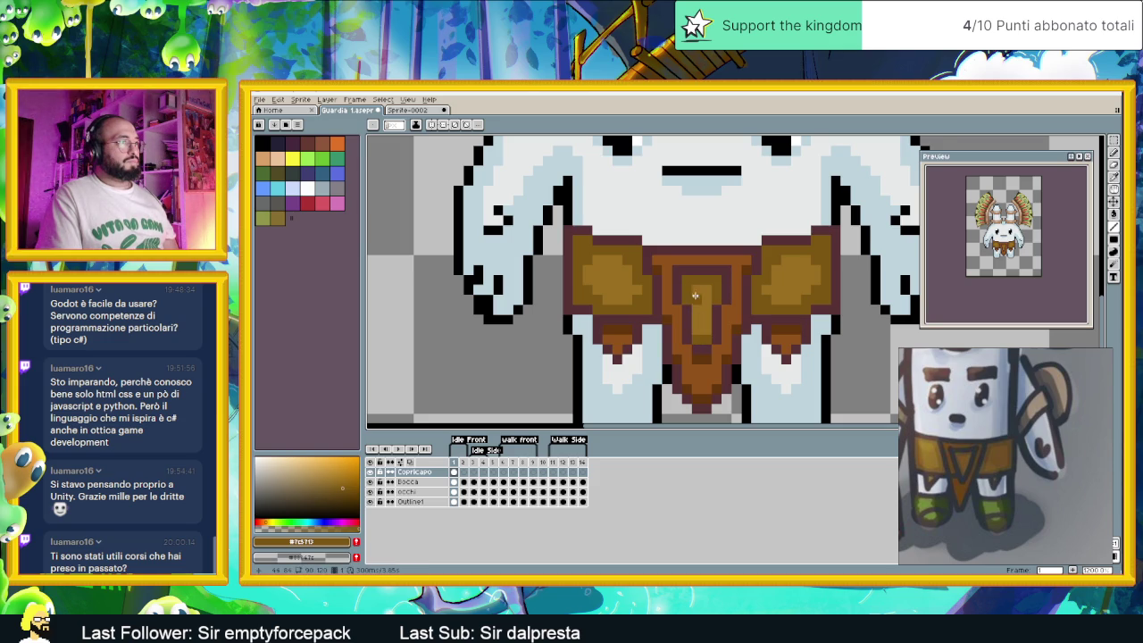
Eyedrop the belt's browns and mix a lighter orange shade
{"action": "scroll", "coordinate": [695, 298], "scroll_direction": "down", "scroll_amount": 1}
{"action": "scroll", "coordinate": [705, 322], "scroll_direction": "down", "scroll_amount": 1}
{"action": "scroll", "coordinate": [719, 344], "scroll_direction": "down", "scroll_amount": 2}
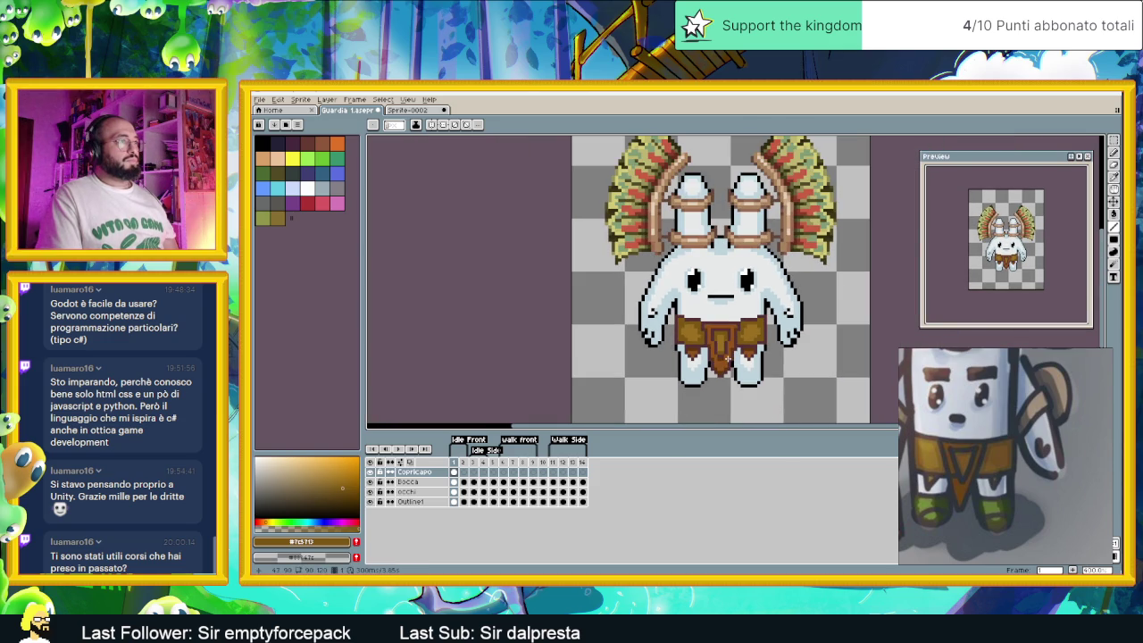
{"action": "scroll", "coordinate": [741, 358], "scroll_direction": "up", "scroll_amount": 3}
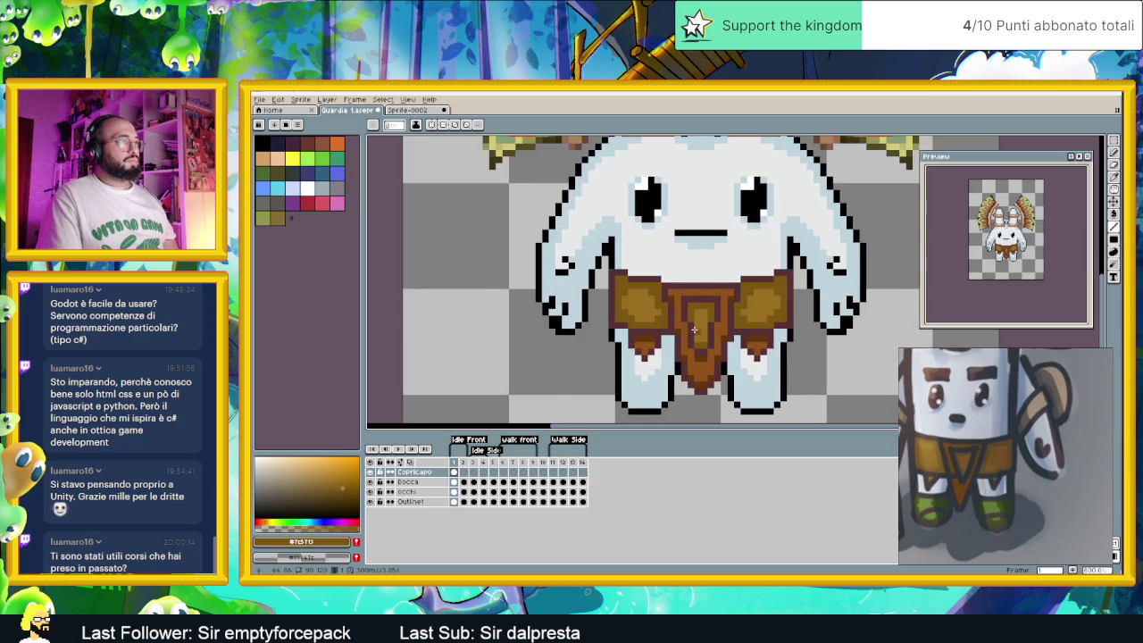
{"action": "scroll", "coordinate": [695, 330], "scroll_direction": "up", "scroll_amount": 1}
{"action": "left_click", "coordinate": [749, 274], "text": "alt"}
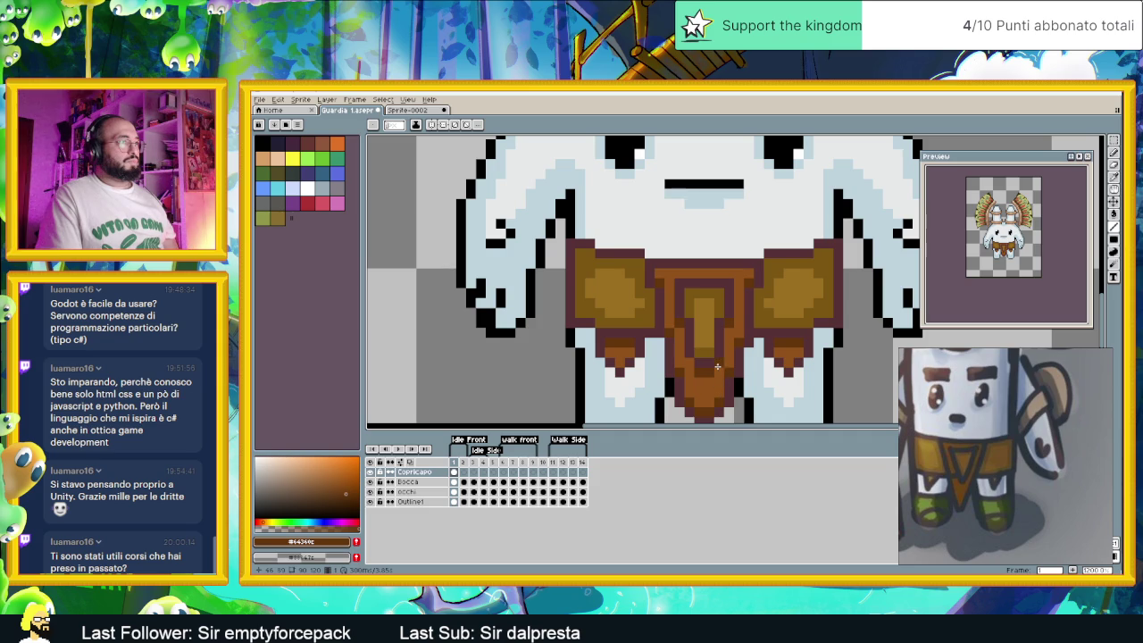
{"action": "scroll", "coordinate": [718, 410], "scroll_direction": "down", "scroll_amount": 2}
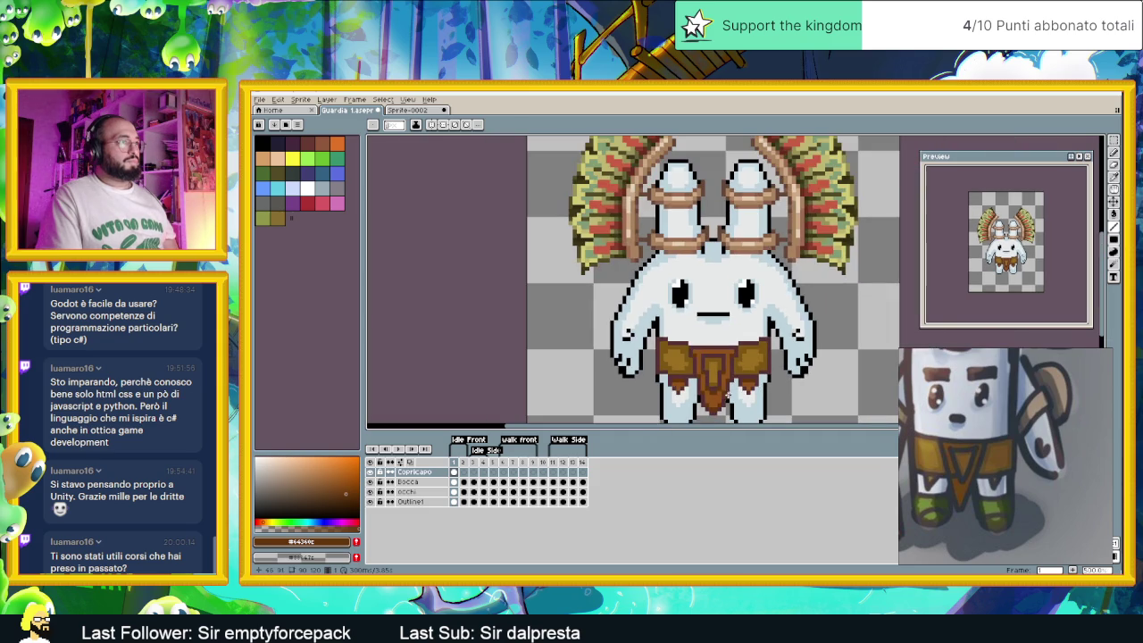
{"action": "scroll", "coordinate": [725, 404], "scroll_direction": "up", "scroll_amount": 2}
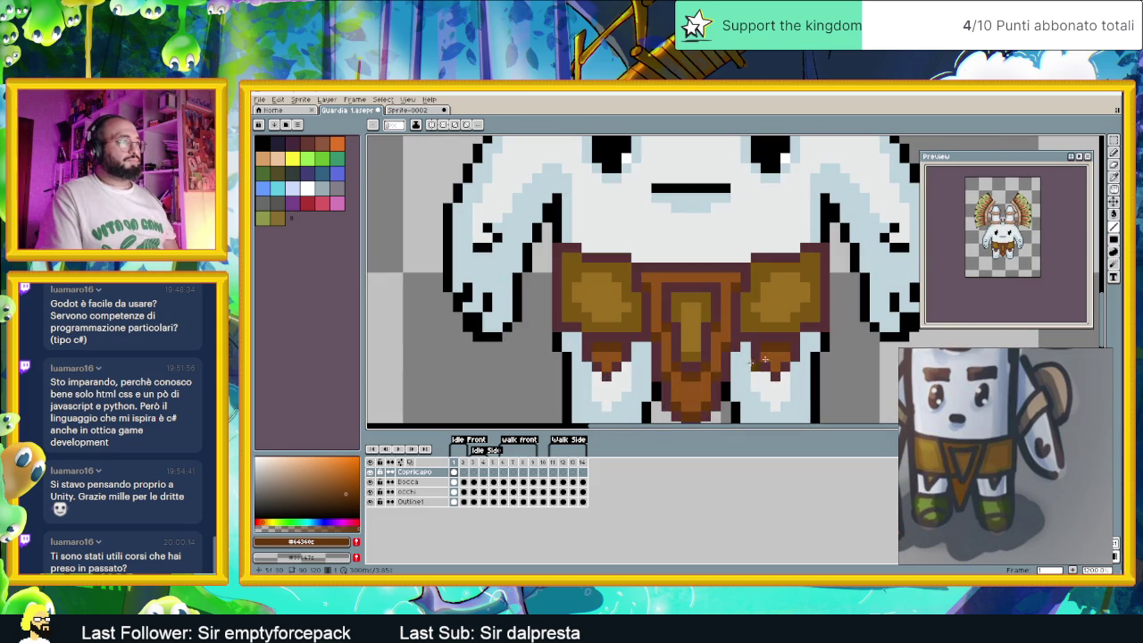
{"action": "key", "text": "i"}
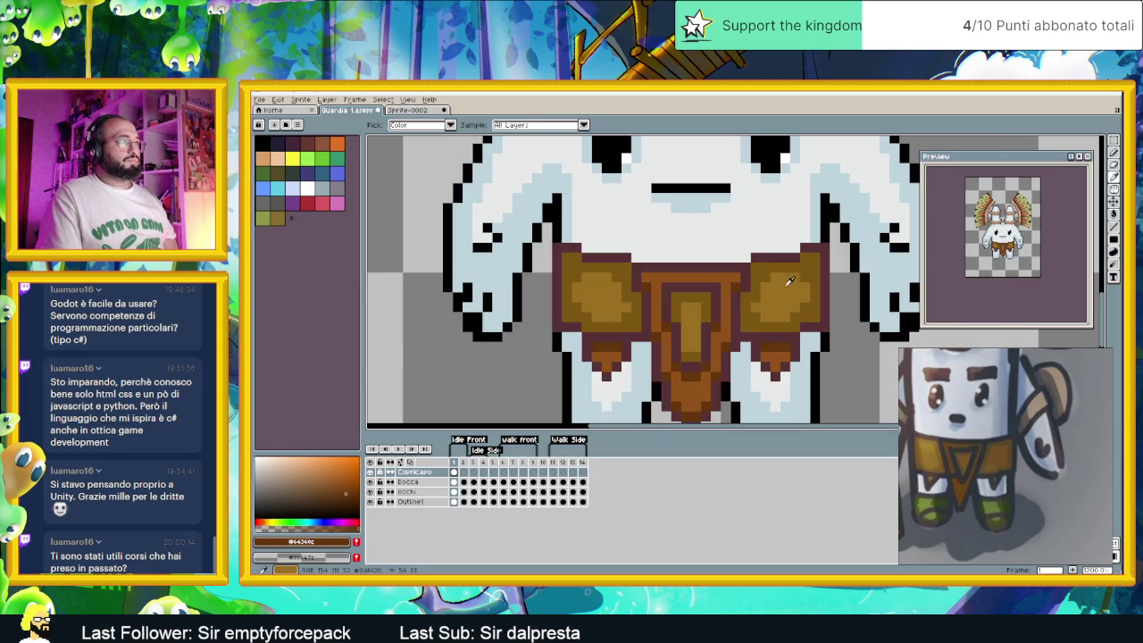
{"action": "left_click", "coordinate": [726, 278], "text": "alt"}
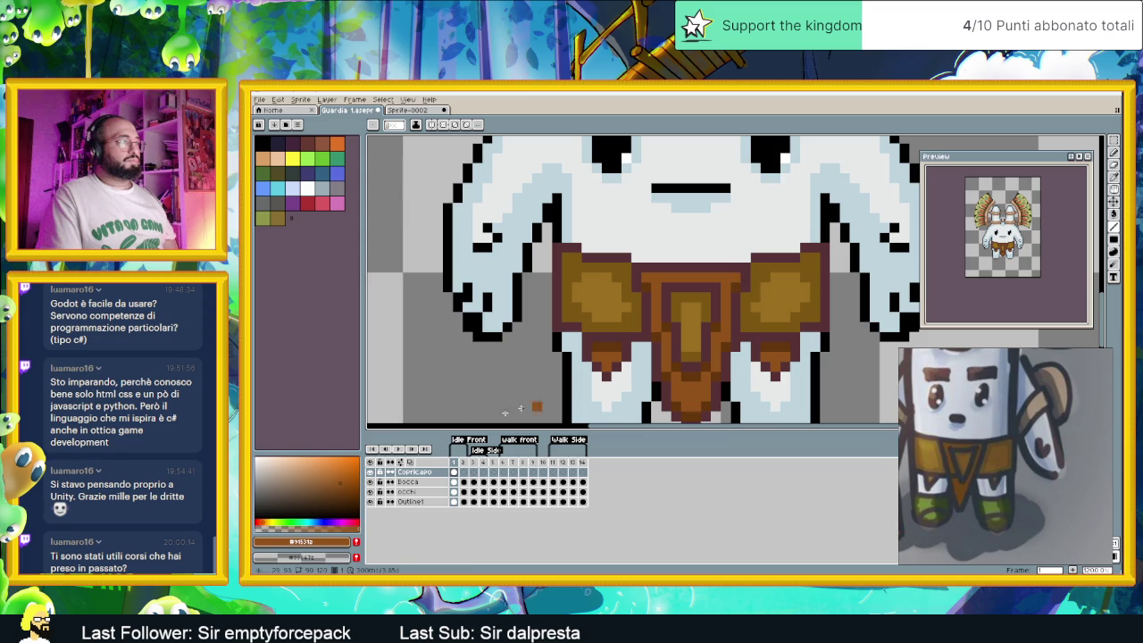
{"action": "left_click", "coordinate": [339, 473]}
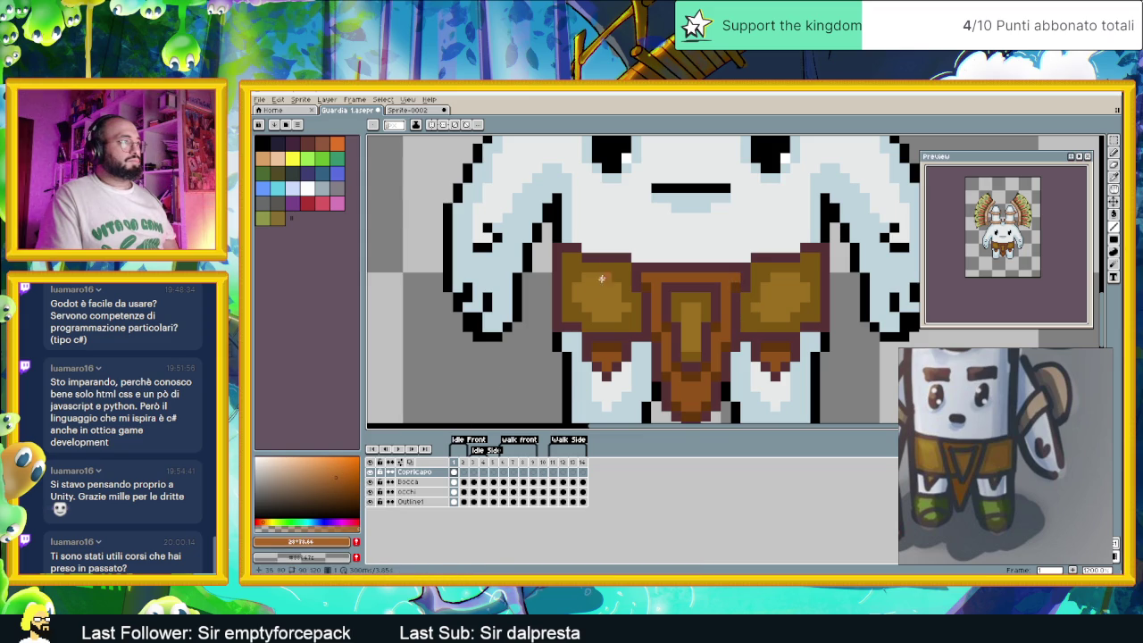
Paint an orange highlight row along the belt top, lighten toward golden #9a6f20, and save
{"action": "left_click_drag", "start_coordinate": [661, 275], "coordinate": [726, 284]}
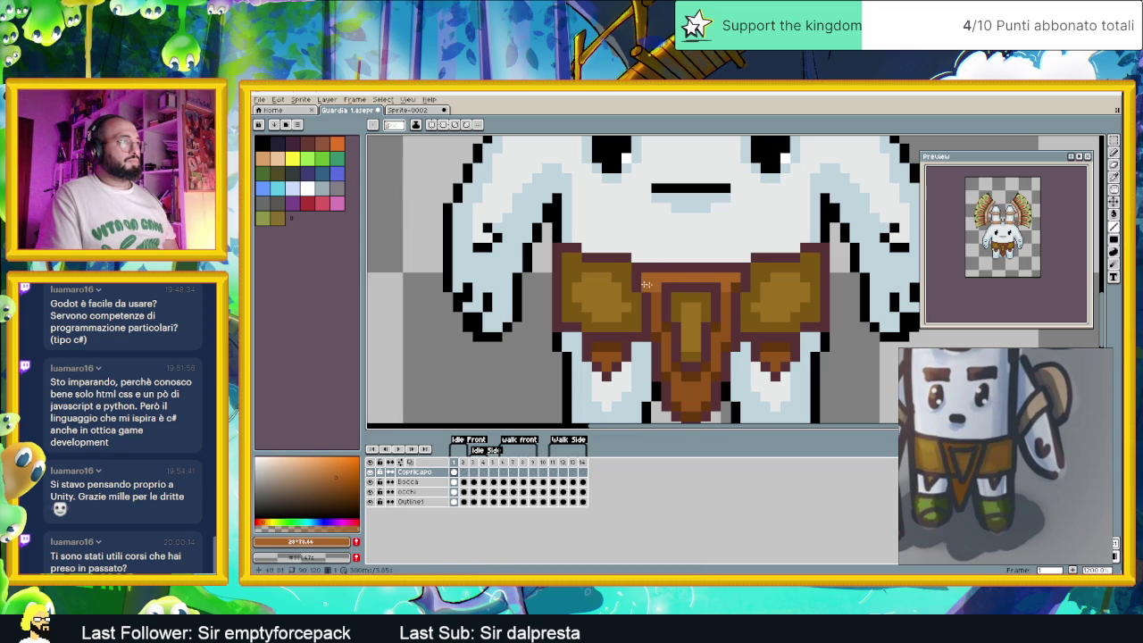
{"action": "left_click", "coordinate": [588, 298], "text": "alt"}
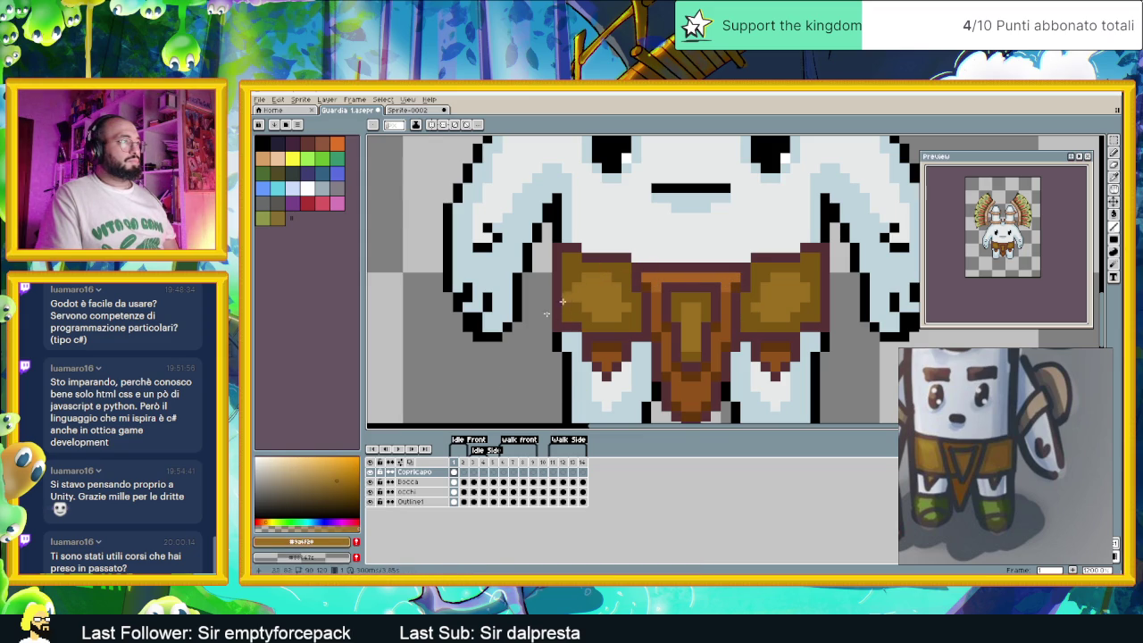
{"action": "left_click", "coordinate": [335, 468]}
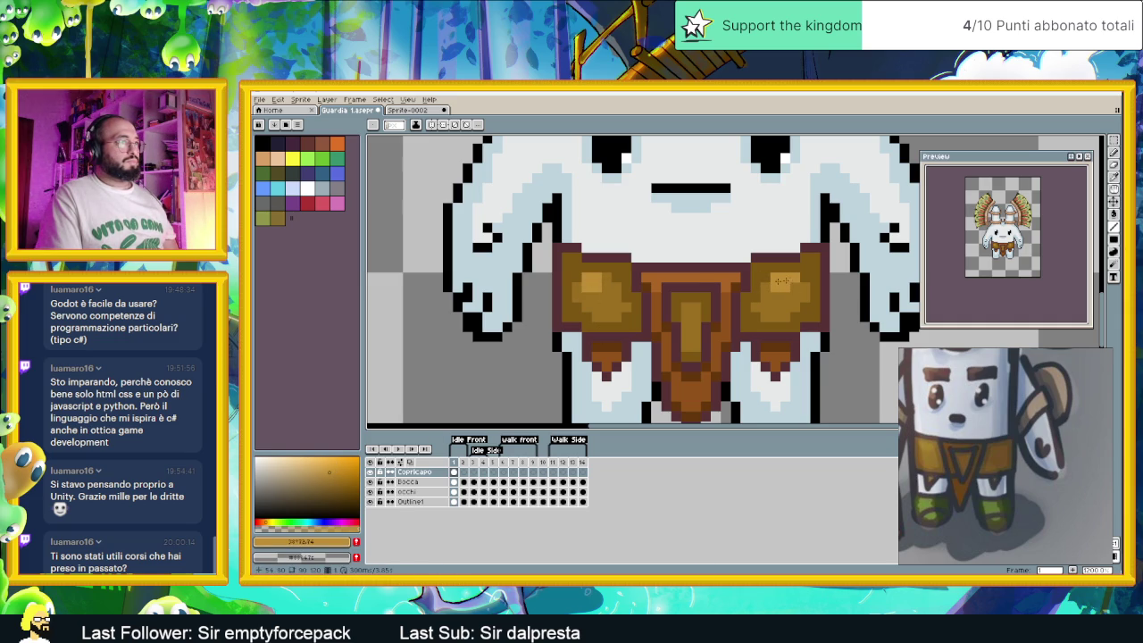
{"action": "scroll", "coordinate": [789, 280], "scroll_direction": "down", "scroll_amount": 3}
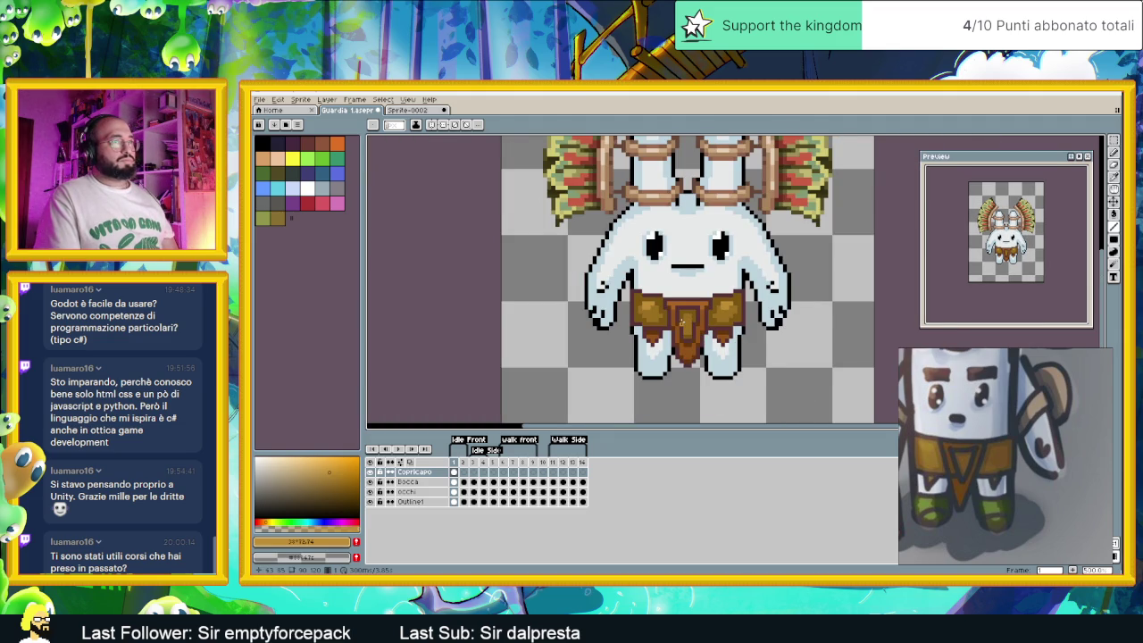
{"action": "scroll", "coordinate": [683, 322], "scroll_direction": "down", "scroll_amount": 2}
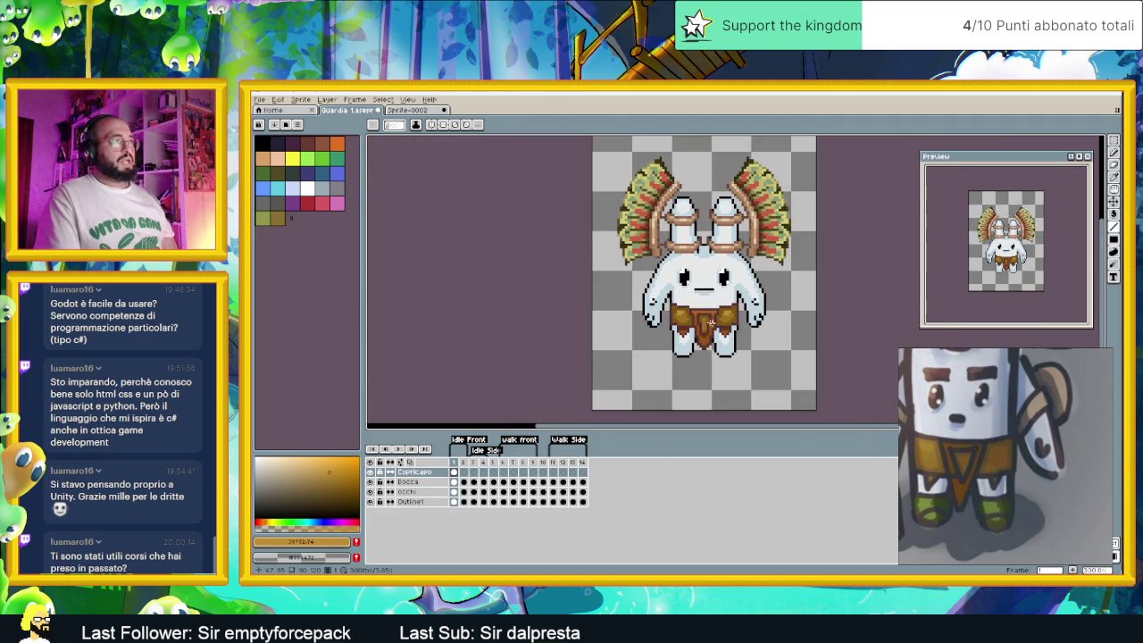
{"action": "key", "text": "ctrl+s"}
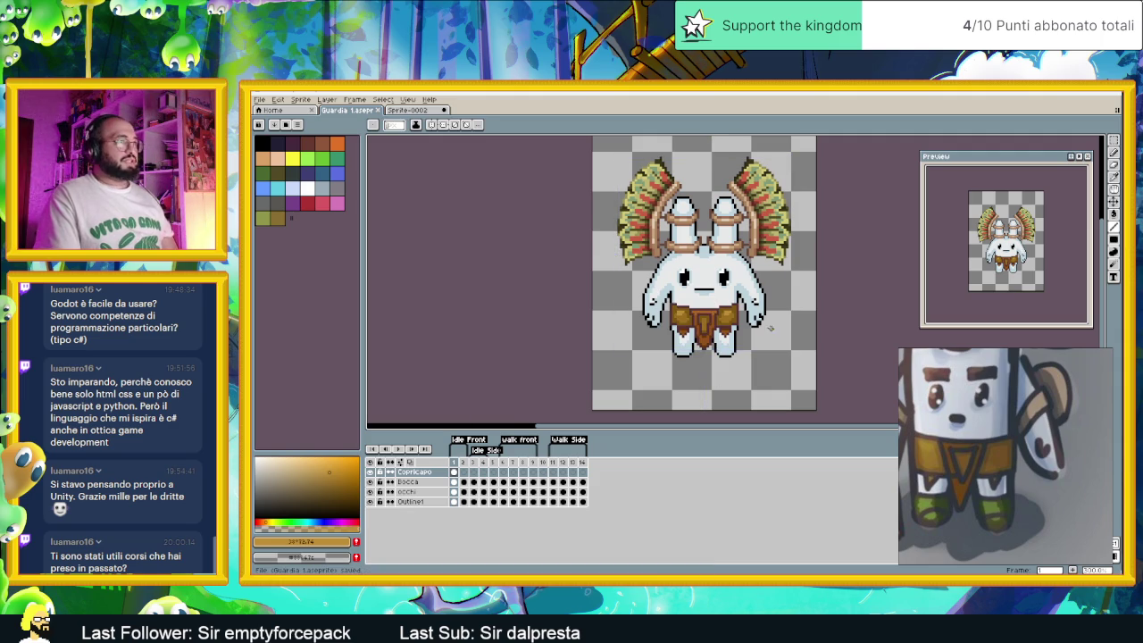
Select and delete the loincloth area from the bunny's lower body
{"action": "scroll", "coordinate": [686, 282], "scroll_direction": "up", "scroll_amount": 2}
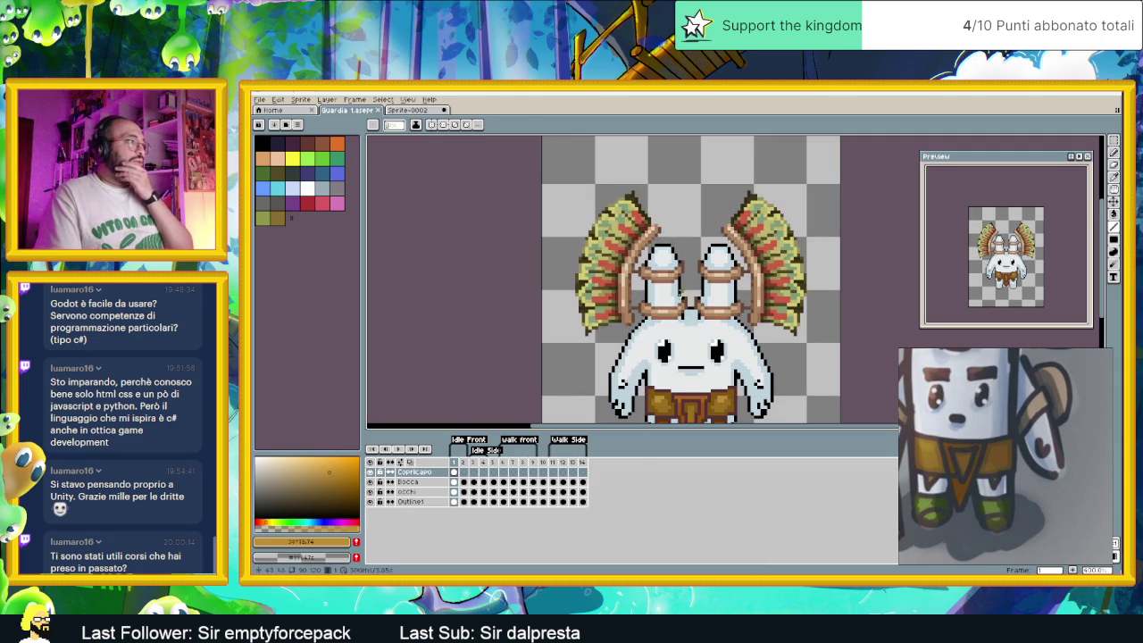
{"action": "scroll", "coordinate": [672, 378], "scroll_direction": "down", "scroll_amount": 2}
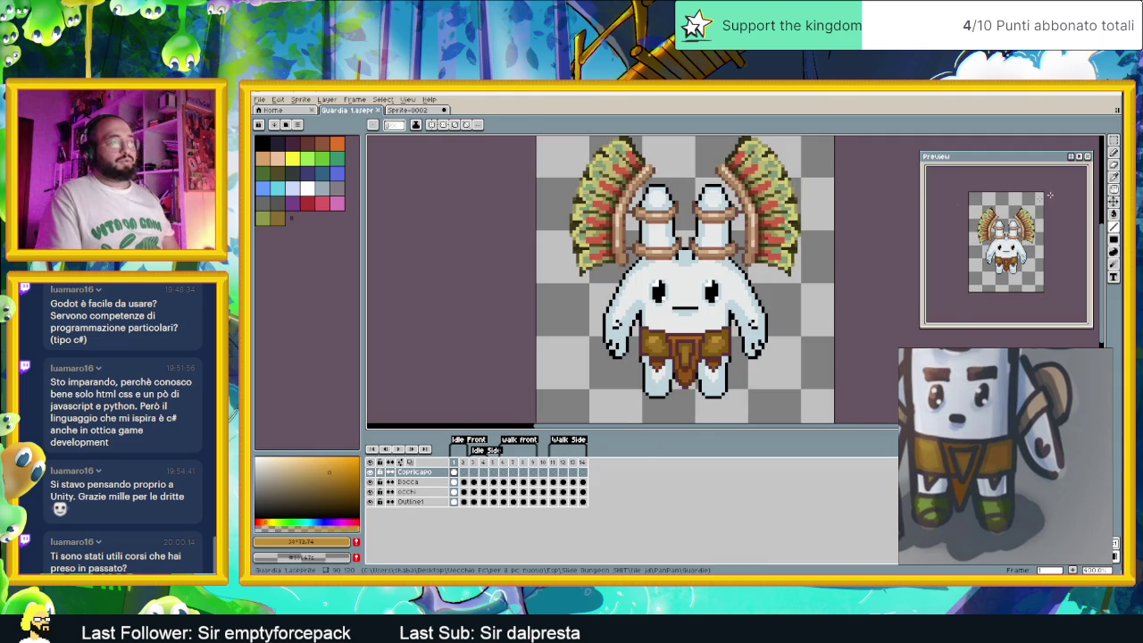
{"action": "left_click", "coordinate": [1114, 140]}
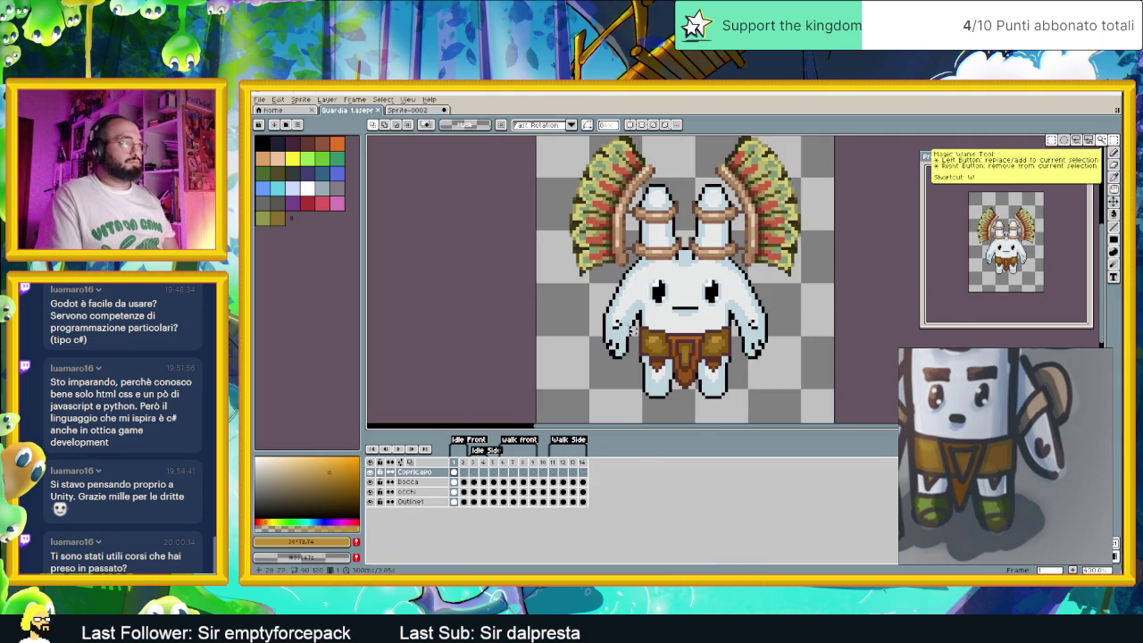
{"action": "left_click_drag", "start_coordinate": [620, 314], "coordinate": [790, 410]}
{"action": "key", "text": "Delete"}
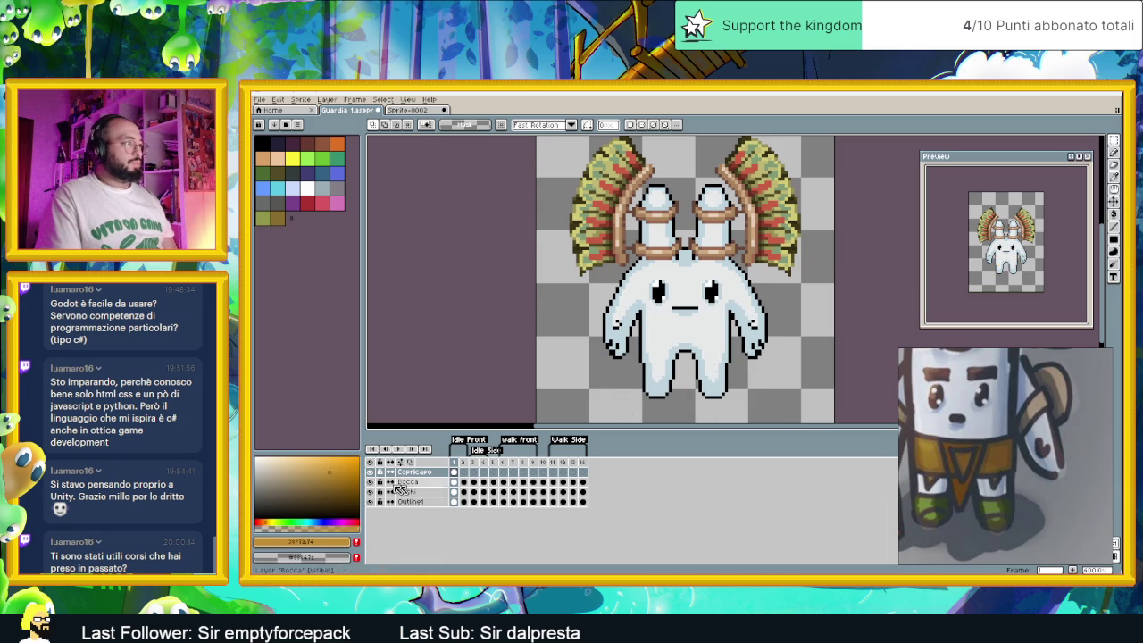
Add a new layer above Bocca and name it 'Vestito'
{"action": "right_click", "coordinate": [411, 485]}
{"action": "left_click", "coordinate": [420, 497]}
{"action": "left_click", "coordinate": [420, 483]}
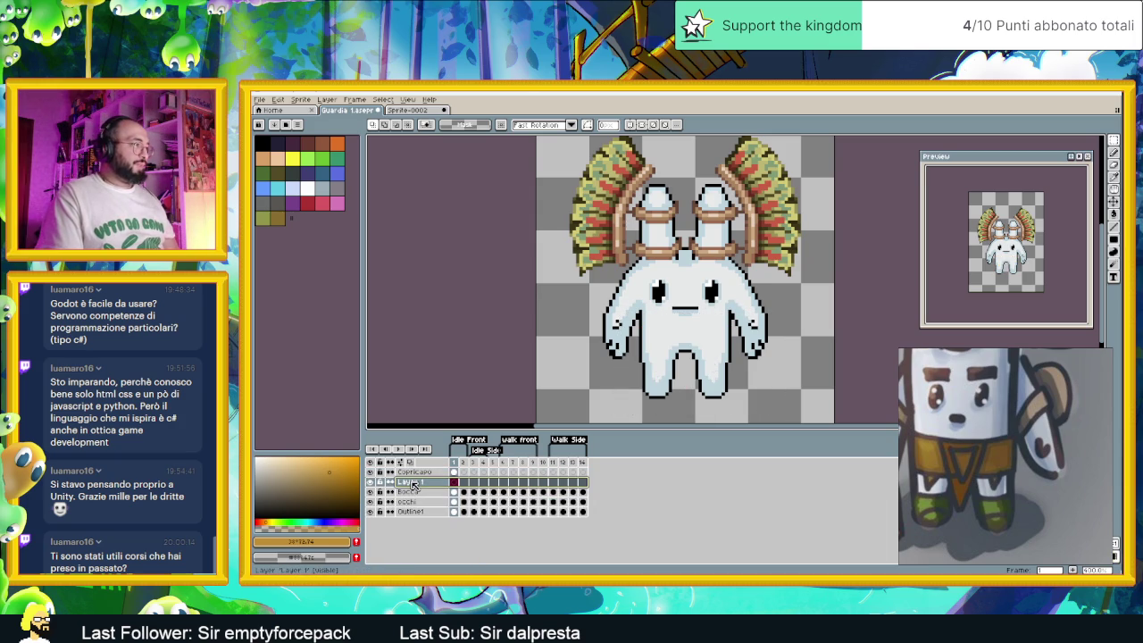
{"action": "double_click", "coordinate": [425, 483]}
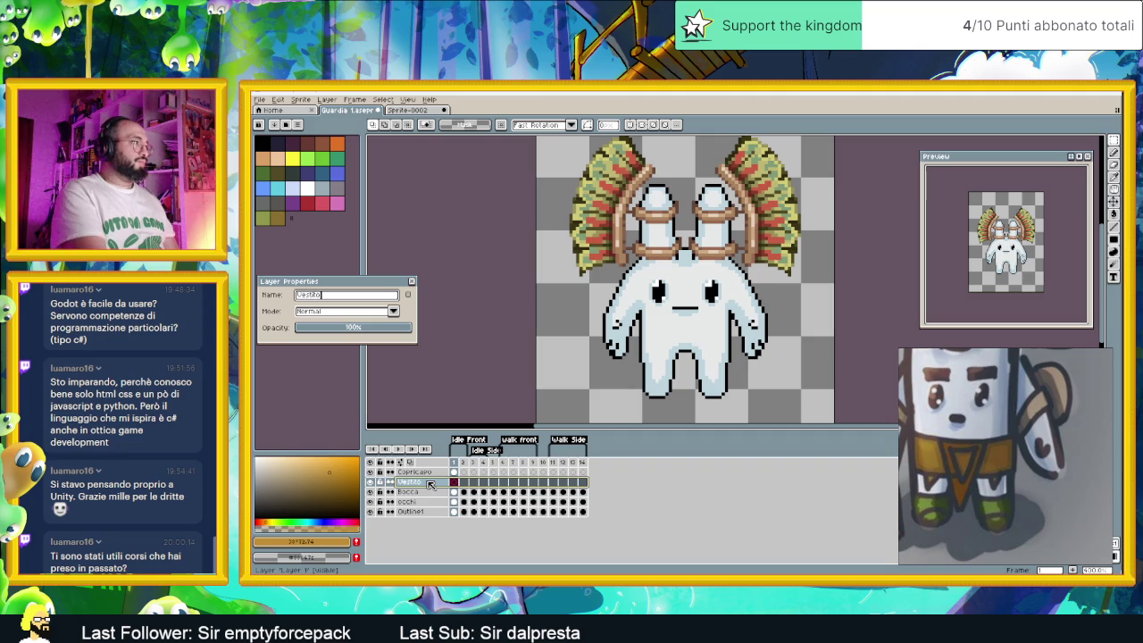
{"action": "key", "text": "Return"}
Paste the copied loincloth onto the bunny's waist and commit it
{"action": "key", "text": "ctrl+v"}
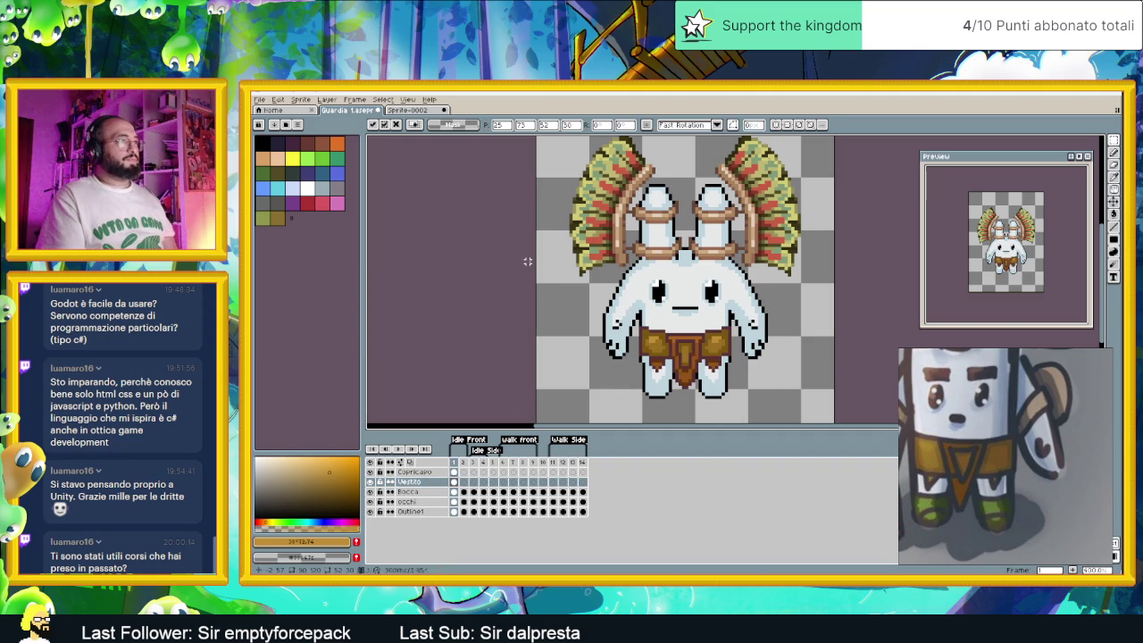
{"action": "key", "text": "Return"}
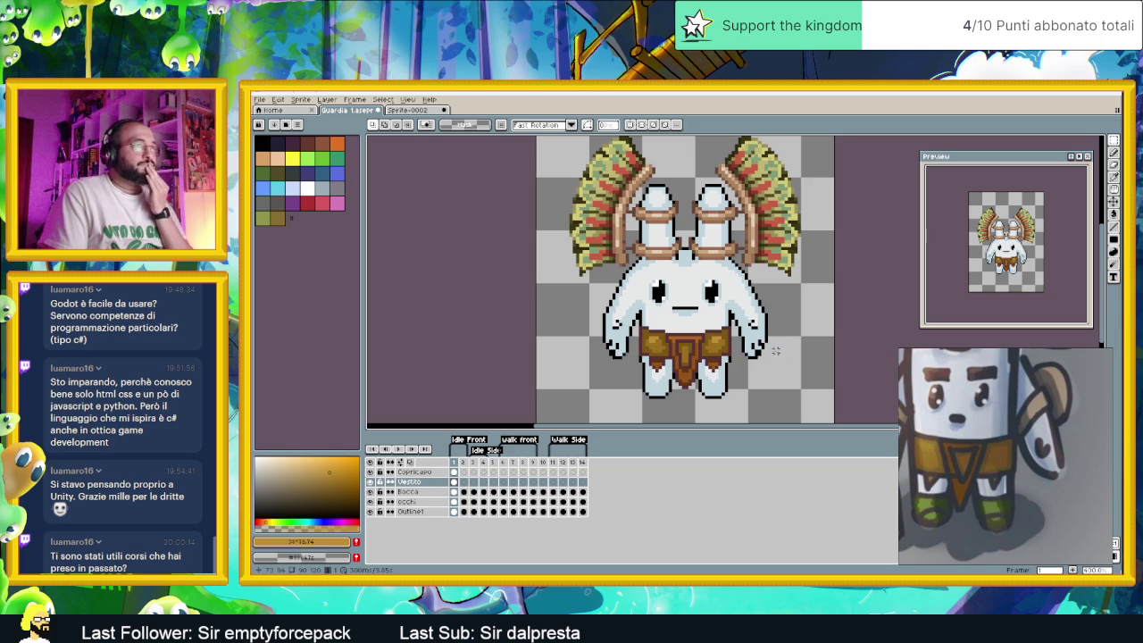
{"action": "scroll", "coordinate": [650, 228], "scroll_direction": "up", "scroll_amount": 2}
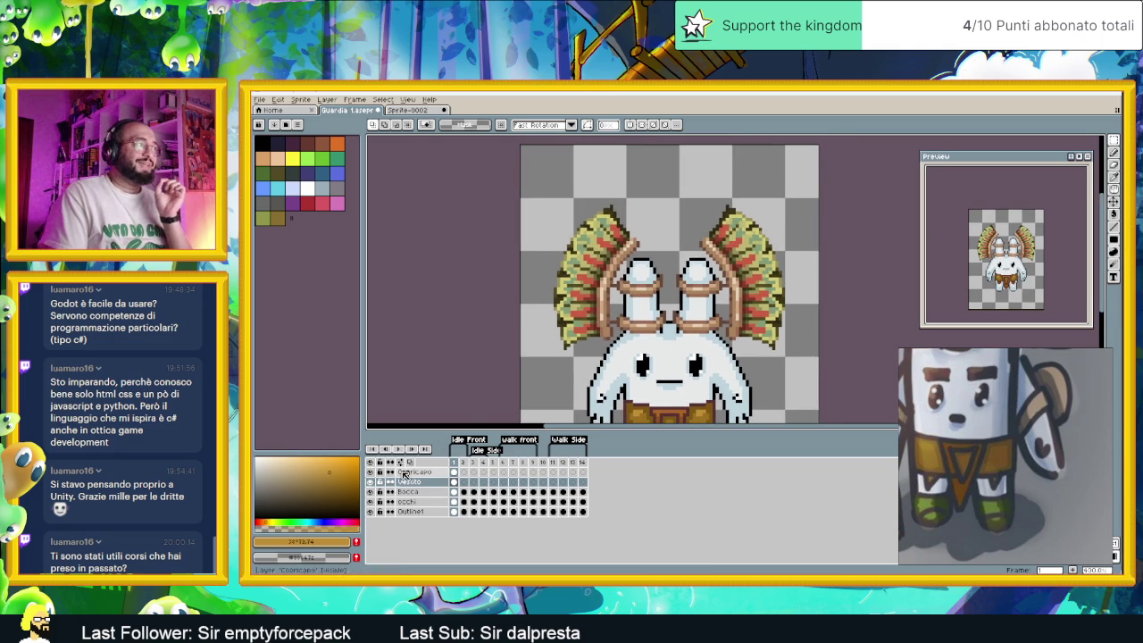
{"action": "left_click", "coordinate": [662, 315], "text": "ctrl"}
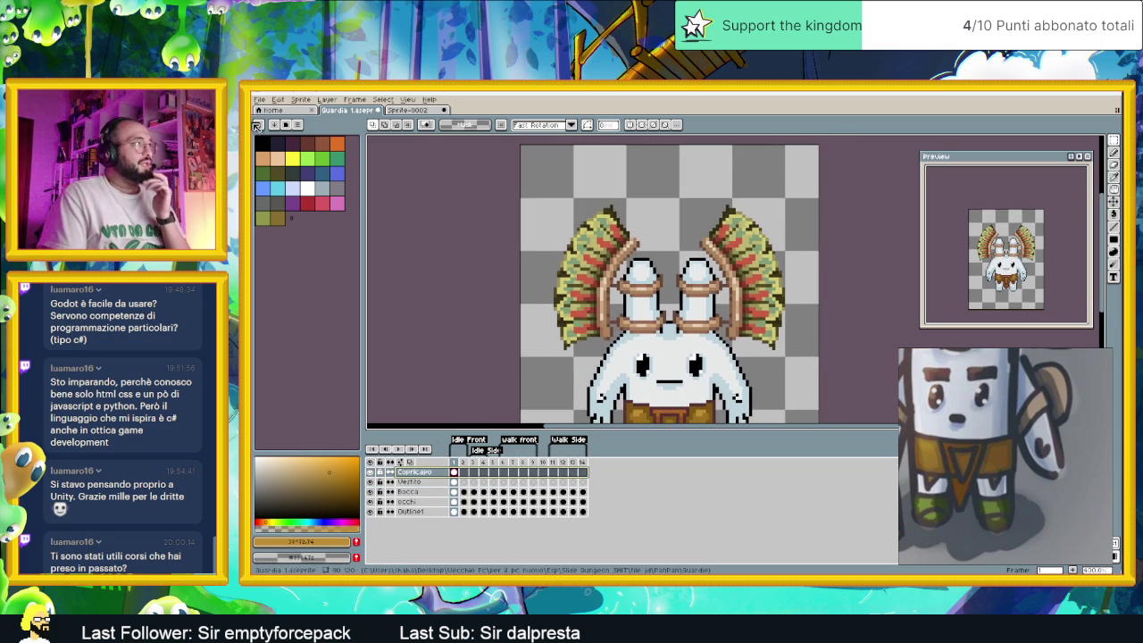
{"action": "left_click", "coordinate": [278, 99]}
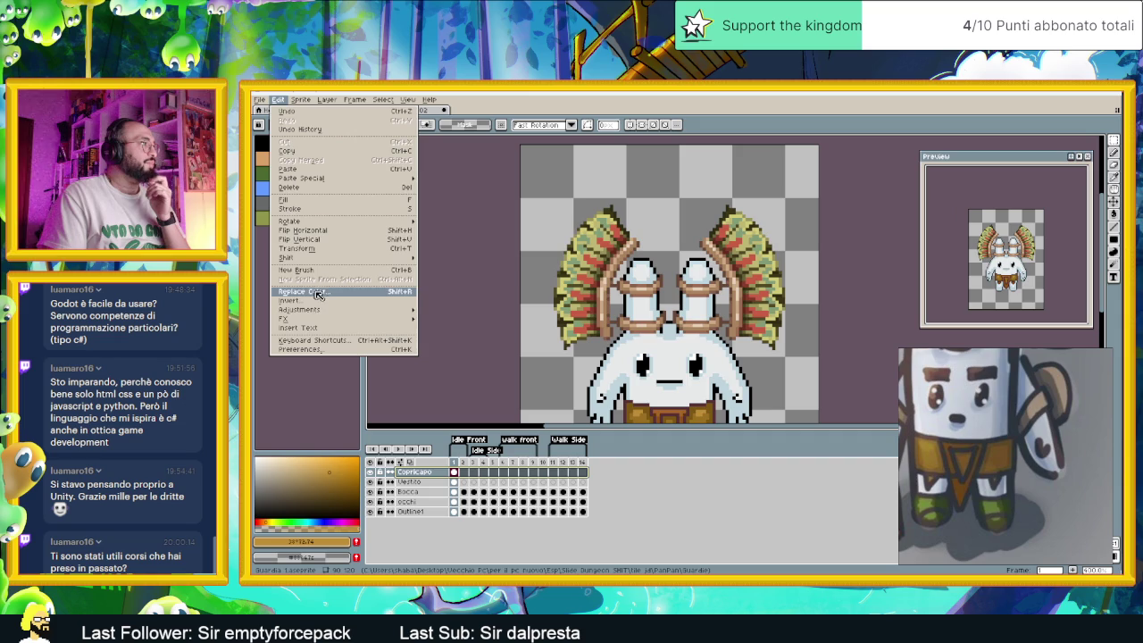
{"action": "mouse_move", "coordinate": [303, 319]}
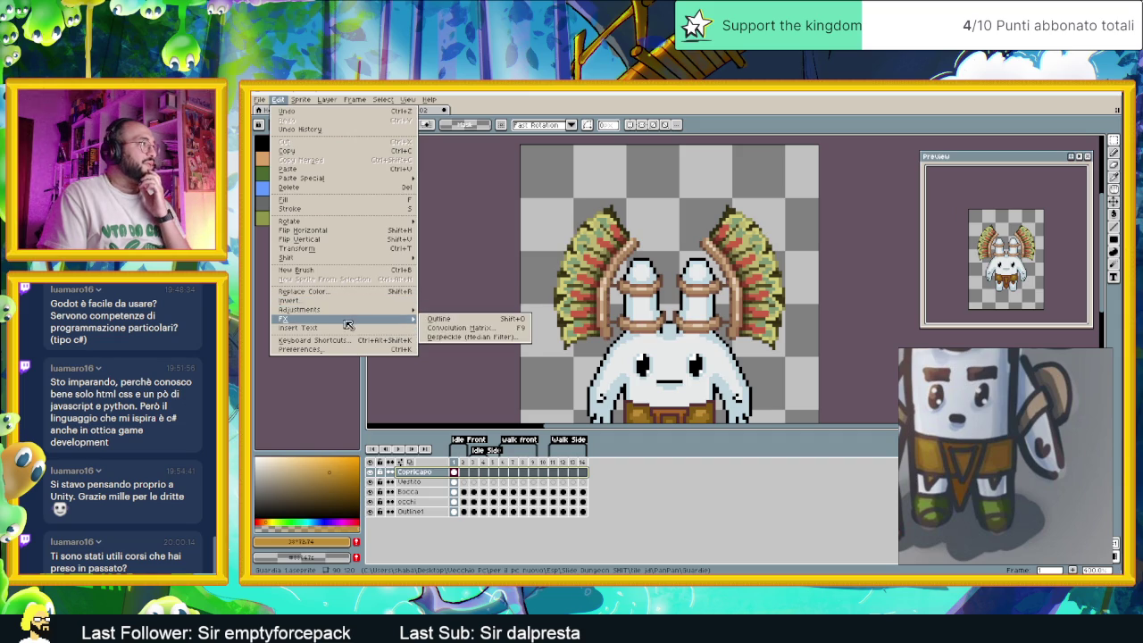
{"action": "left_click", "coordinate": [440, 320]}
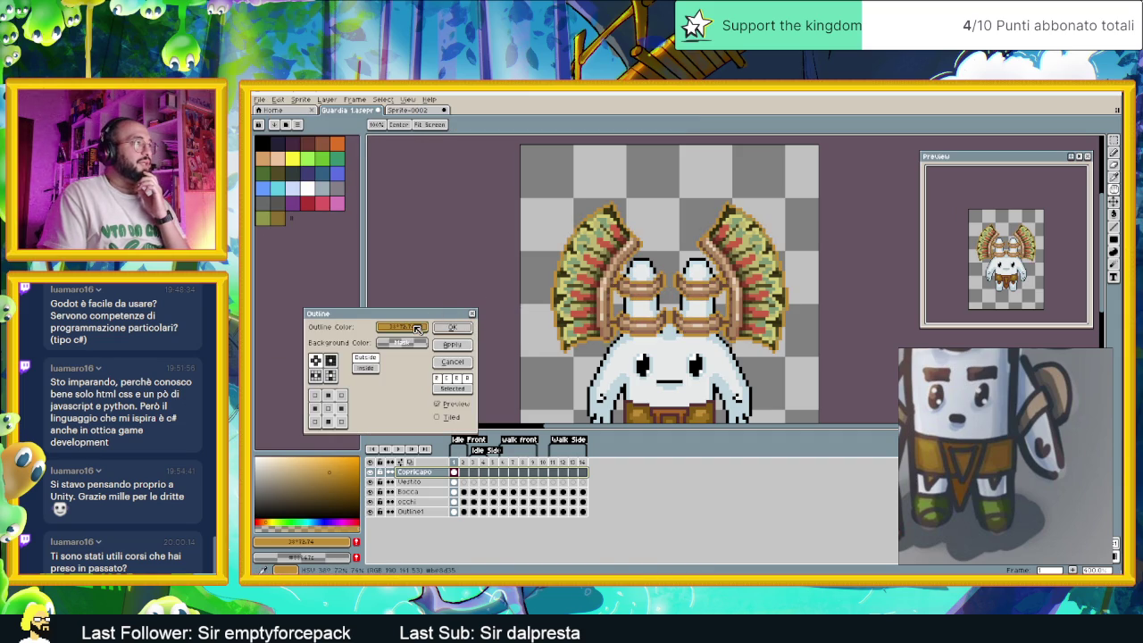
{"action": "left_click", "coordinate": [417, 328]}
{"action": "left_click_drag", "start_coordinate": [439, 389], "coordinate": [391, 389]}
{"action": "left_click", "coordinate": [357, 383]}
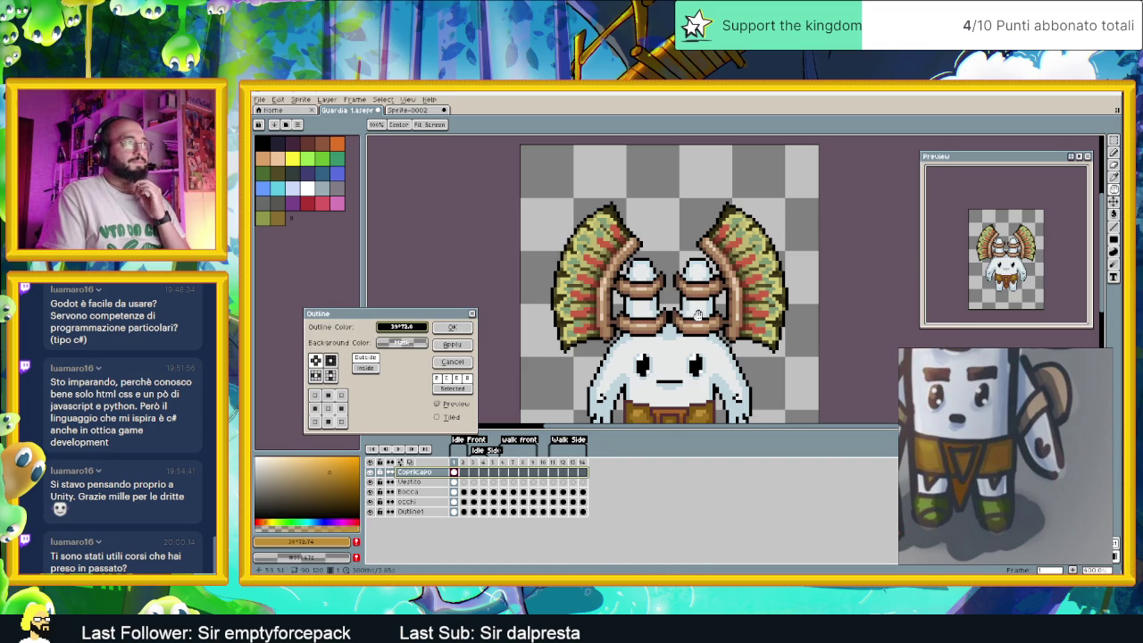
{"action": "scroll", "coordinate": [703, 322], "scroll_direction": "down", "scroll_amount": 1}
{"action": "scroll", "coordinate": [704, 321], "scroll_direction": "down", "scroll_amount": 1}
{"action": "scroll", "coordinate": [703, 320], "scroll_direction": "down", "scroll_amount": 1}
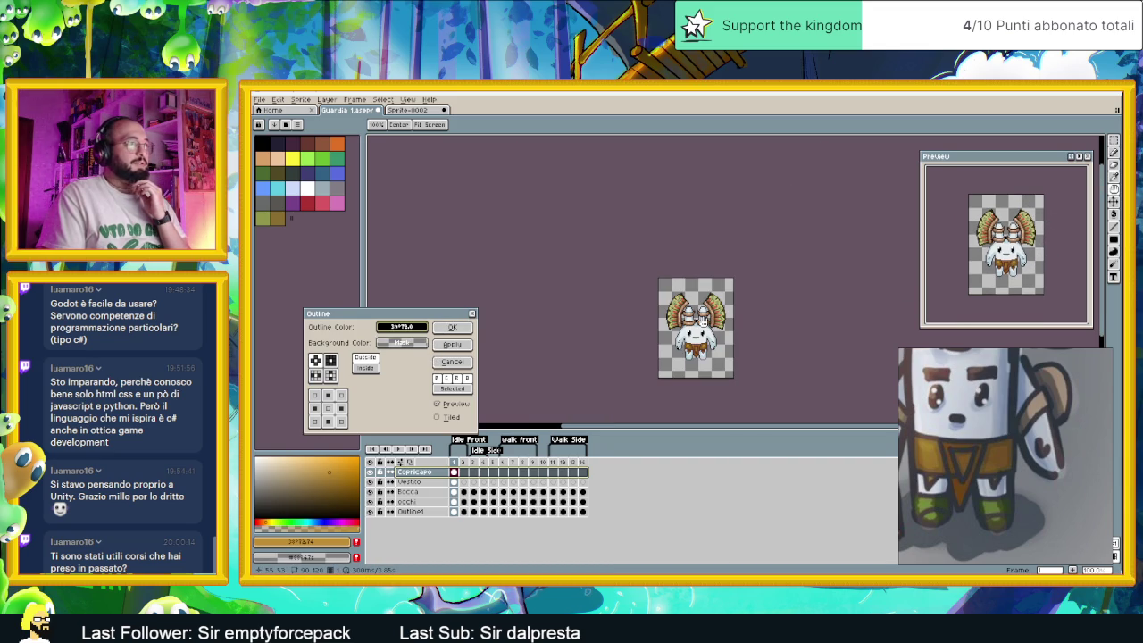
{"action": "left_click", "coordinate": [330, 360]}
{"action": "scroll", "coordinate": [731, 303], "scroll_direction": "up", "scroll_amount": 3}
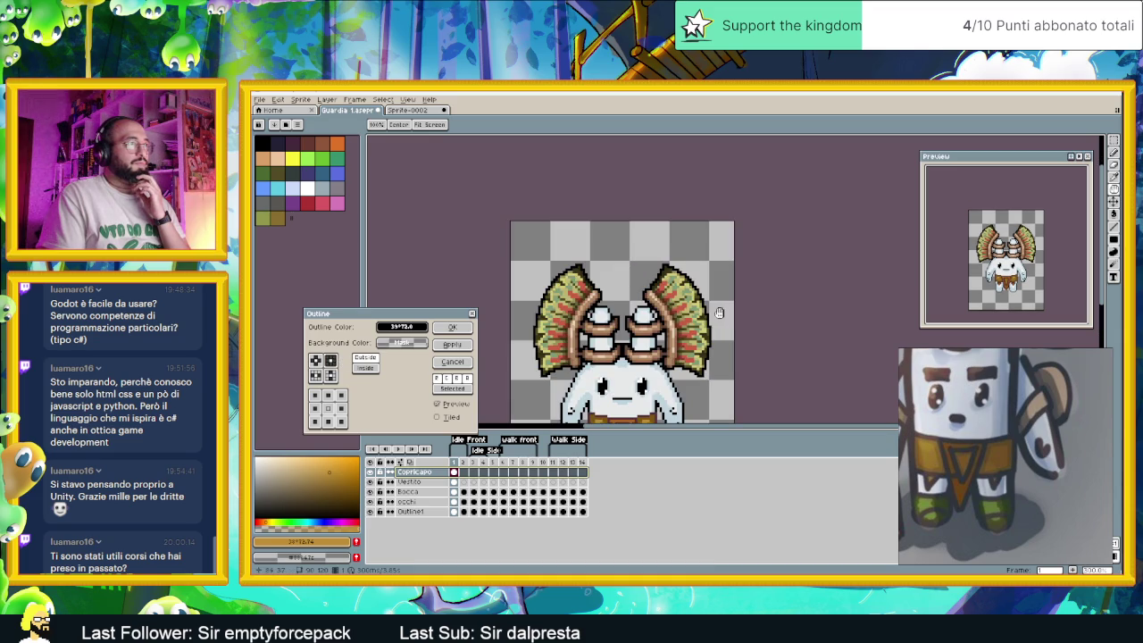
{"action": "scroll", "coordinate": [719, 317], "scroll_direction": "down", "scroll_amount": 1}
{"action": "left_click", "coordinate": [317, 360]}
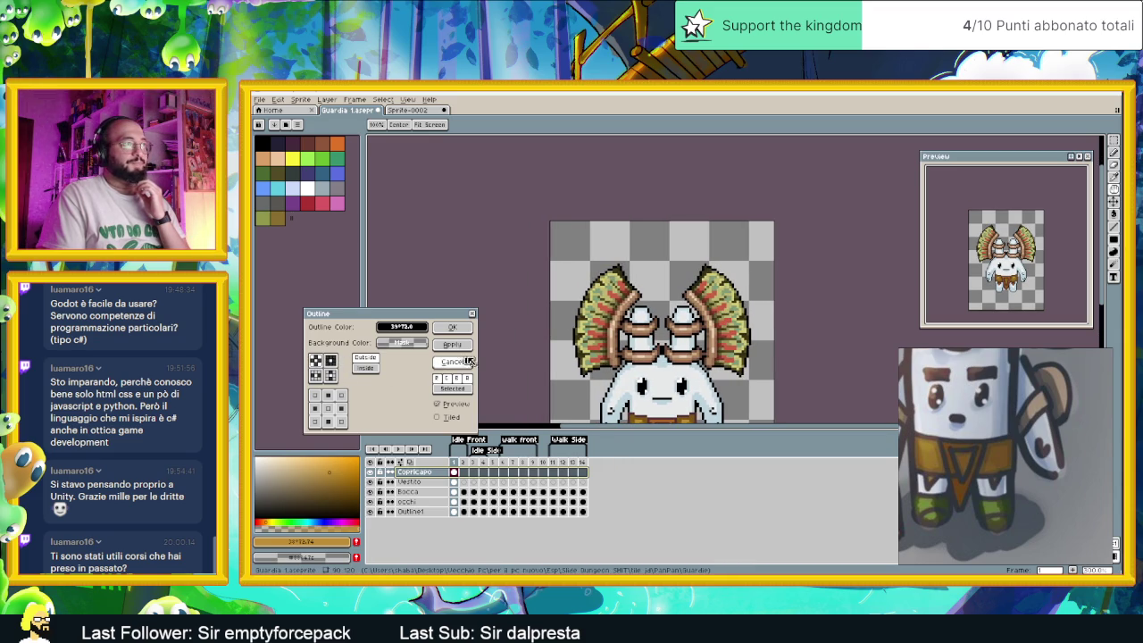
{"action": "left_click", "coordinate": [414, 330]}
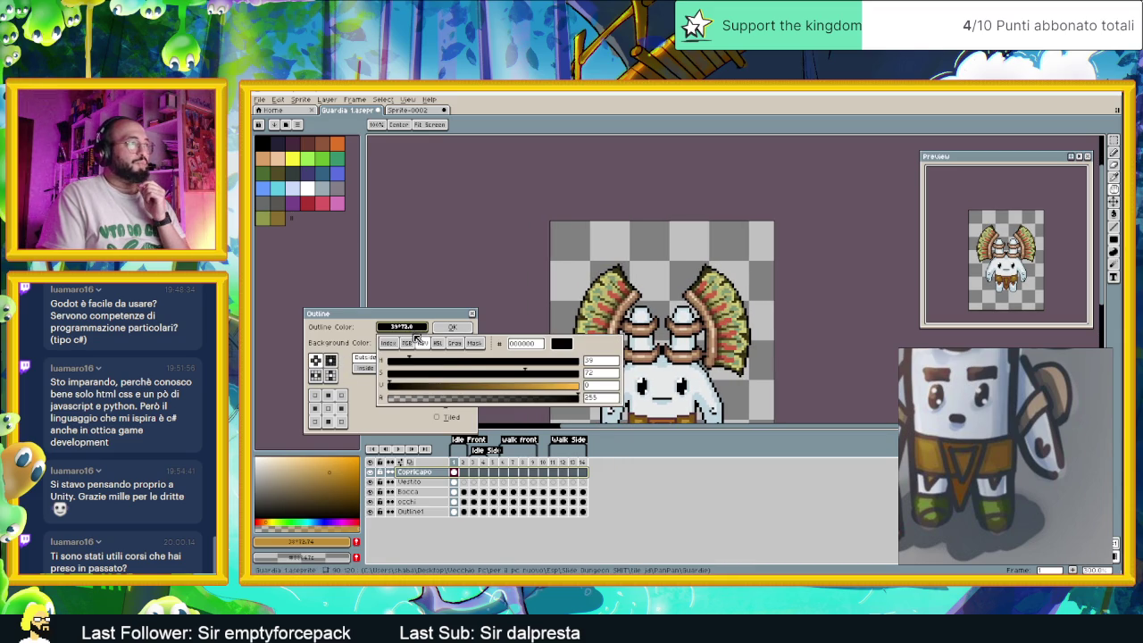
{"action": "left_click", "coordinate": [421, 386]}
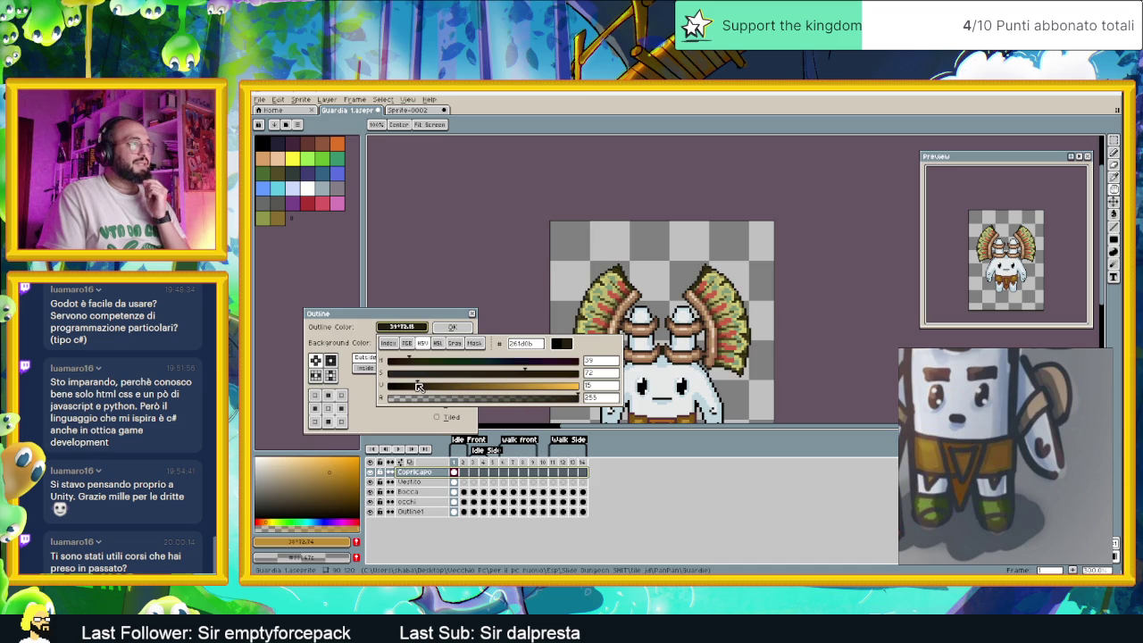
{"action": "mouse_move", "coordinate": [418, 385]}
{"action": "left_mouse_down"}
{"action": "mouse_move", "coordinate": [405, 387]}
{"action": "mouse_move", "coordinate": [420, 387]}
{"action": "mouse_move", "coordinate": [437, 361]}
{"action": "left_mouse_up"}
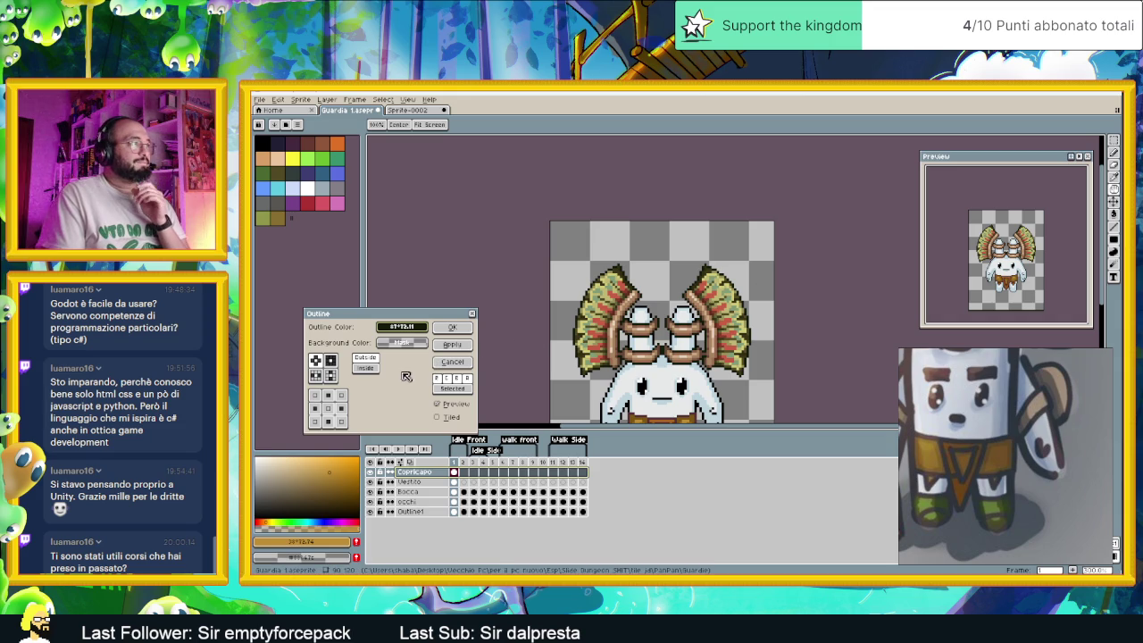
{"action": "left_click", "coordinate": [454, 407]}
{"action": "left_click", "coordinate": [454, 406]}
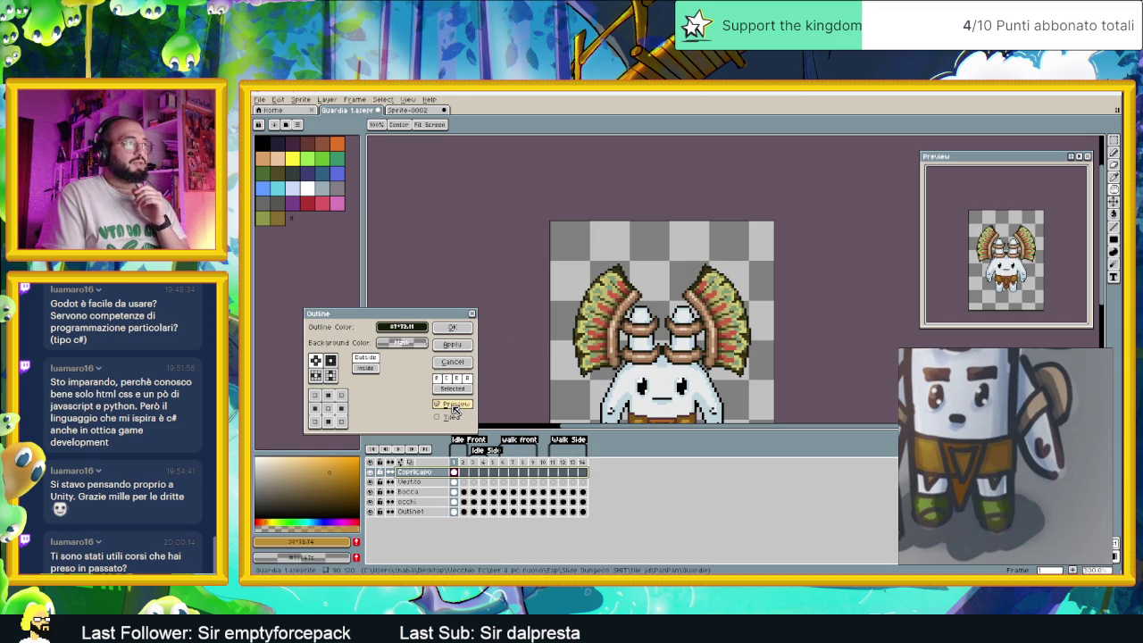
{"action": "left_click", "coordinate": [454, 406]}
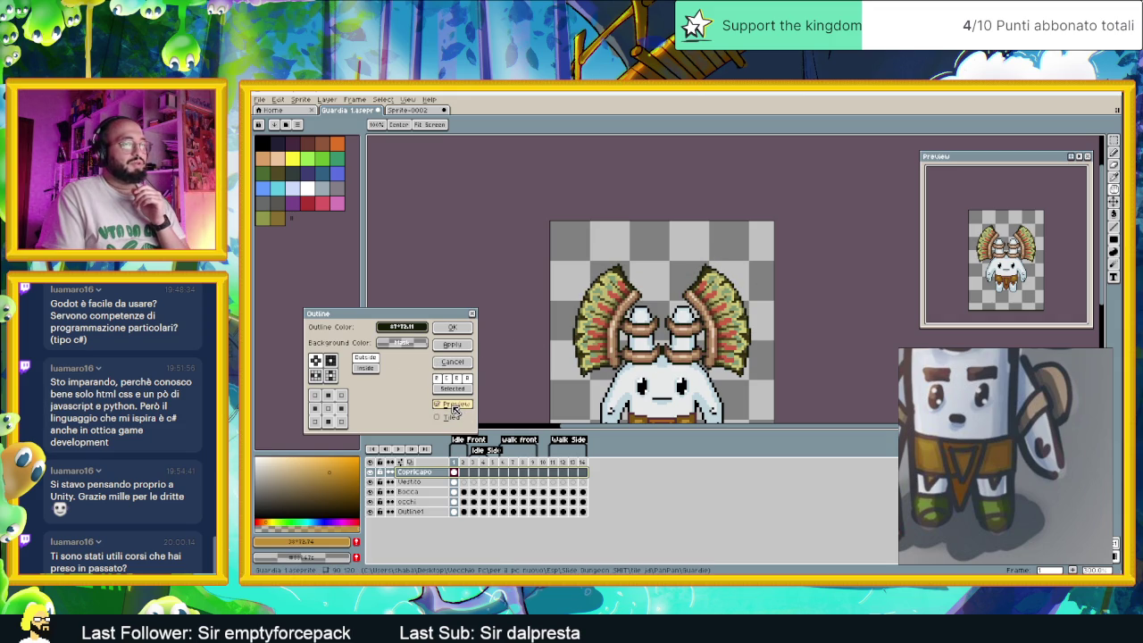
{"action": "left_click", "coordinate": [453, 406]}
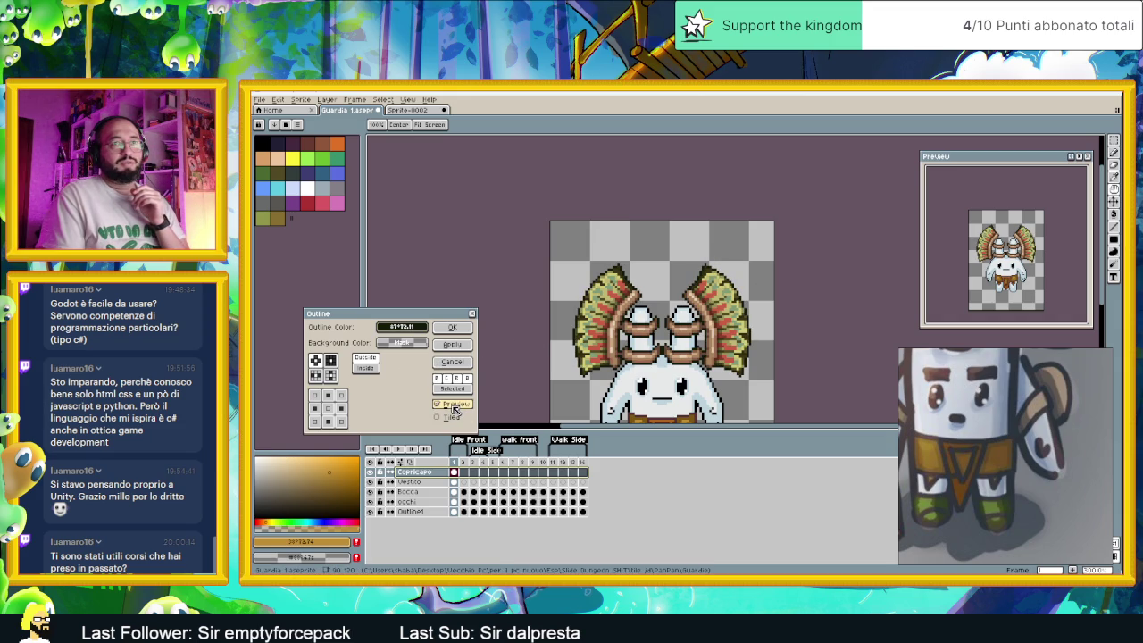
{"action": "left_click", "coordinate": [454, 407]}
{"action": "left_click", "coordinate": [453, 406]}
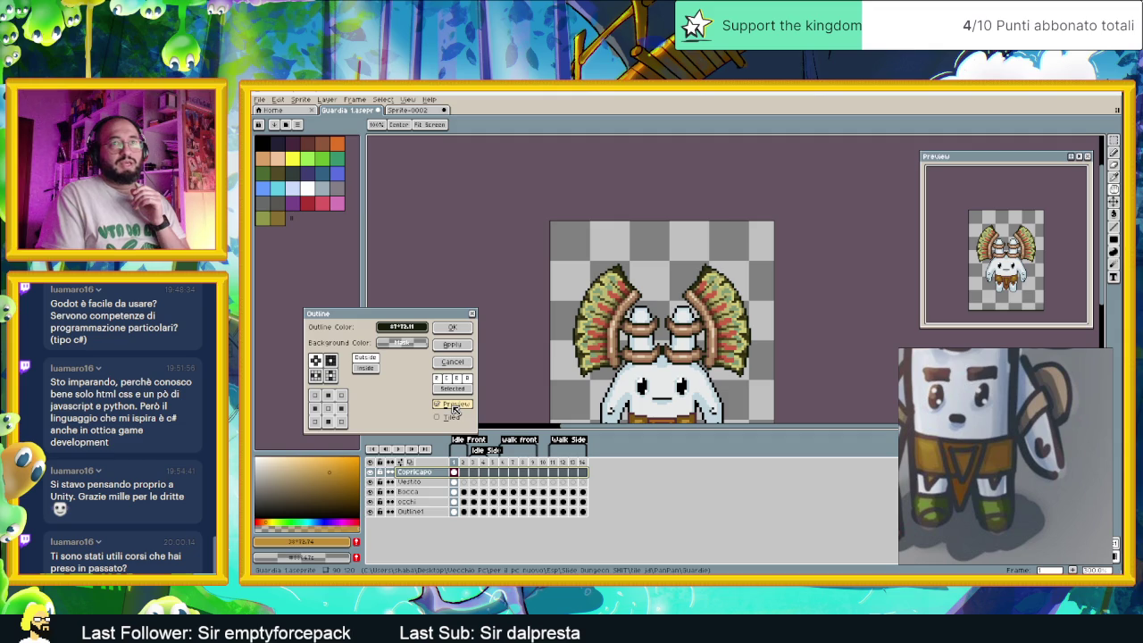
{"action": "left_click", "coordinate": [454, 406]}
{"action": "left_click", "coordinate": [454, 406]}
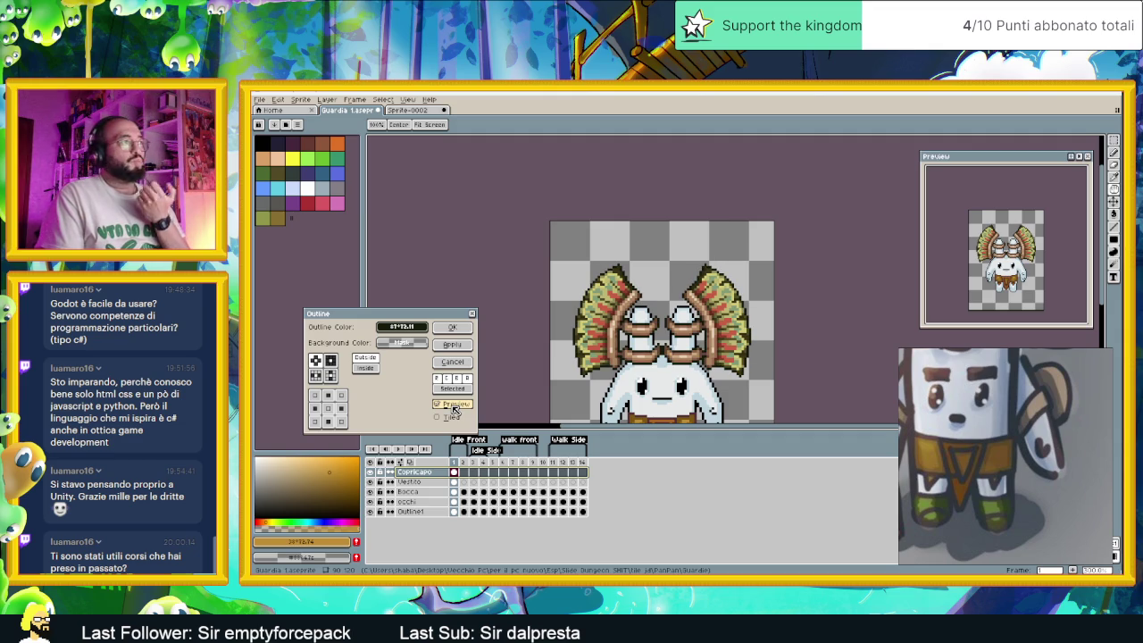
{"action": "left_click", "coordinate": [453, 406]}
{"action": "left_click", "coordinate": [454, 407]}
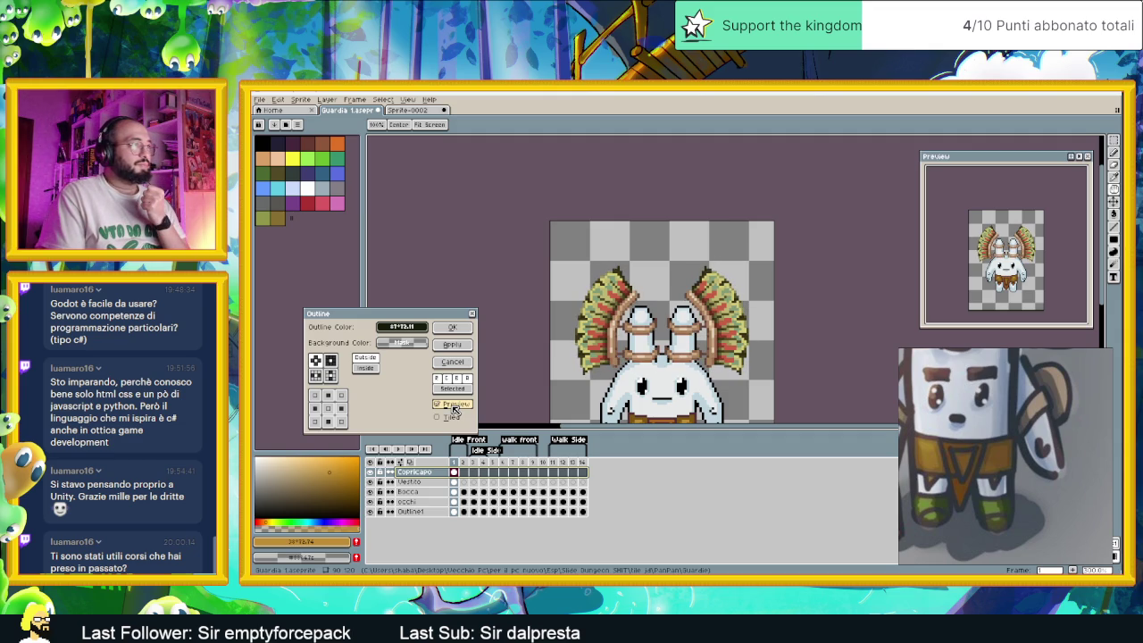
{"action": "left_click", "coordinate": [454, 406]}
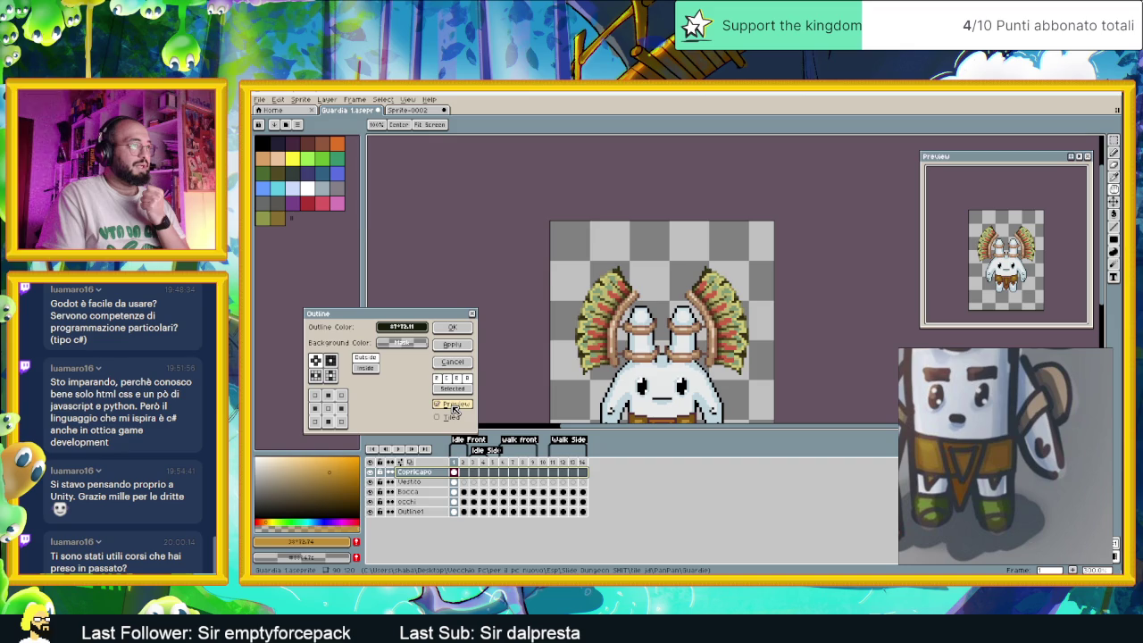
{"action": "left_click", "coordinate": [454, 406]}
{"action": "left_click", "coordinate": [453, 407]}
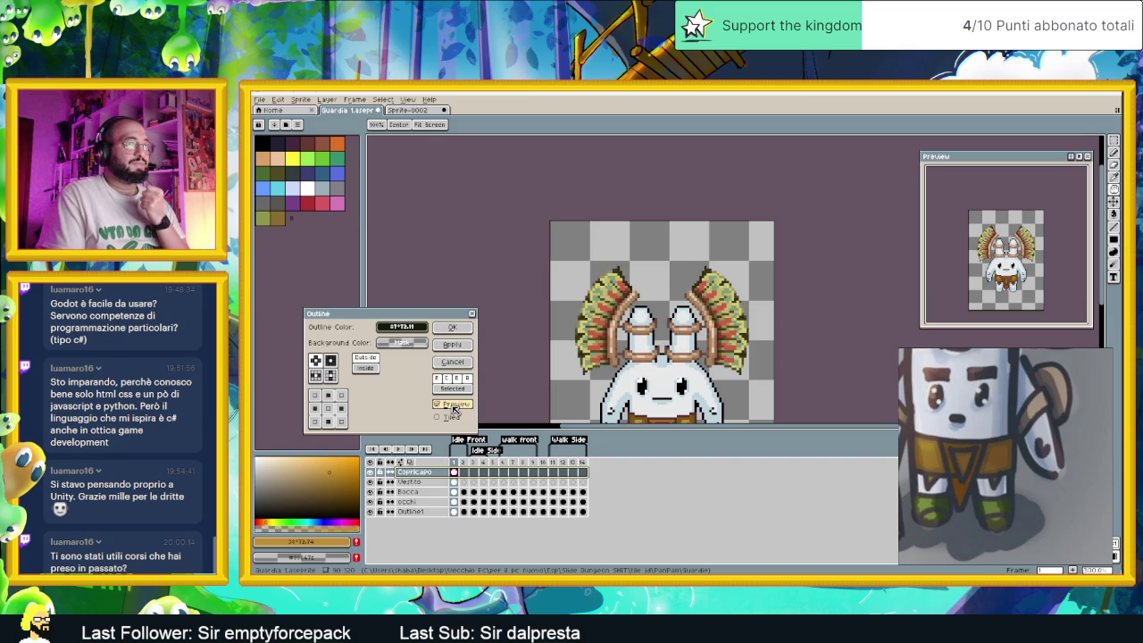
{"action": "left_click", "coordinate": [454, 406]}
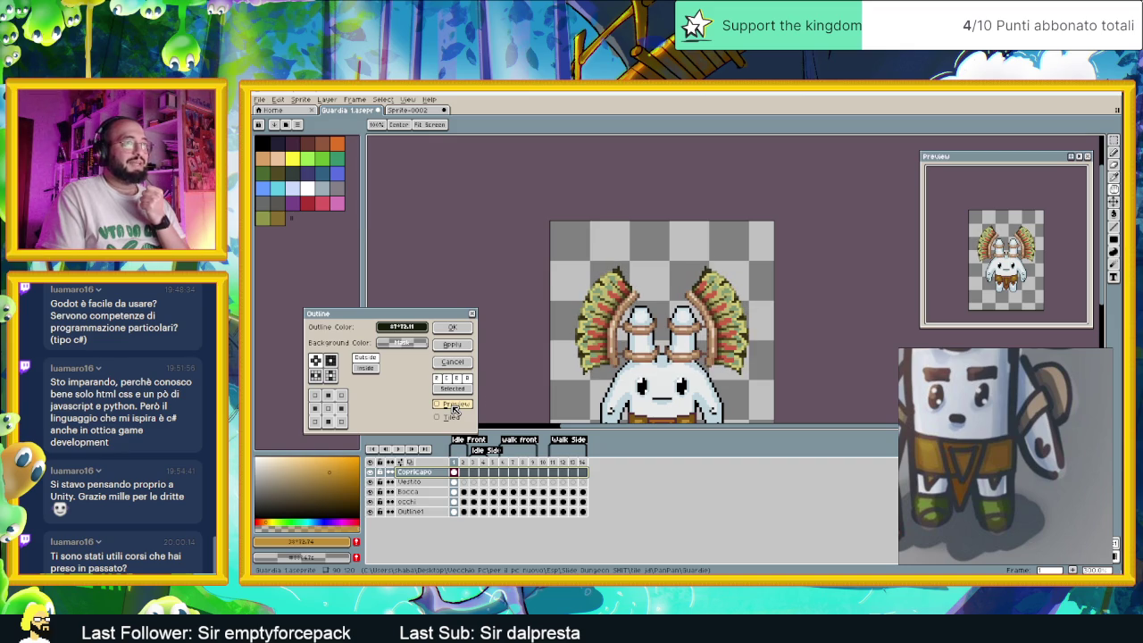
{"action": "left_click", "coordinate": [473, 315]}
{"action": "scroll", "coordinate": [701, 299], "scroll_direction": "down", "scroll_amount": 1}
Create a new layer above Bocca and rename it 'Scarpette'
{"action": "scroll", "coordinate": [701, 299], "scroll_direction": "down", "scroll_amount": 1}
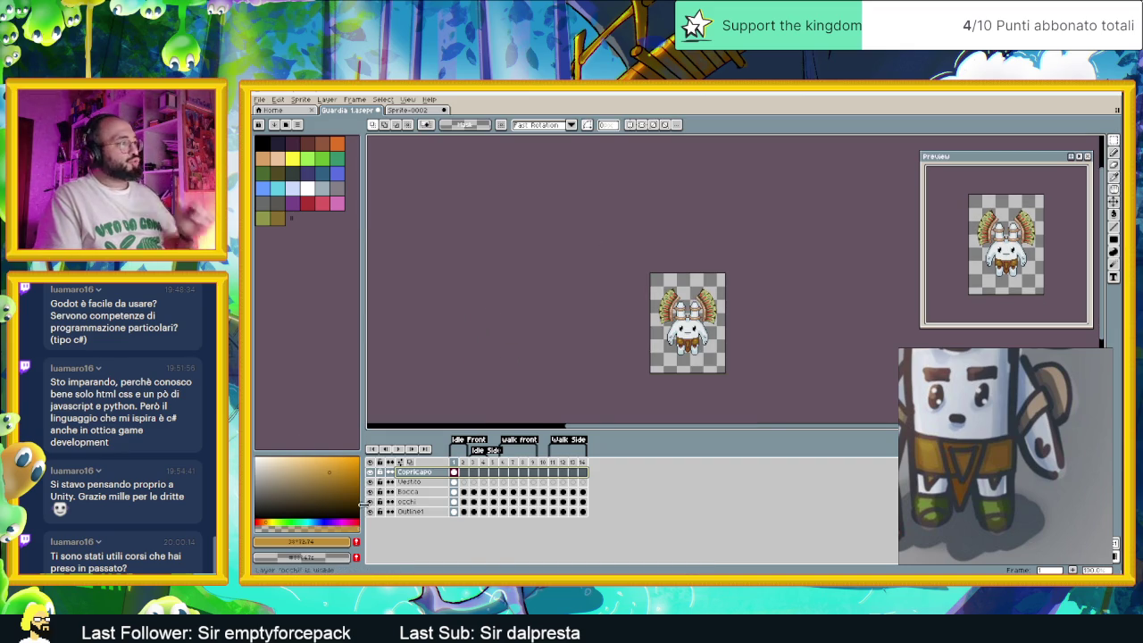
{"action": "scroll", "coordinate": [691, 303], "scroll_direction": "up", "scroll_amount": 1}
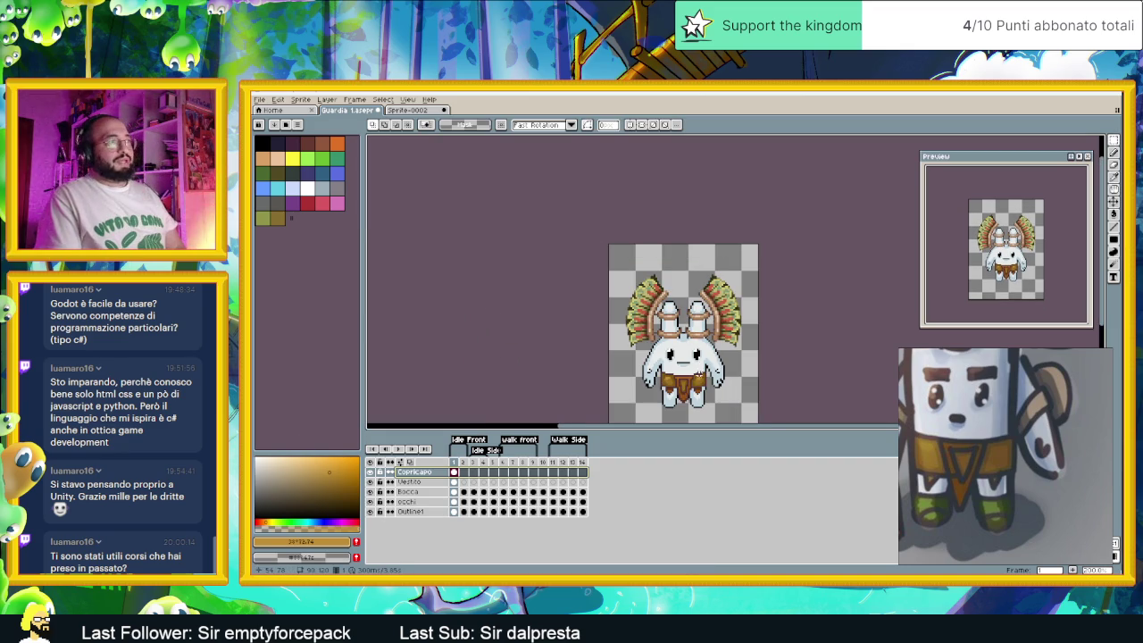
{"action": "scroll", "coordinate": [692, 384], "scroll_direction": "up", "scroll_amount": 1}
{"action": "scroll", "coordinate": [692, 384], "scroll_direction": "up", "scroll_amount": 1}
{"action": "scroll", "coordinate": [692, 384], "scroll_direction": "up", "scroll_amount": 1}
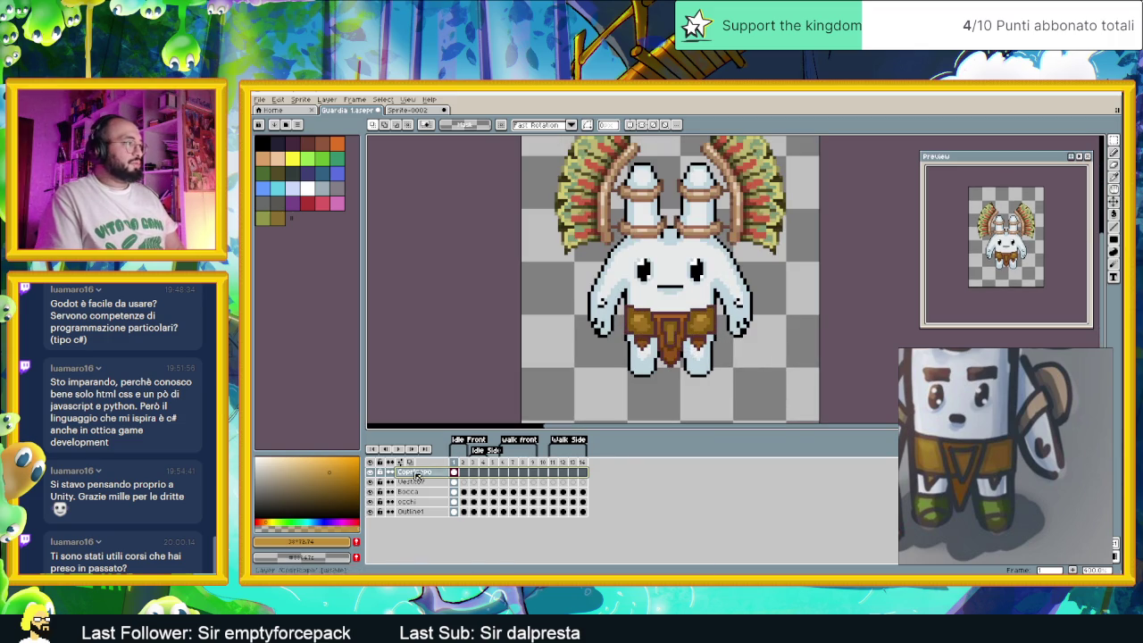
{"action": "right_click", "coordinate": [418, 482]}
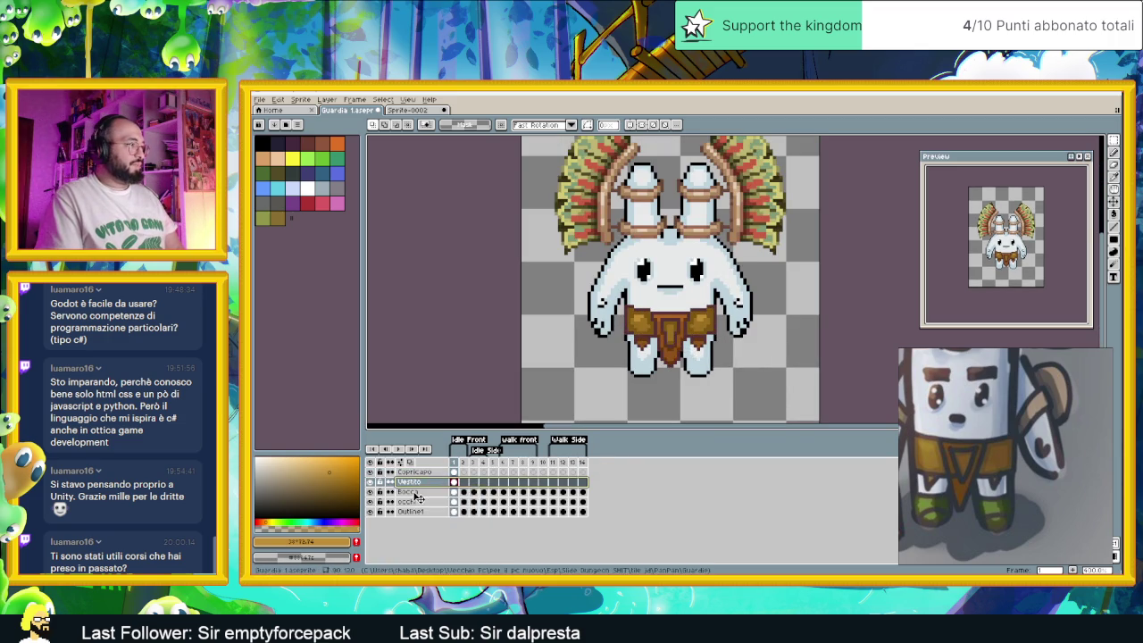
{"action": "right_click", "coordinate": [415, 493]}
{"action": "left_click", "coordinate": [521, 516]}
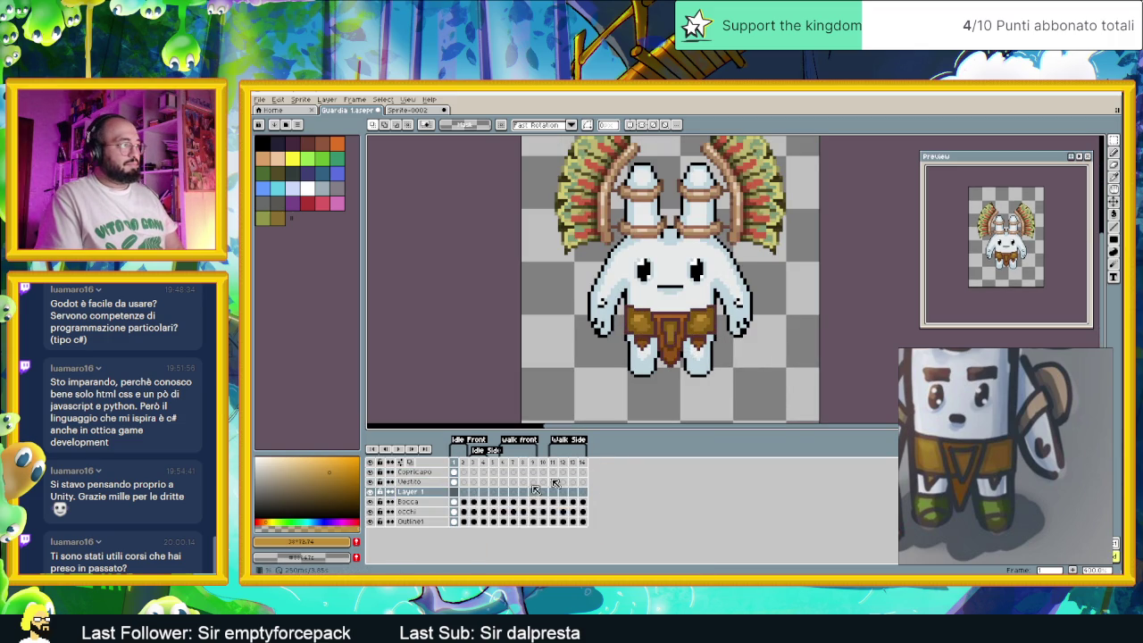
{"action": "double_click", "coordinate": [418, 494]}
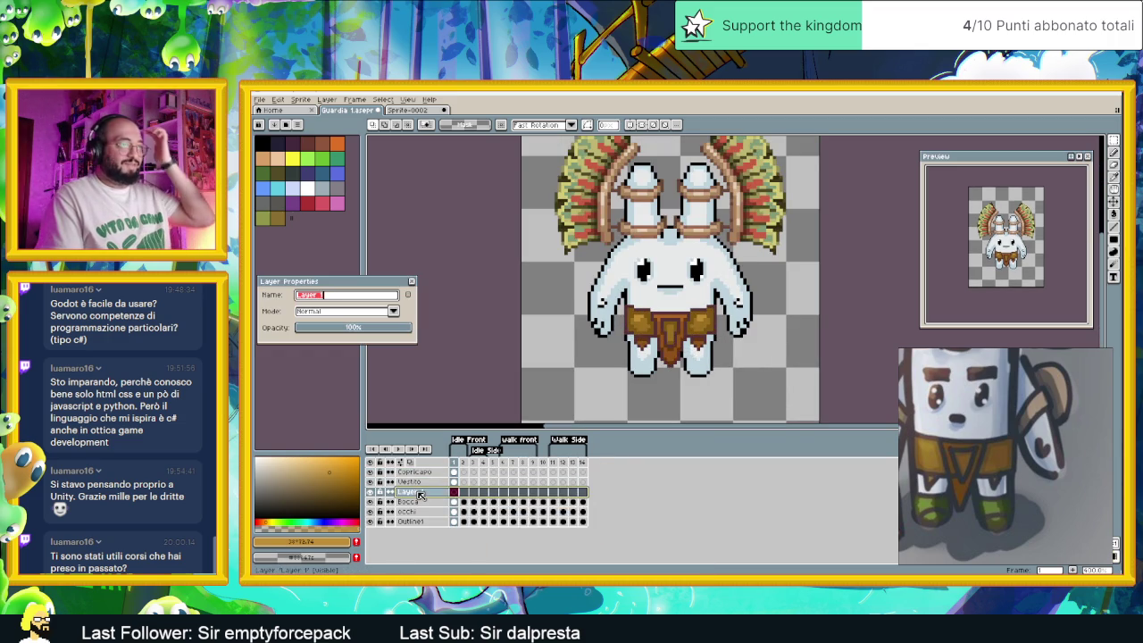
{"action": "type", "text": "Scarpette"}
{"action": "key", "text": "Return"}
{"action": "scroll", "coordinate": [661, 280], "scroll_direction": "up", "scroll_amount": 1}
{"action": "scroll", "coordinate": [660, 280], "scroll_direction": "up", "scroll_amount": 1}
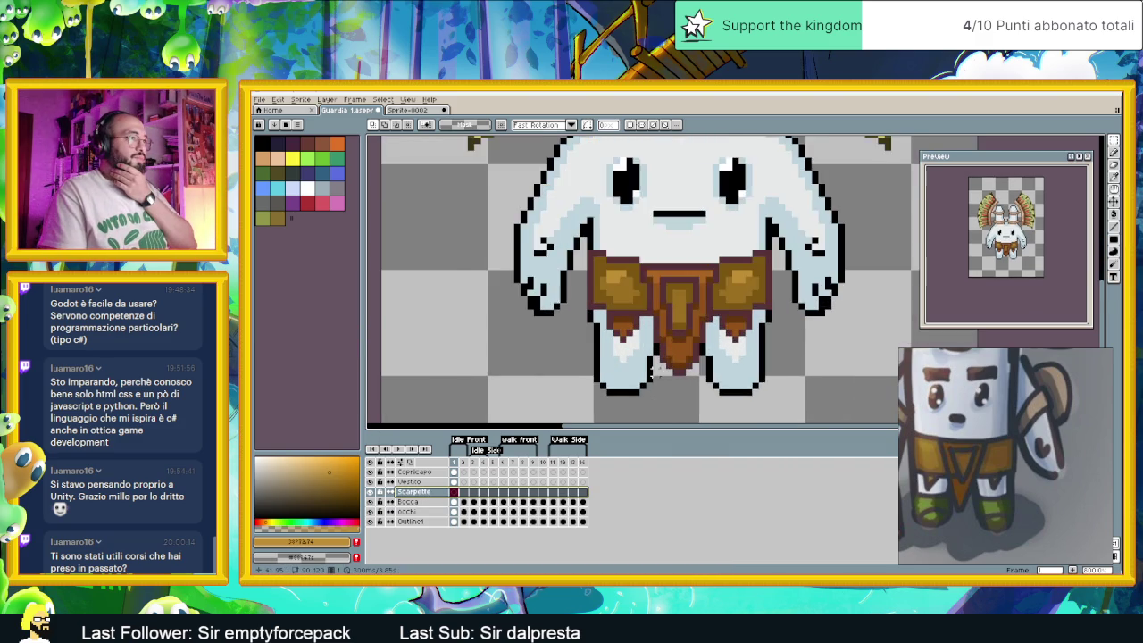
With the Pencil and dark grey-green, draw shoe-top lines across both legs
{"action": "scroll", "coordinate": [657, 304], "scroll_direction": "up", "scroll_amount": 1}
{"action": "left_click_drag", "start_coordinate": [652, 339], "coordinate": [613, 326]}
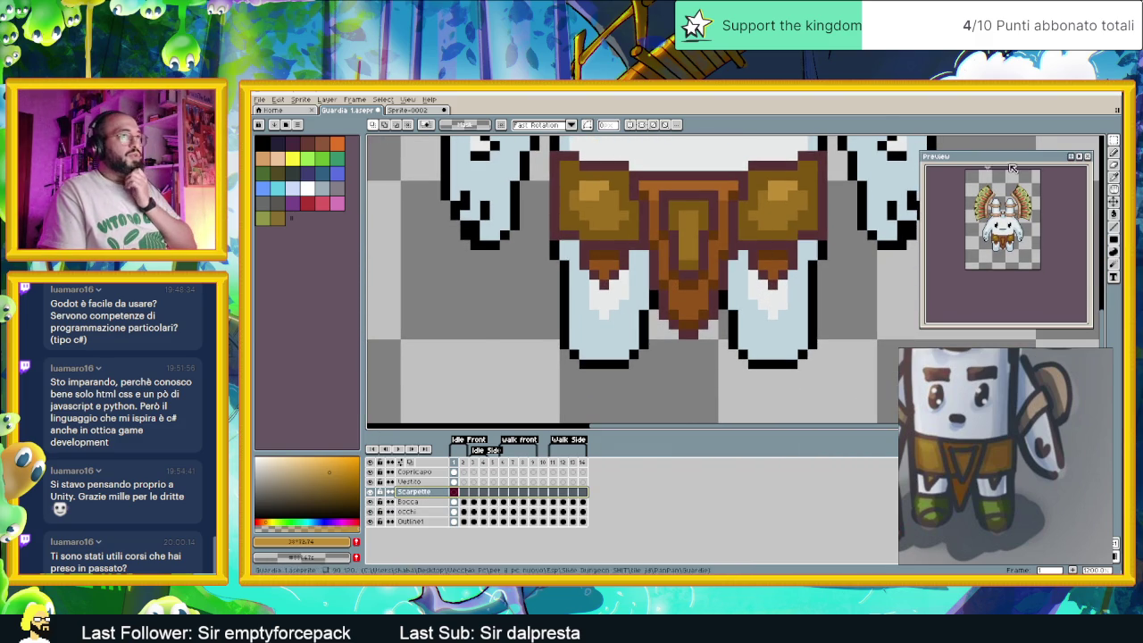
{"action": "left_click", "coordinate": [1113, 153]}
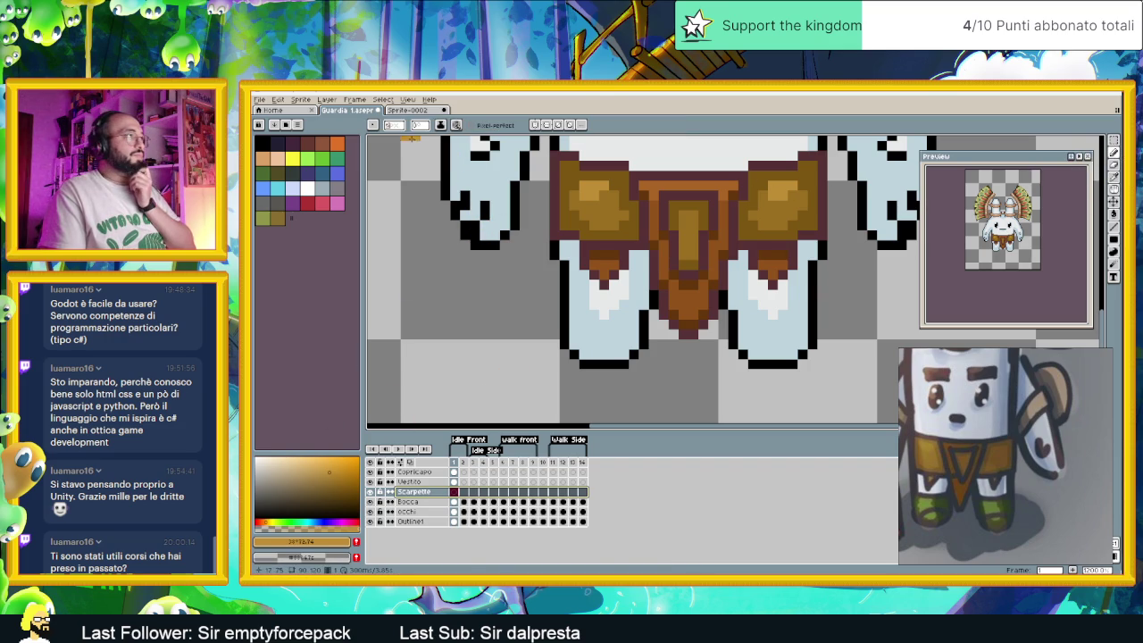
{"action": "key", "text": "minus"}
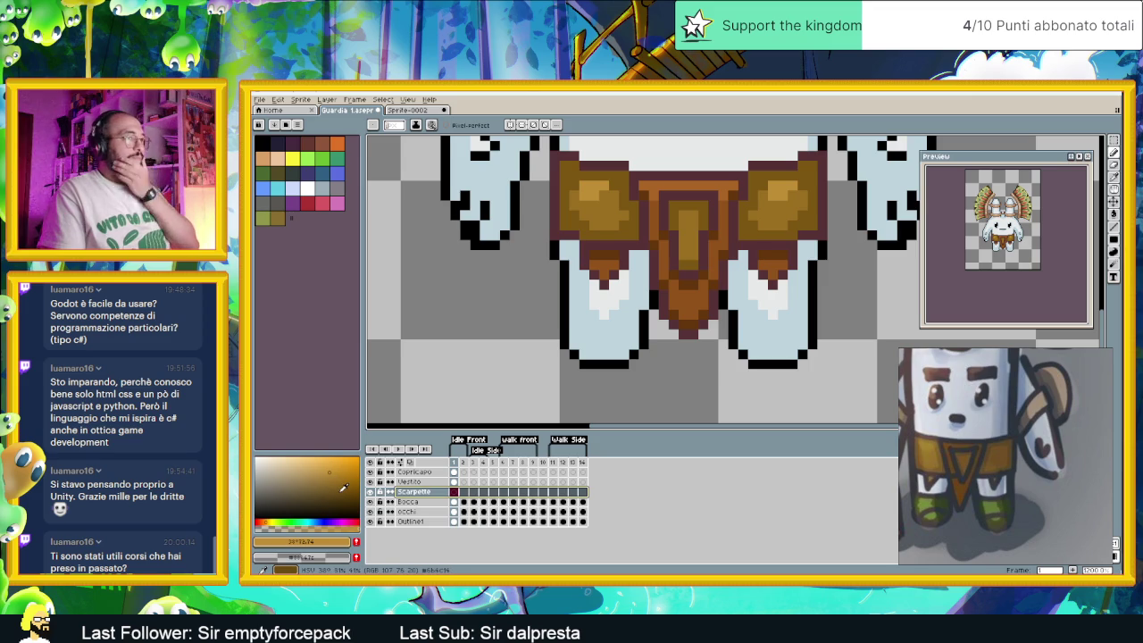
{"action": "left_click", "coordinate": [292, 174]}
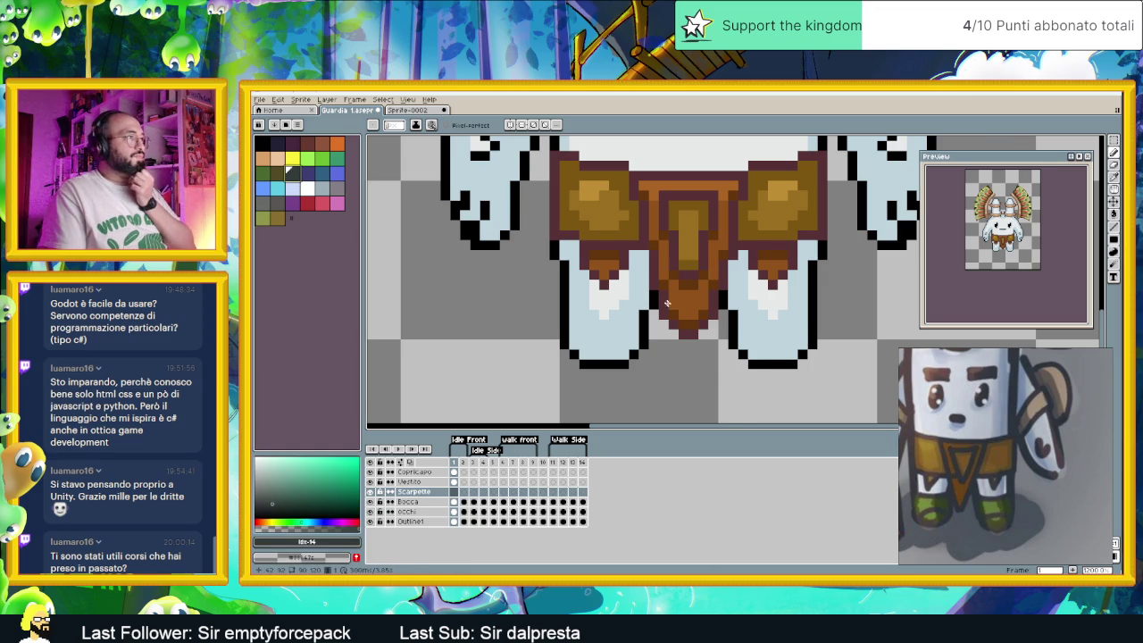
{"action": "scroll", "coordinate": [573, 292], "scroll_direction": "up", "scroll_amount": 1}
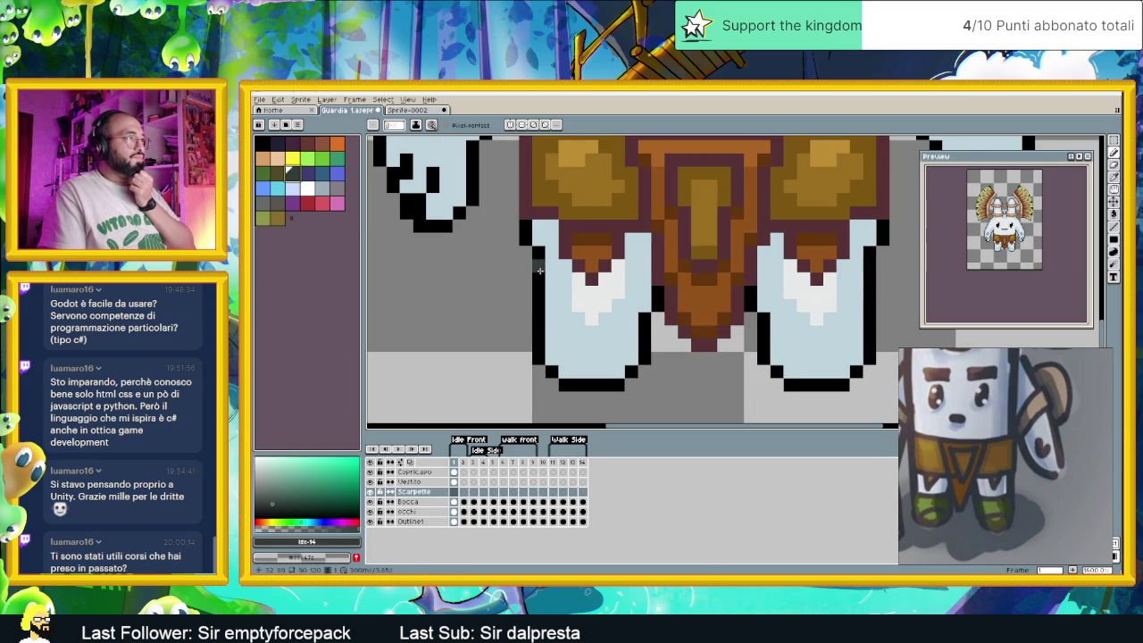
{"action": "left_click", "coordinate": [539, 266]}
{"action": "left_click_drag", "start_coordinate": [587, 280], "coordinate": [629, 279]}
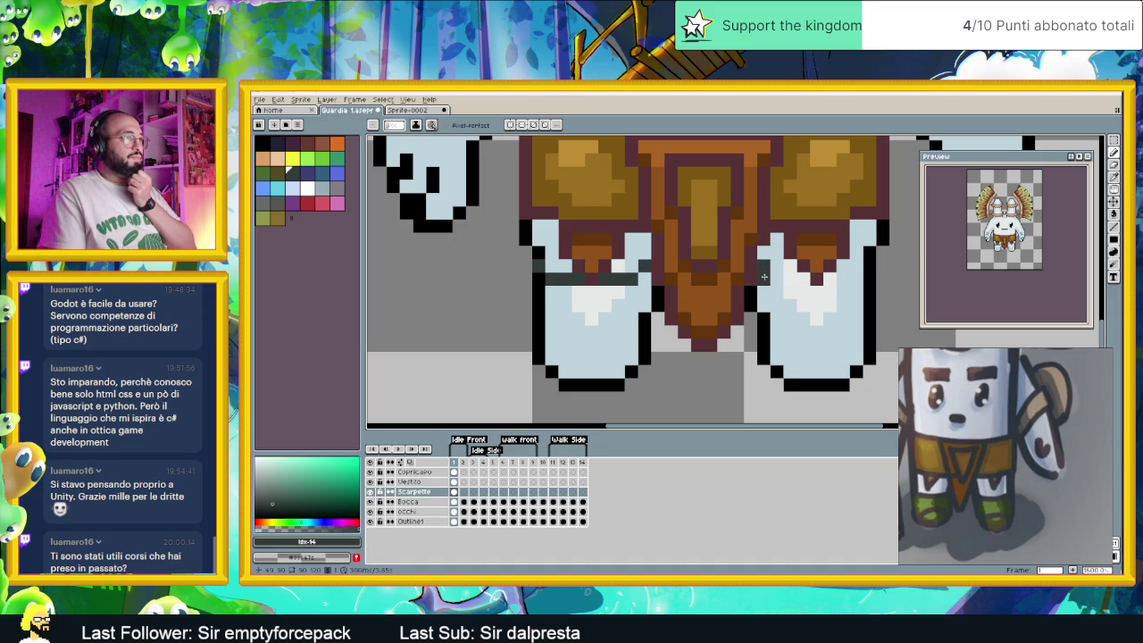
{"action": "left_click_drag", "start_coordinate": [764, 280], "coordinate": [864, 279]}
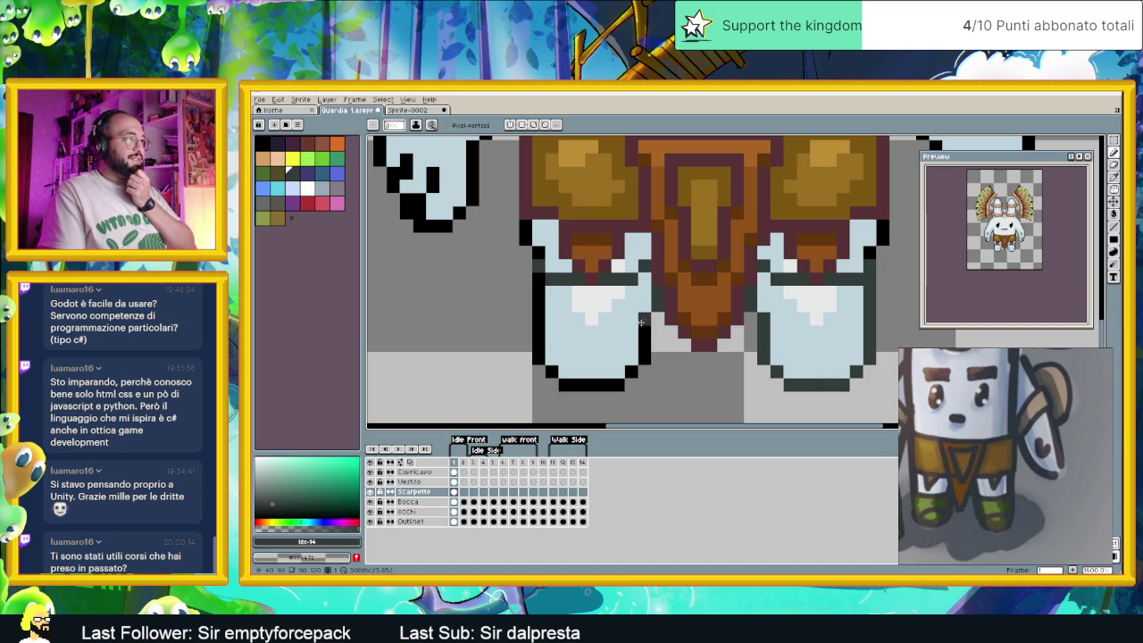
Recolour the left leg's outline dark grey and draw dark bands across both legs
{"action": "mouse_move", "coordinate": [610, 385]}
{"action": "left_mouse_down"}
{"action": "mouse_move", "coordinate": [560, 385]}
{"action": "mouse_move", "coordinate": [539, 285]}
{"action": "left_mouse_up"}
{"action": "left_click", "coordinate": [564, 344]}
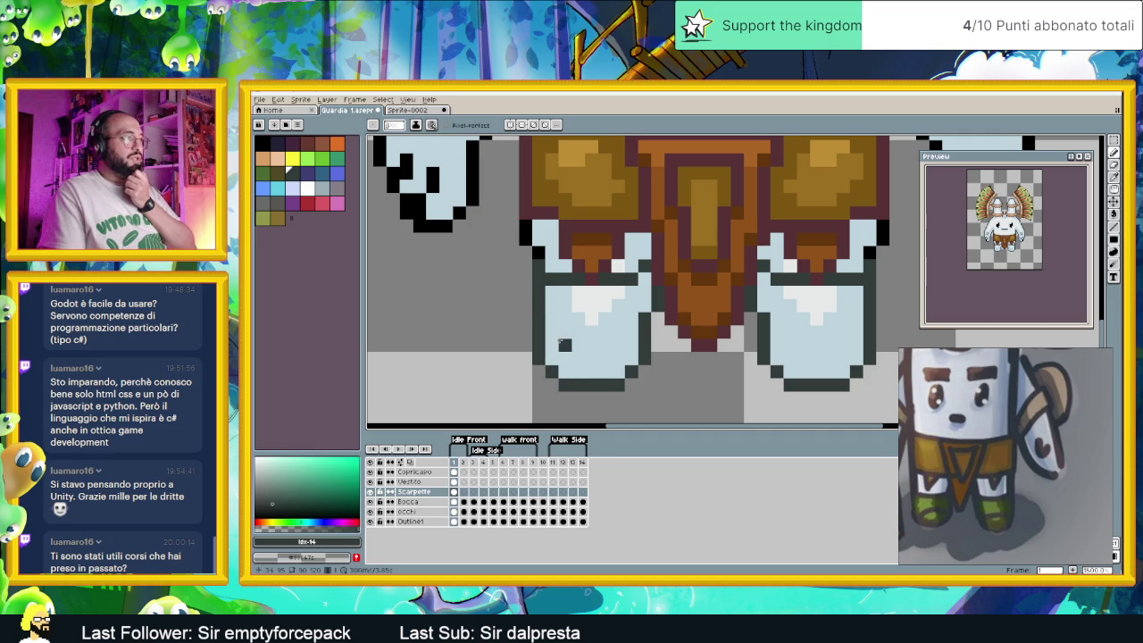
{"action": "key", "text": "ctrl+z"}
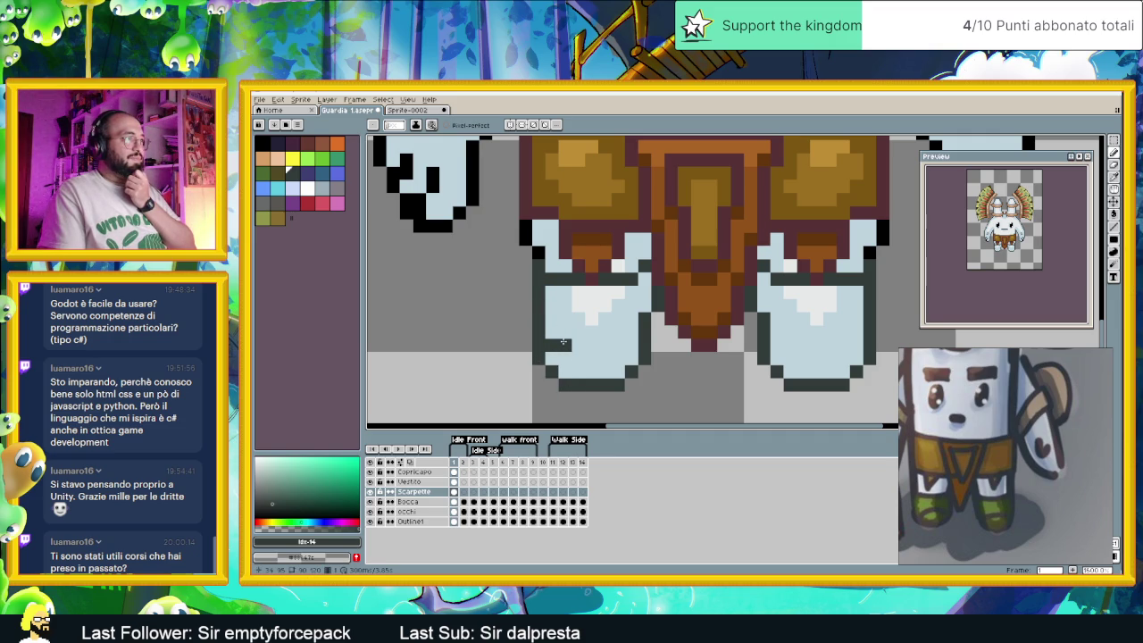
{"action": "left_click_drag", "start_coordinate": [561, 343], "coordinate": [645, 341]}
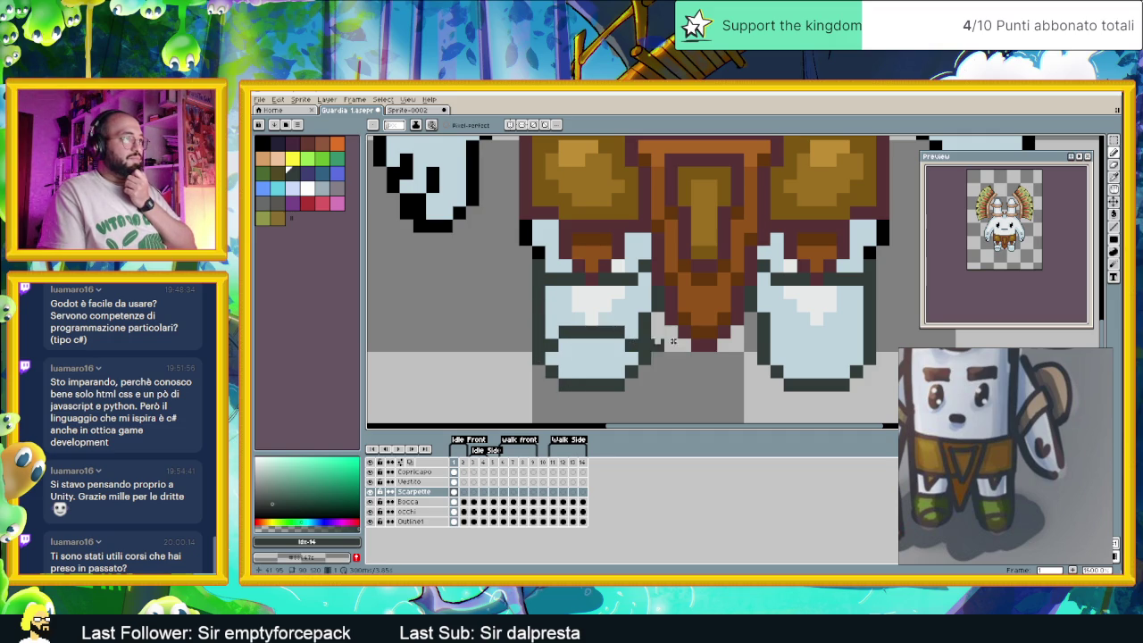
{"action": "left_click_drag", "start_coordinate": [788, 332], "coordinate": [851, 340]}
{"action": "scroll", "coordinate": [855, 343], "scroll_direction": "down", "scroll_amount": 3}
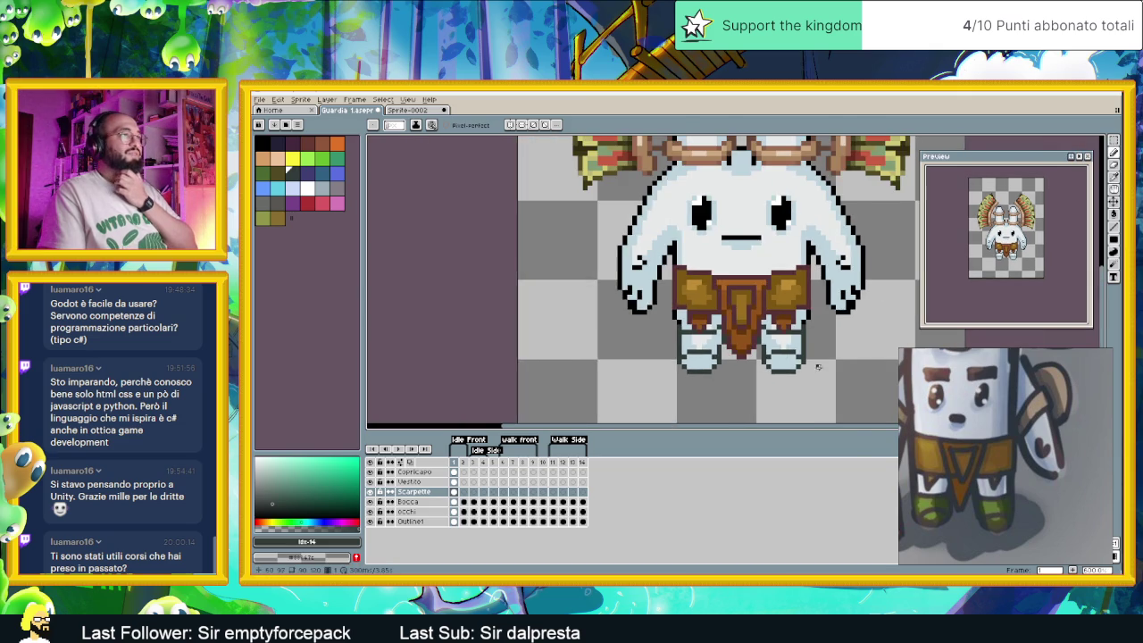
{"action": "scroll", "coordinate": [750, 387], "scroll_direction": "up", "scroll_amount": 1}
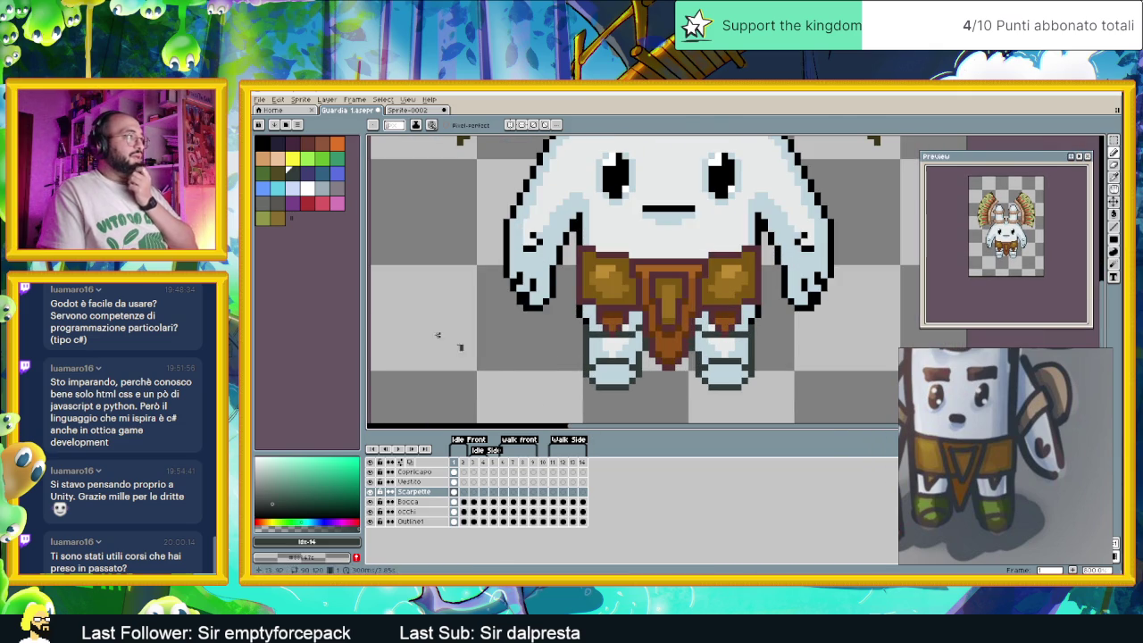
Bucket-fill both shoes with dark green
{"action": "left_click", "coordinate": [266, 172]}
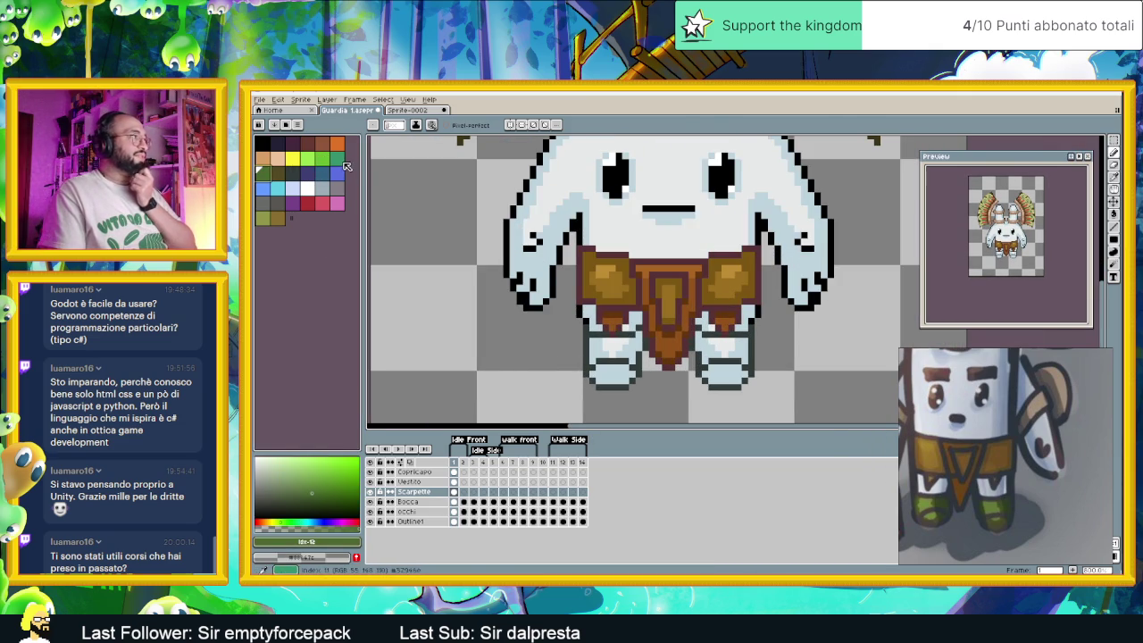
{"action": "left_click", "coordinate": [1113, 215]}
{"action": "left_click", "coordinate": [730, 353]}
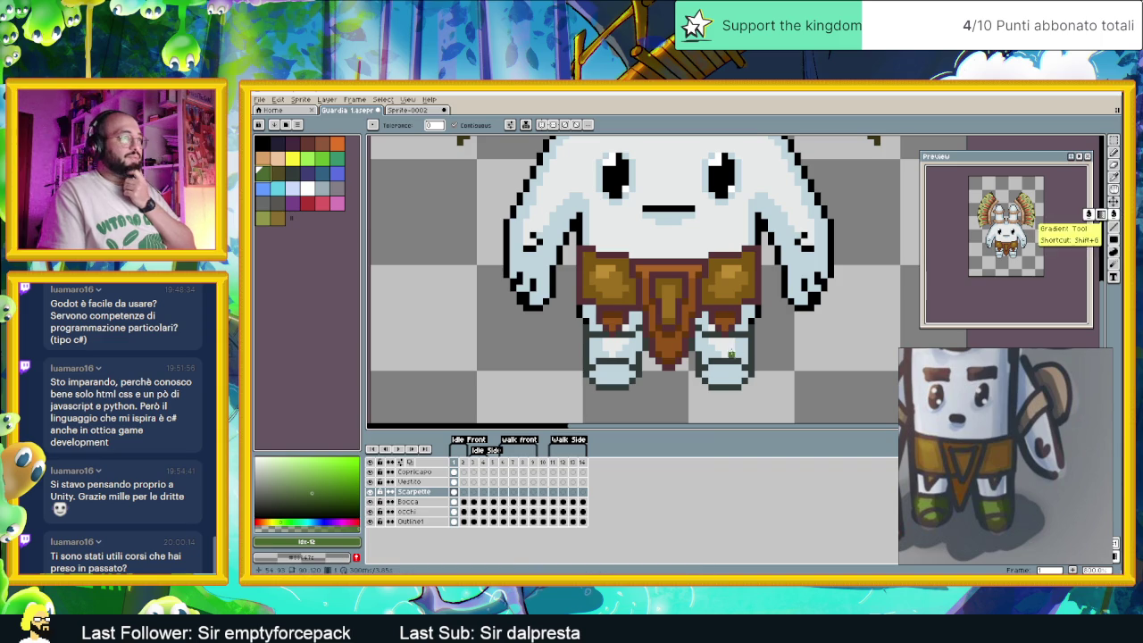
{"action": "left_click", "coordinate": [719, 377]}
{"action": "left_click", "coordinate": [618, 375]}
{"action": "left_click", "coordinate": [627, 355]}
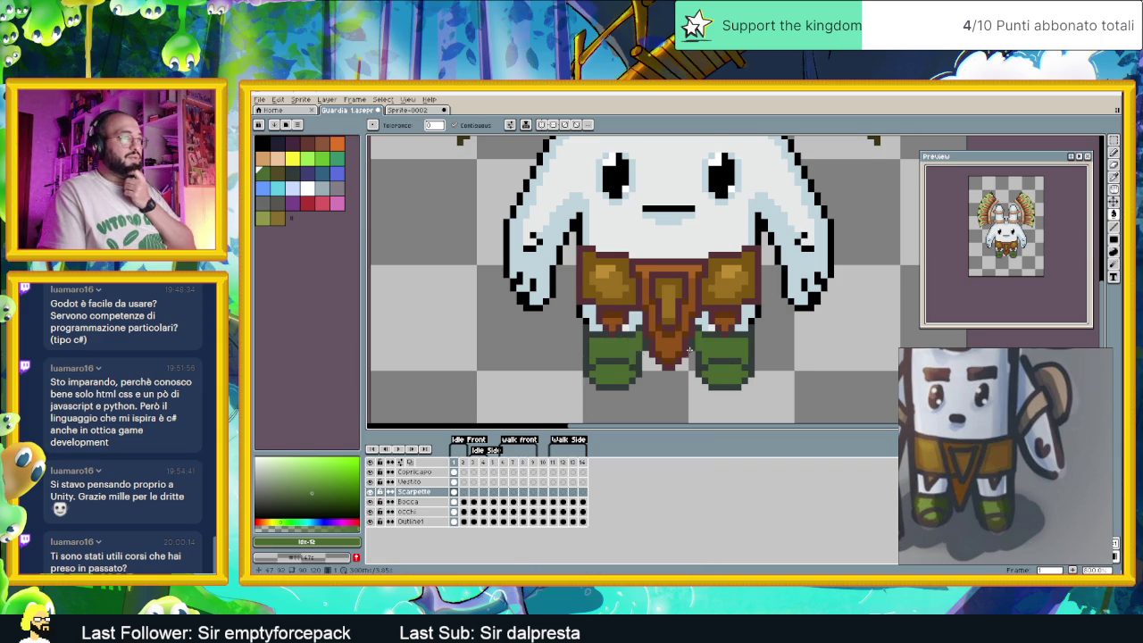
{"action": "scroll", "coordinate": [701, 348], "scroll_direction": "down", "scroll_amount": 2}
{"action": "scroll", "coordinate": [697, 346], "scroll_direction": "down", "scroll_amount": 1}
{"action": "scroll", "coordinate": [696, 347], "scroll_direction": "down", "scroll_amount": 1}
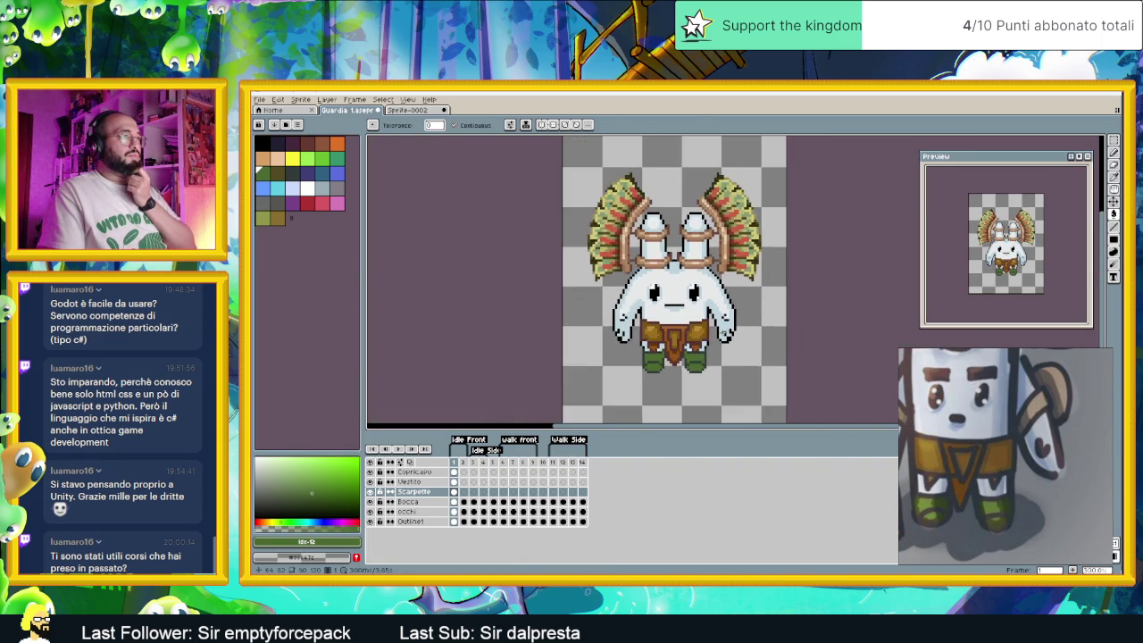
{"action": "scroll", "coordinate": [656, 360], "scroll_direction": "up", "scroll_amount": 1}
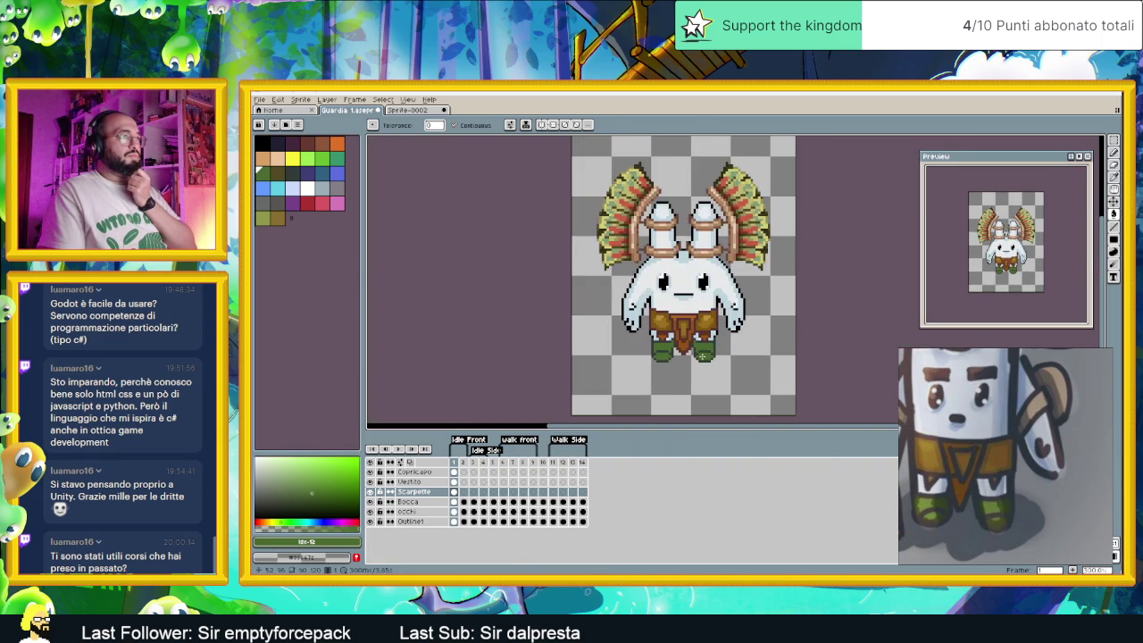
{"action": "scroll", "coordinate": [656, 359], "scroll_direction": "up", "scroll_amount": 1}
{"action": "scroll", "coordinate": [656, 360], "scroll_direction": "up", "scroll_amount": 1}
{"action": "scroll", "coordinate": [656, 360], "scroll_direction": "up", "scroll_amount": 1}
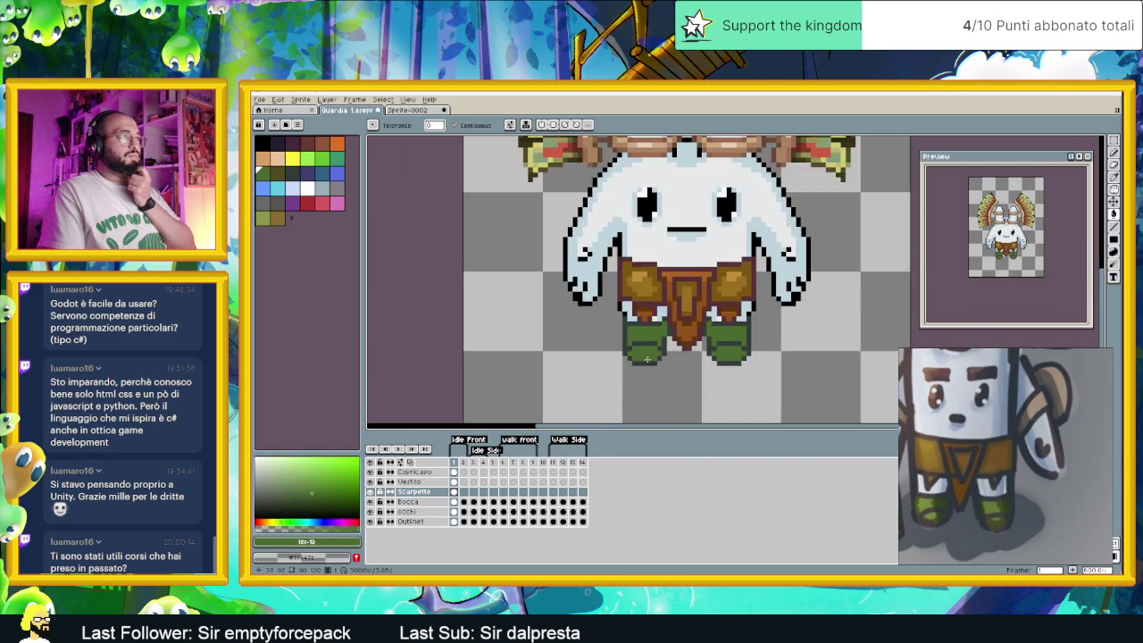
{"action": "scroll", "coordinate": [652, 358], "scroll_direction": "up", "scroll_amount": 1}
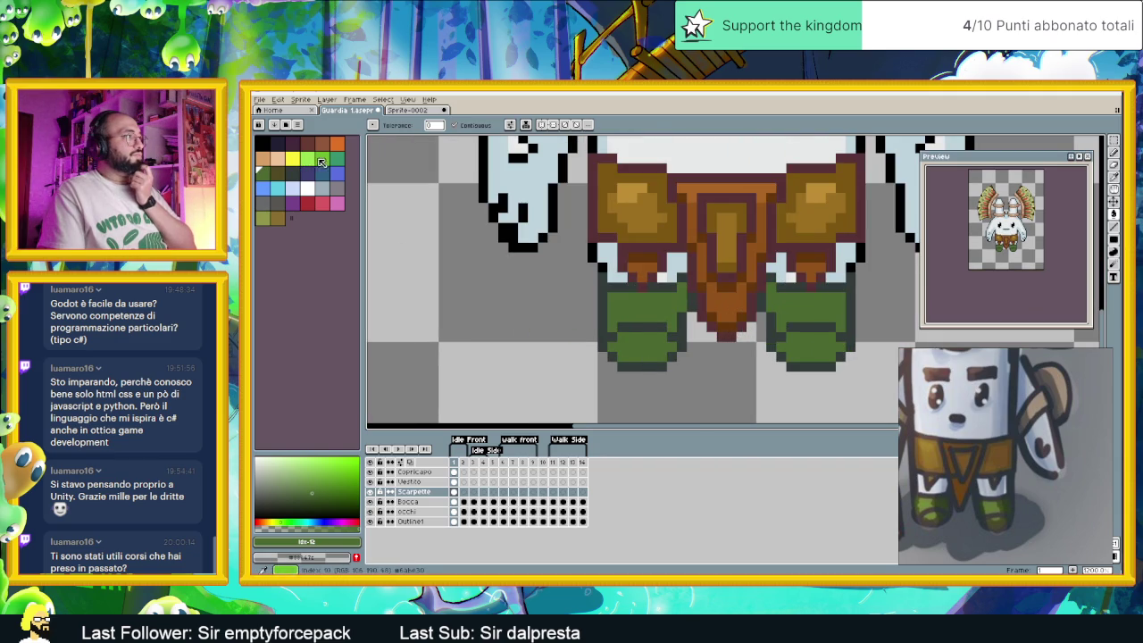
Select the Pencil and mix a lighter green from the shoe colour for highlights
{"action": "left_click", "coordinate": [321, 158]}
{"action": "left_click", "coordinate": [263, 172]}
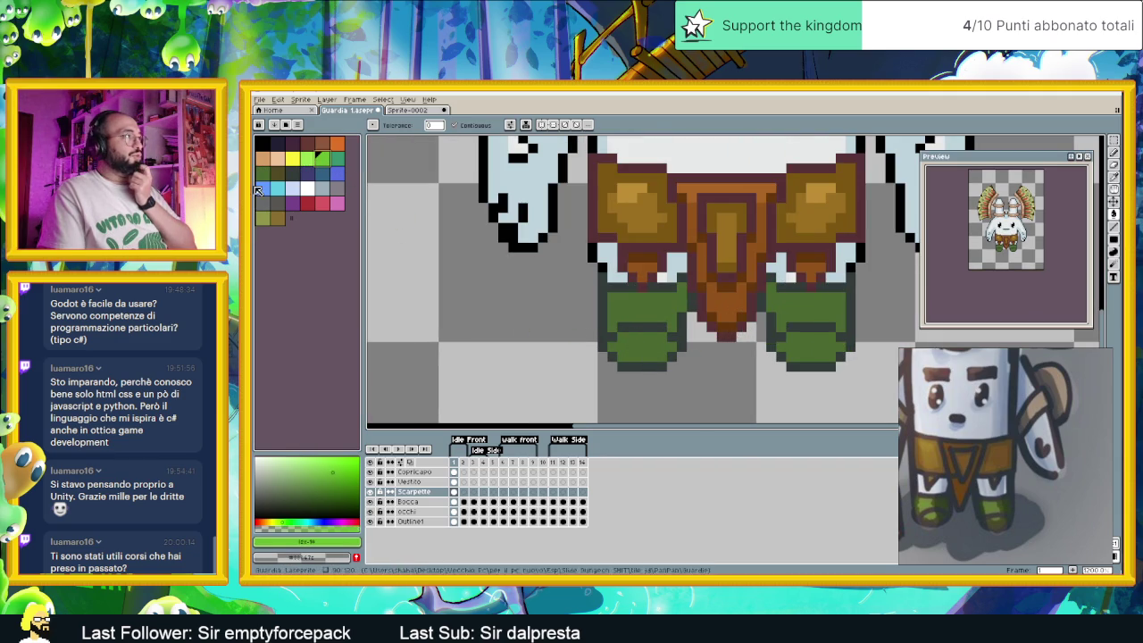
{"action": "left_click", "coordinate": [310, 485]}
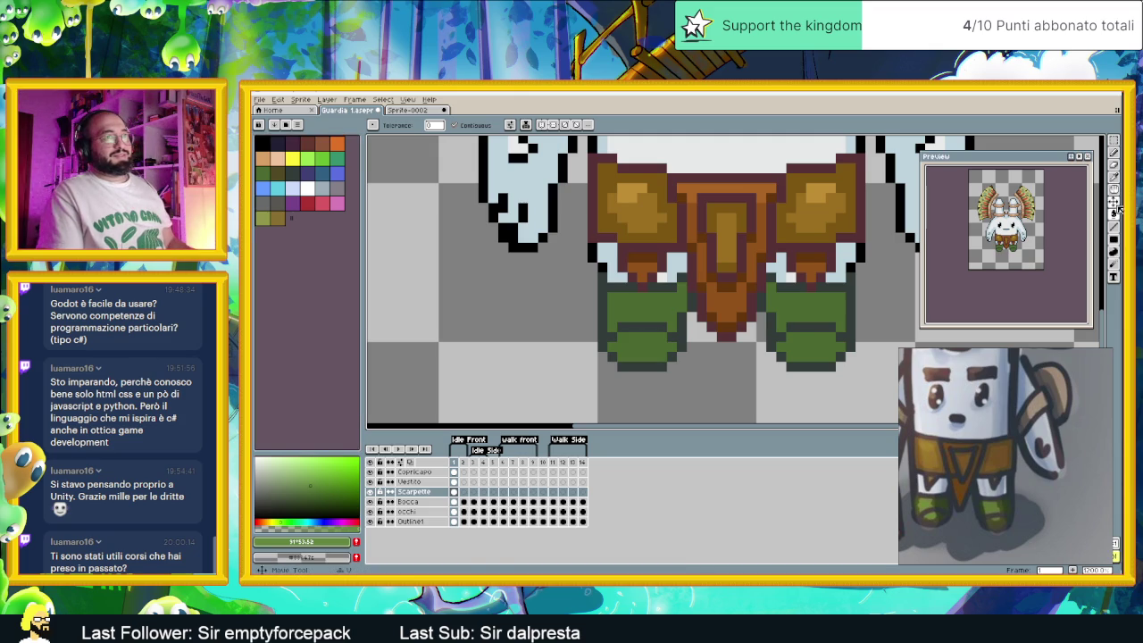
{"action": "left_click", "coordinate": [1114, 226]}
{"action": "left_click", "coordinate": [1113, 152]}
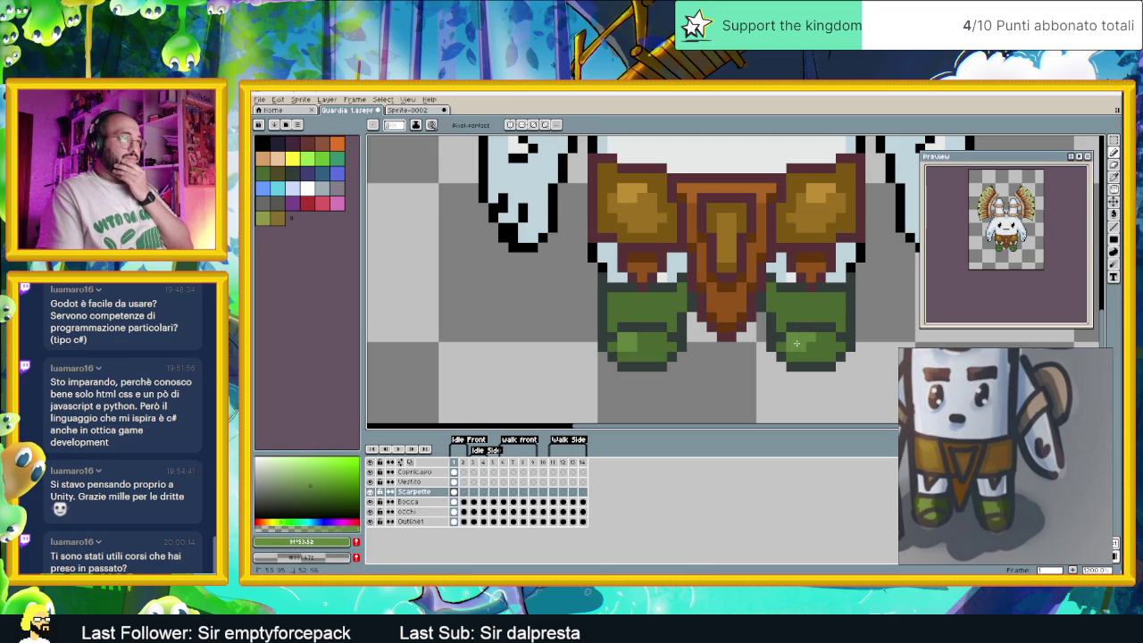
{"action": "left_click", "coordinate": [821, 347], "text": "alt"}
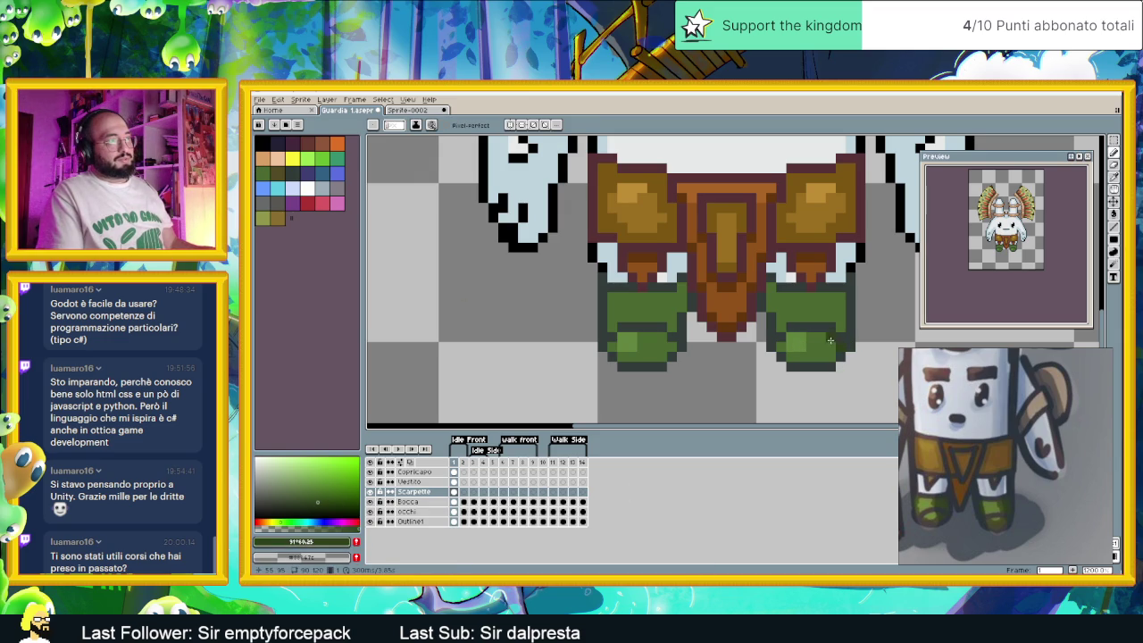
{"action": "left_click", "coordinate": [317, 492]}
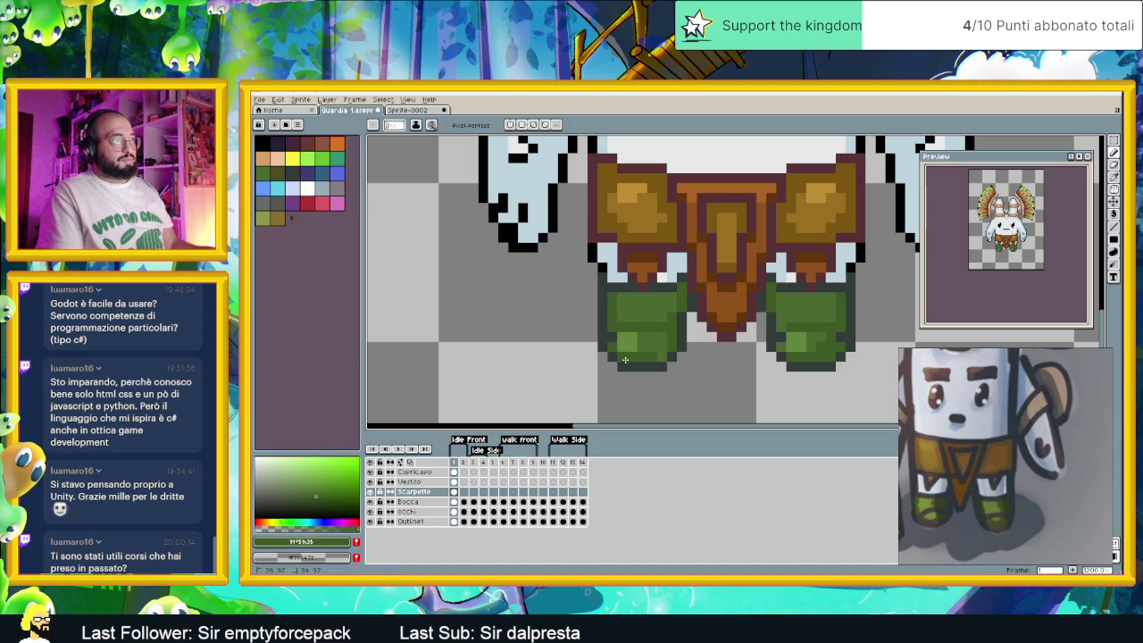
{"action": "left_click", "coordinate": [676, 348], "text": "alt"}
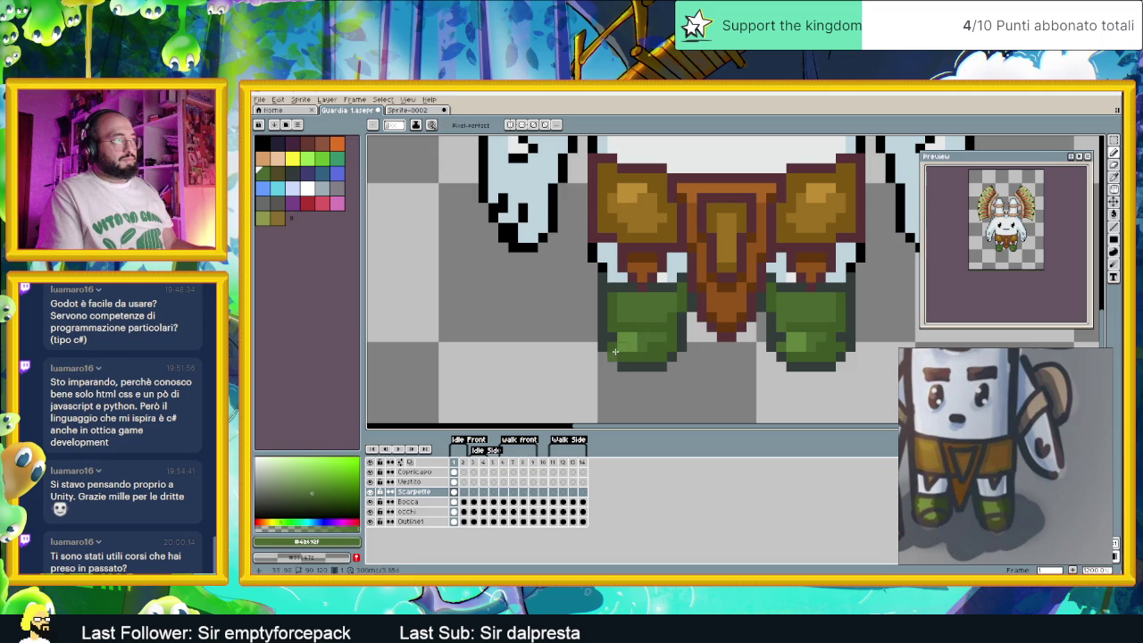
{"action": "scroll", "coordinate": [679, 357], "scroll_direction": "down", "scroll_amount": 2}
{"action": "scroll", "coordinate": [732, 366], "scroll_direction": "down", "scroll_amount": 2}
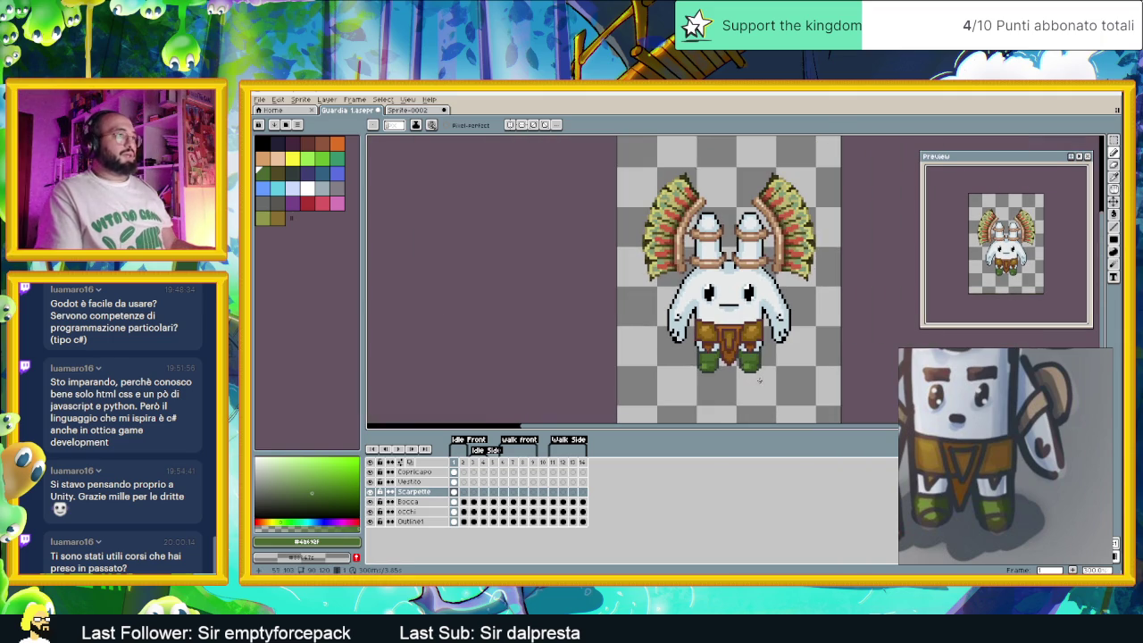
Zoom out to view the whole guard and save Guardia 1.aseprite
{"action": "scroll", "coordinate": [769, 373], "scroll_direction": "down", "scroll_amount": 2}
{"action": "scroll", "coordinate": [750, 375], "scroll_direction": "up", "scroll_amount": 1}
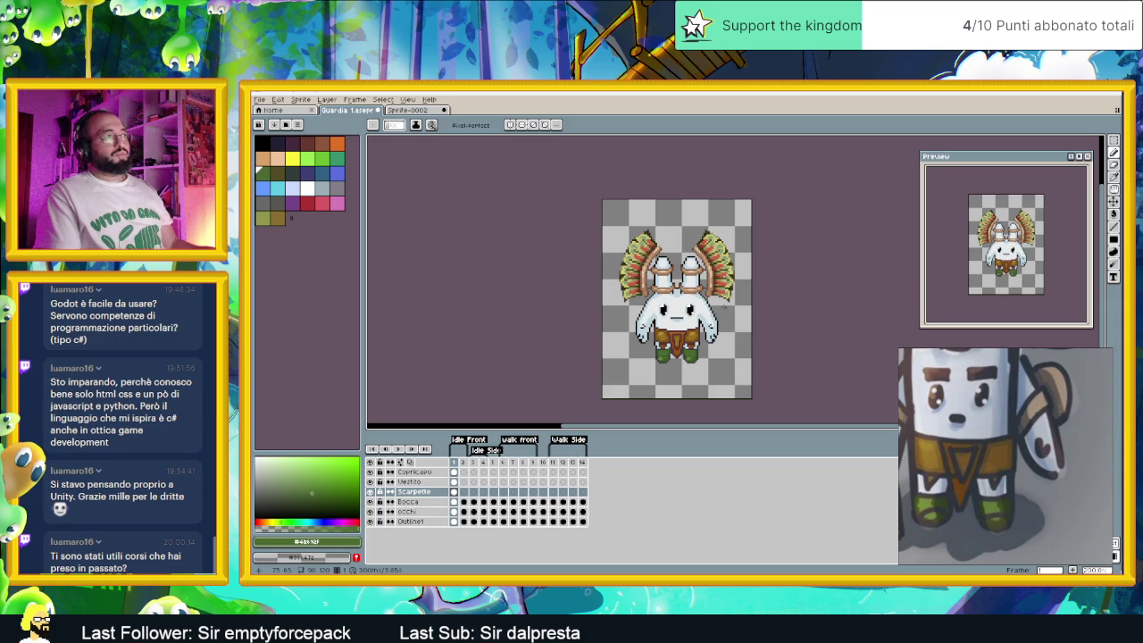
{"action": "key", "text": "ctrl+s"}
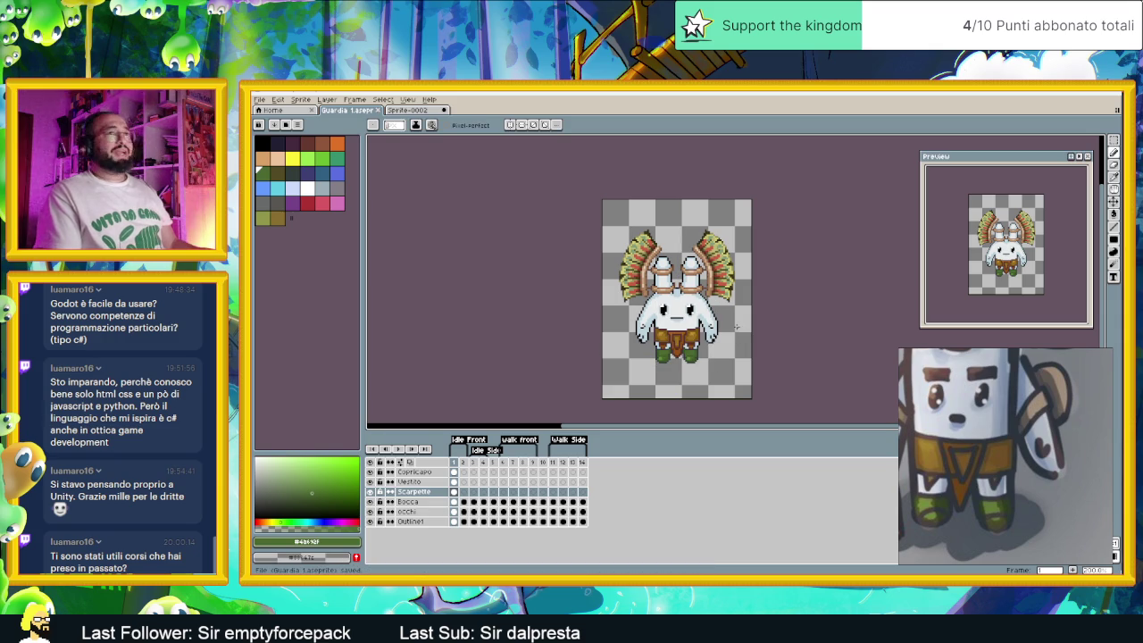